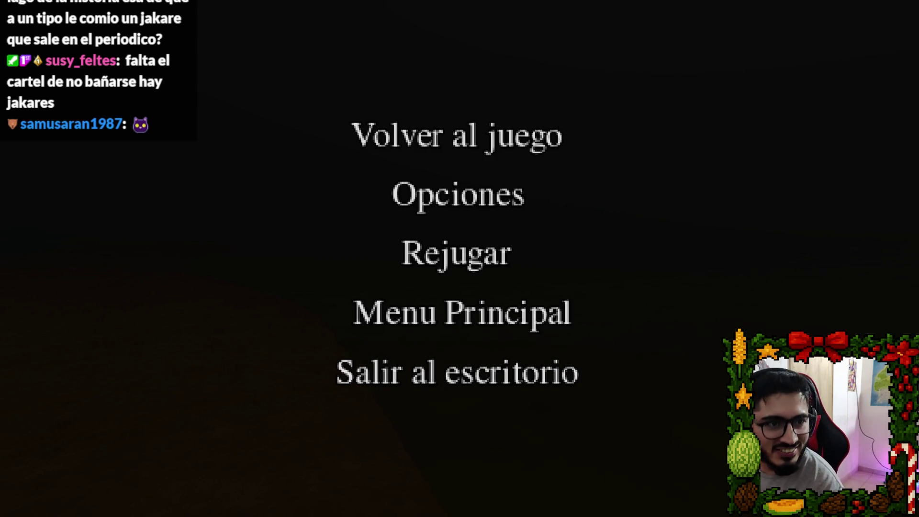
Quit the running game test from its pause menu, returning to the Lake scene editor.
{"action": "left_click", "coordinate": [479, 148]}
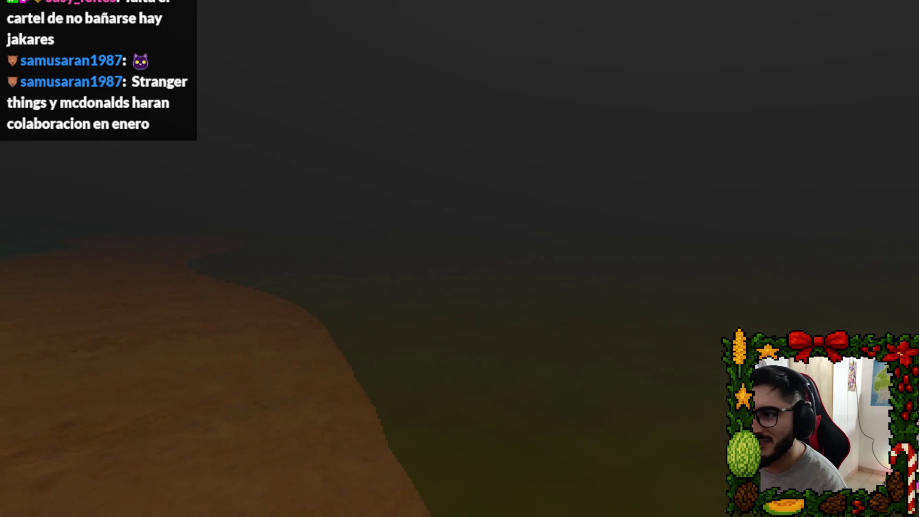
{"action": "key", "text": "Escape"}
{"action": "left_click", "coordinate": [479, 374]}
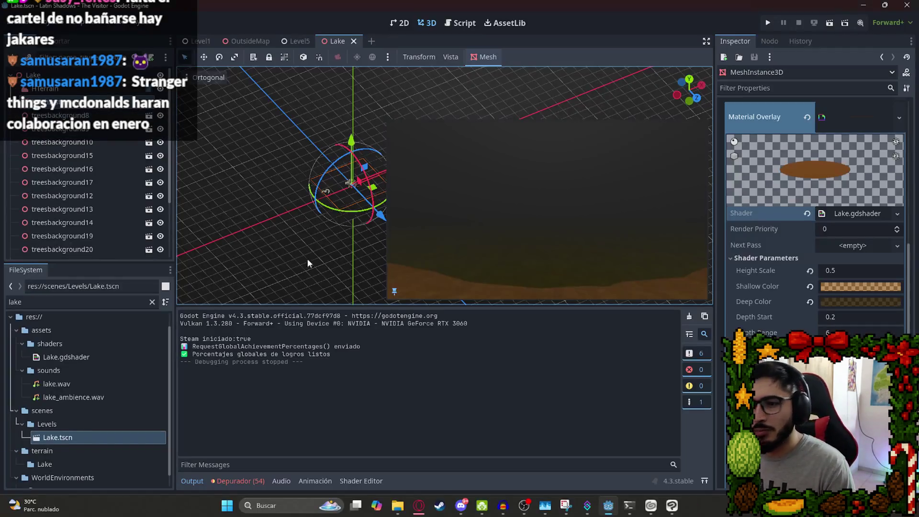
Reimport lake_ambience.wav with Loop Mode Forward, then switch to the 'texture lake' browser search.
{"action": "left_click", "coordinate": [72, 384]}
{"action": "left_click", "coordinate": [75, 397]}
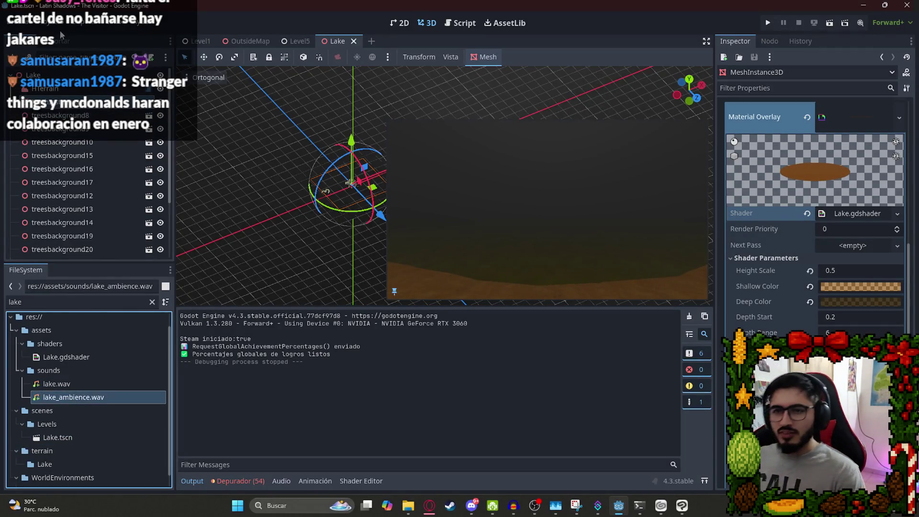
{"action": "left_click", "coordinate": [65, 42]}
{"action": "left_click", "coordinate": [110, 205]}
{"action": "left_click", "coordinate": [111, 242]}
{"action": "left_click", "coordinate": [89, 252]}
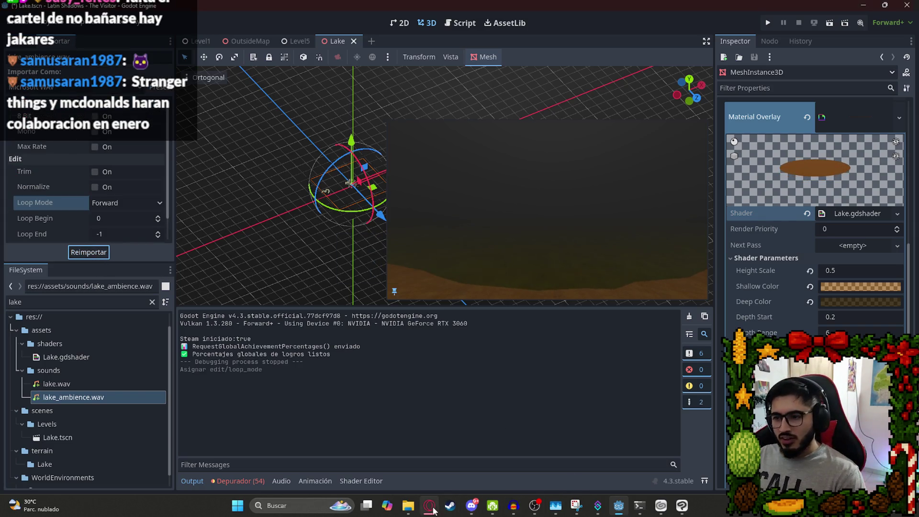
{"action": "left_click", "coordinate": [430, 506]}
{"action": "left_click", "coordinate": [610, 5]}
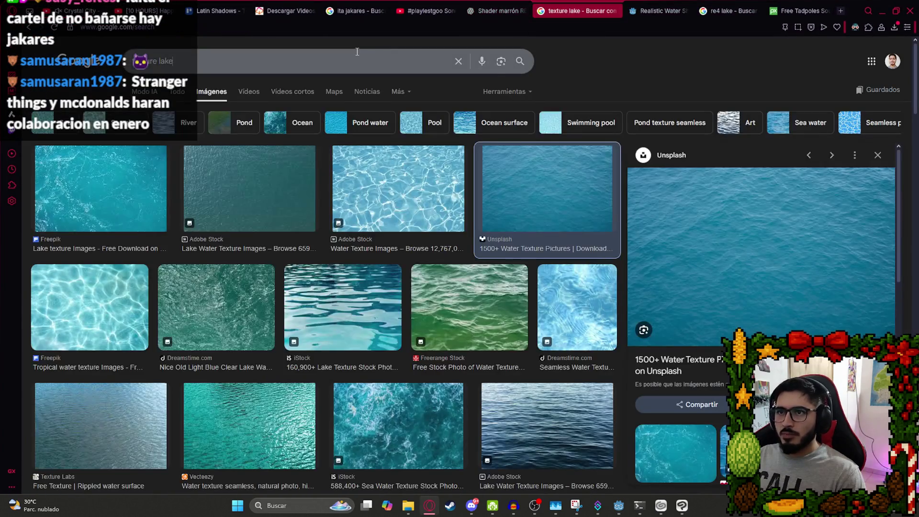
Search images for 'laguna ita', preview the ABC Color lake photo, then return to Godot.
{"action": "left_click", "coordinate": [357, 51]}
{"action": "type", "text": "laguna ita"}
{"action": "key", "text": "Return"}
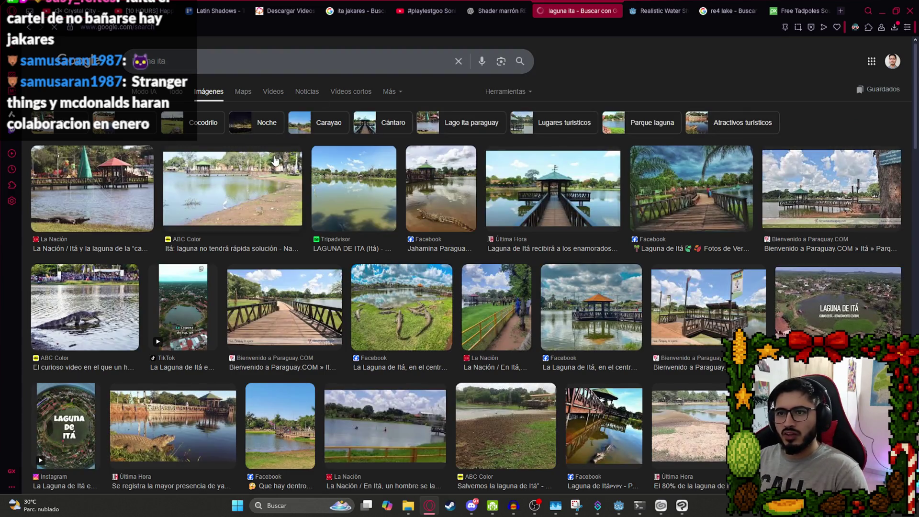
{"action": "left_click", "coordinate": [276, 162]}
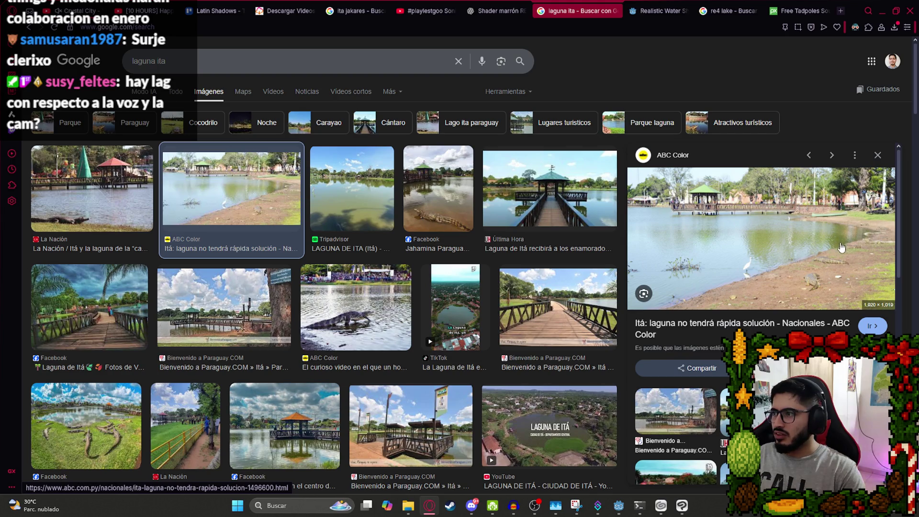
{"action": "left_click", "coordinate": [616, 510]}
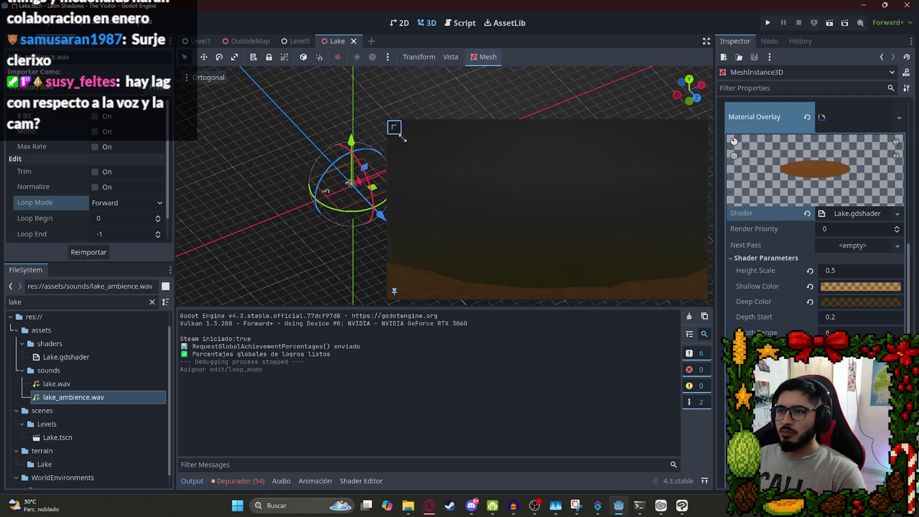
Shrink the camera preview, hide the directional light and clear WorldEnvironment's environment resource.
{"action": "left_click_drag", "start_coordinate": [394, 128], "coordinate": [651, 321]}
{"action": "left_click", "coordinate": [23, 44]}
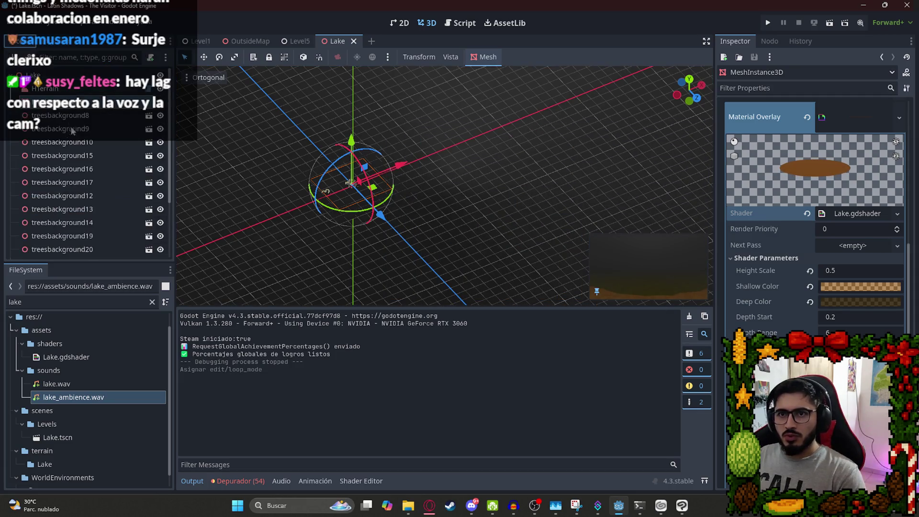
{"action": "left_click", "coordinate": [46, 88]}
{"action": "scroll", "coordinate": [47, 191], "scroll_direction": "down", "scroll_amount": 3}
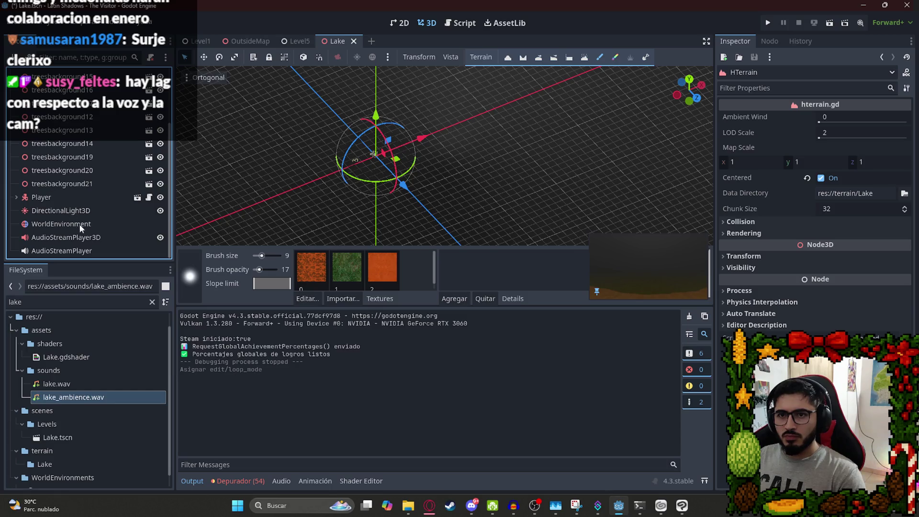
{"action": "left_click", "coordinate": [84, 198]}
{"action": "left_click", "coordinate": [84, 210]}
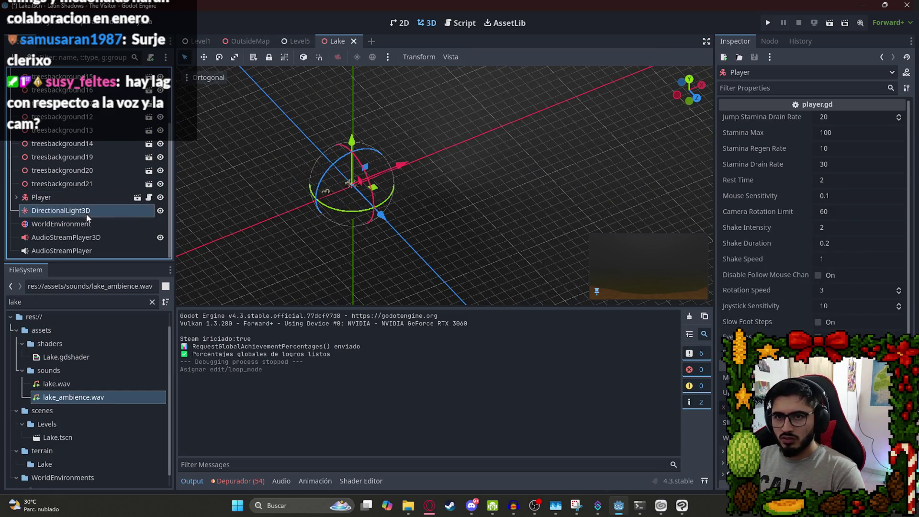
{"action": "left_click", "coordinate": [160, 210]}
{"action": "left_click", "coordinate": [108, 224]}
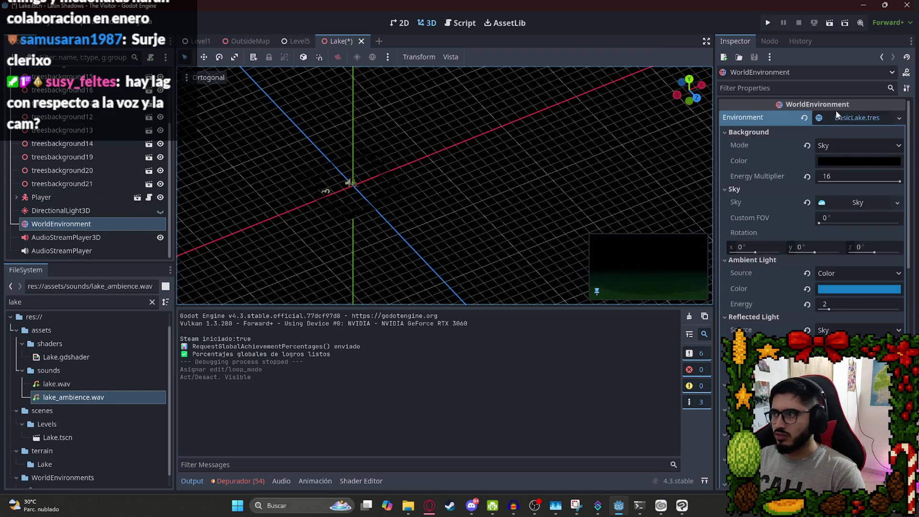
{"action": "left_click", "coordinate": [805, 117]}
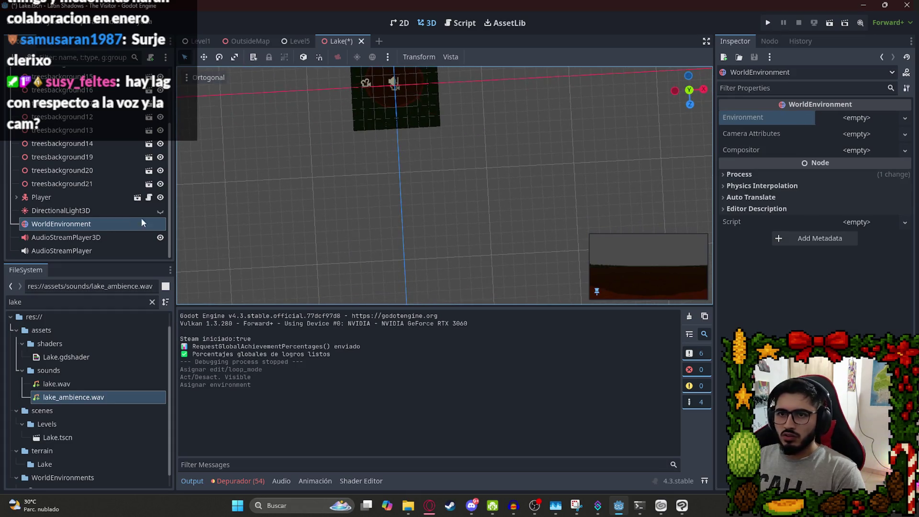
Delete the Player and DirectionalLight3D nodes from the Lake scene and save it.
{"action": "left_click", "coordinate": [85, 198]}
{"action": "key", "text": "Delete"}
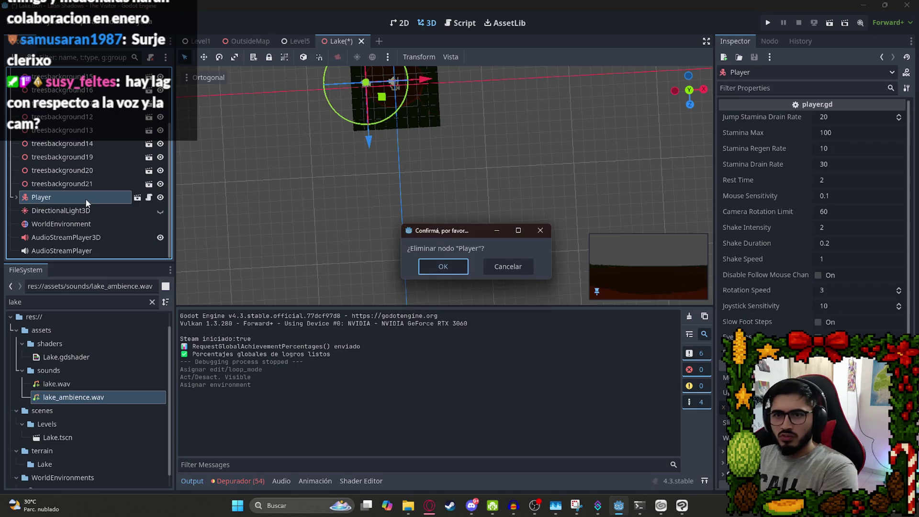
{"action": "key", "text": "Return"}
{"action": "scroll", "coordinate": [402, 208], "scroll_direction": "up", "scroll_amount": 5}
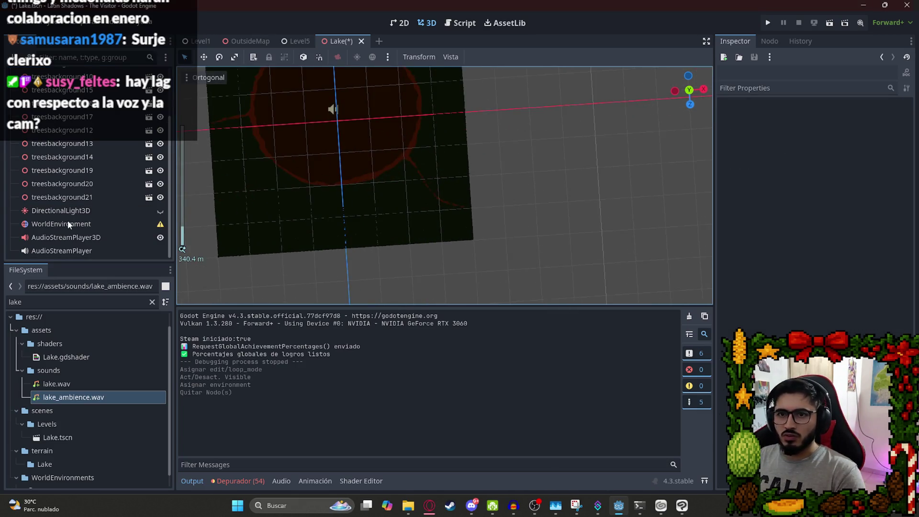
{"action": "left_click", "coordinate": [68, 220]}
{"action": "left_click", "coordinate": [73, 214]}
{"action": "key", "text": "Delete"}
{"action": "key", "text": "Return"}
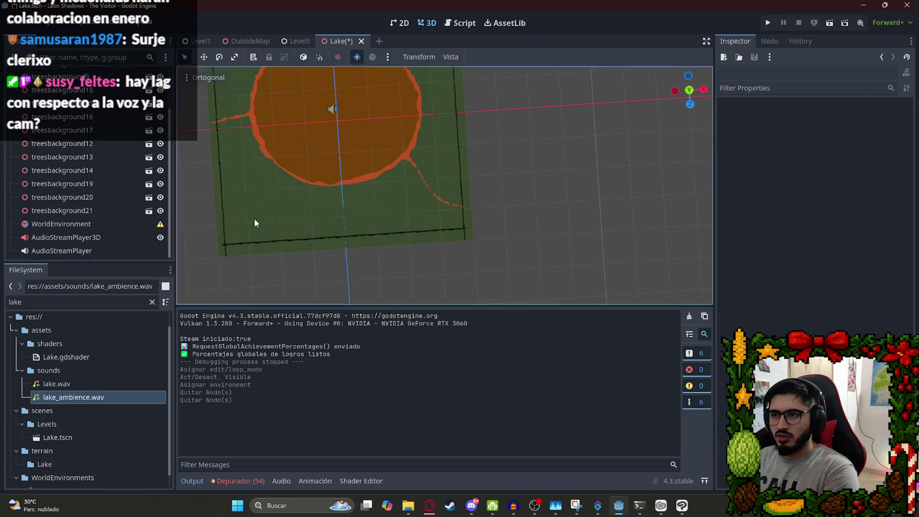
{"action": "left_click", "coordinate": [106, 235]}
{"action": "key", "text": "ctrl+s"}
Delete the WorldEnvironment node, save the Lake scene, and open the Level5 scene.
{"action": "left_click", "coordinate": [102, 221]}
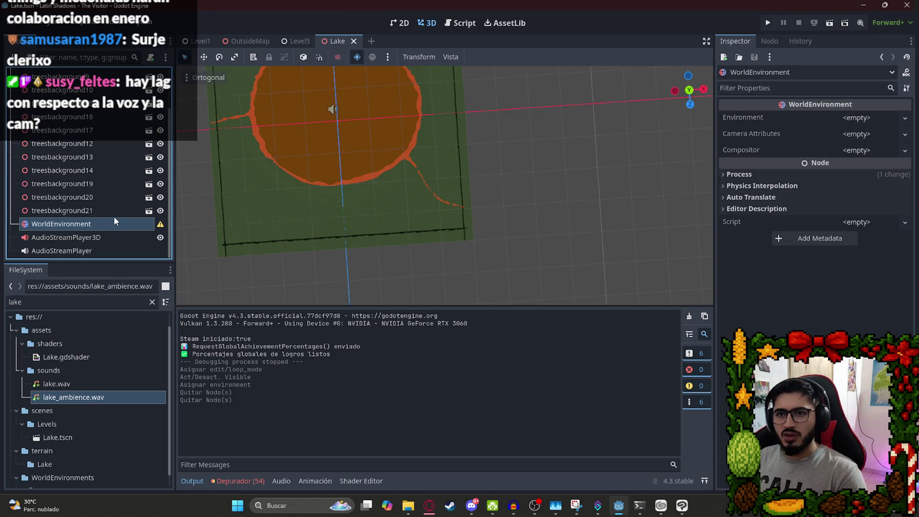
{"action": "key", "text": "Delete"}
{"action": "key", "text": "Return"}
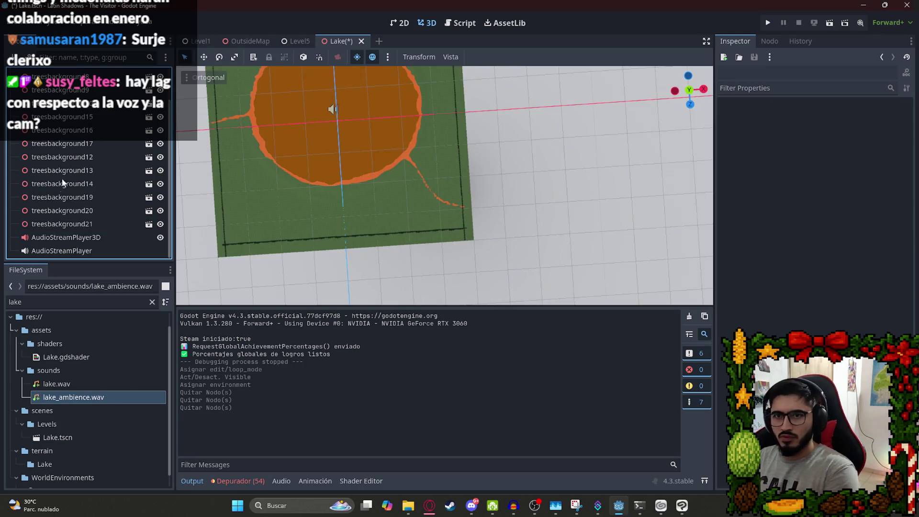
{"action": "scroll", "coordinate": [75, 165], "scroll_direction": "up", "scroll_amount": 2}
{"action": "left_click", "coordinate": [84, 94]}
{"action": "key", "text": "ctrl+s"}
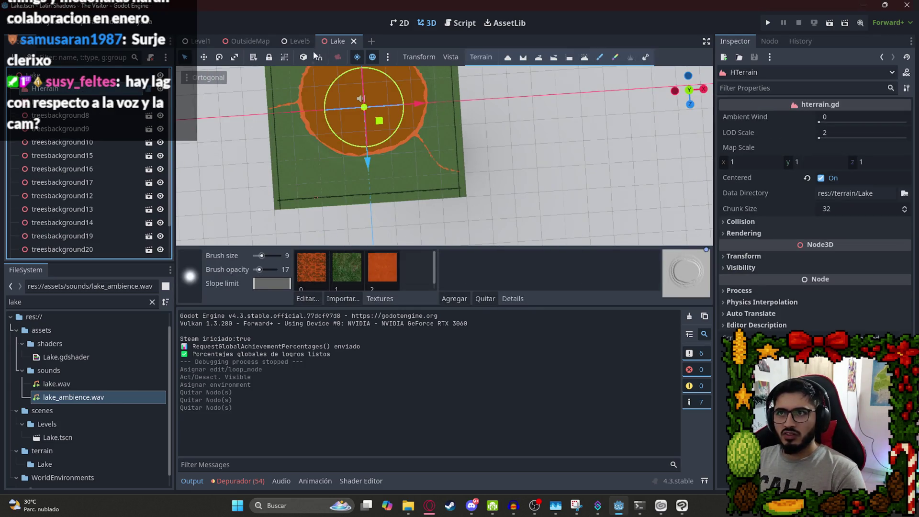
{"action": "left_click", "coordinate": [306, 42]}
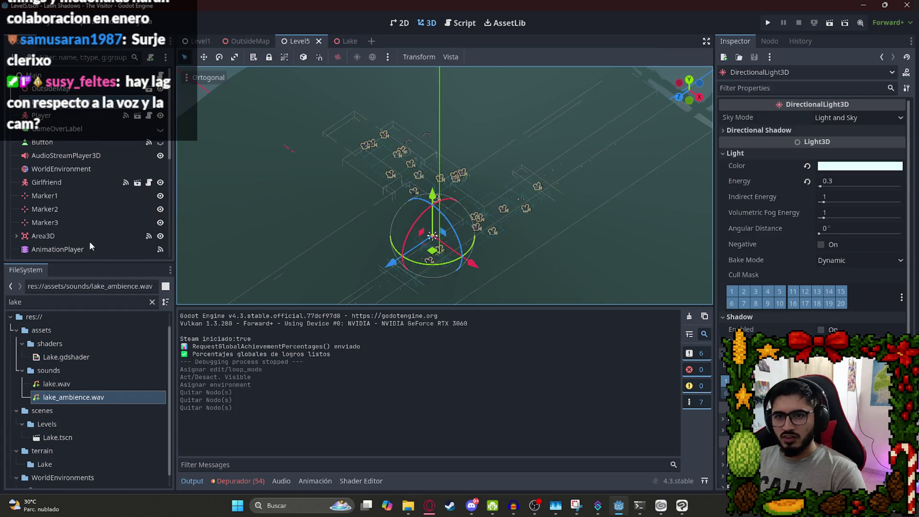
Reveal Level5.tscn in FileSystem and start a new scene from the Levels folder's Create New menu.
{"action": "right_click", "coordinate": [314, 43]}
{"action": "left_click", "coordinate": [378, 103]}
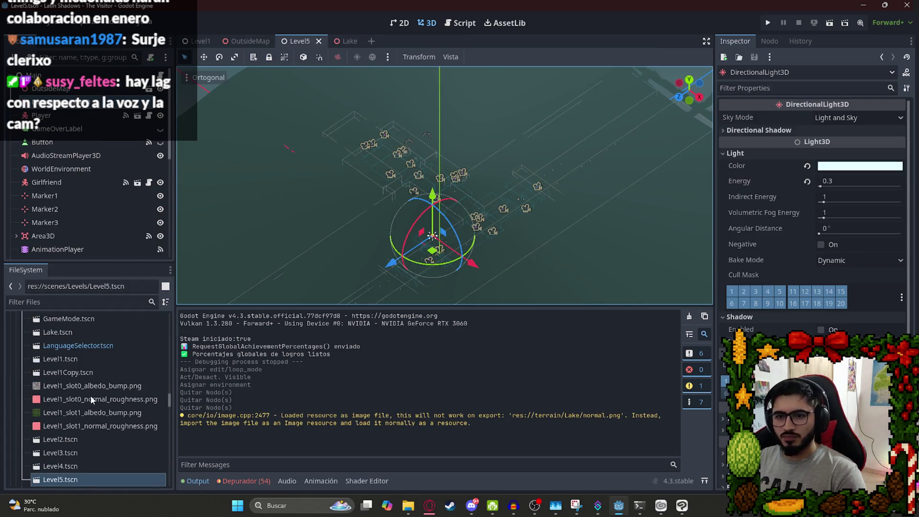
{"action": "scroll", "coordinate": [86, 378], "scroll_direction": "up", "scroll_amount": 3}
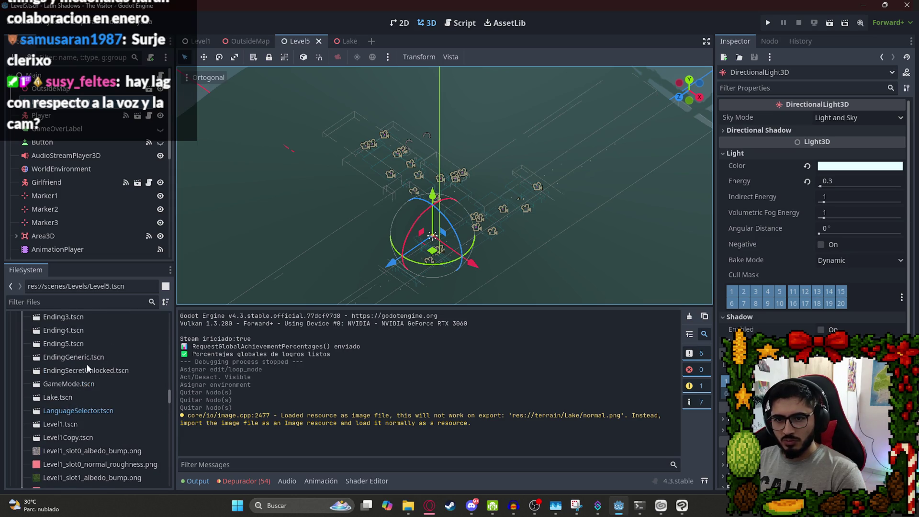
{"action": "scroll", "coordinate": [76, 413], "scroll_direction": "down", "scroll_amount": 8}
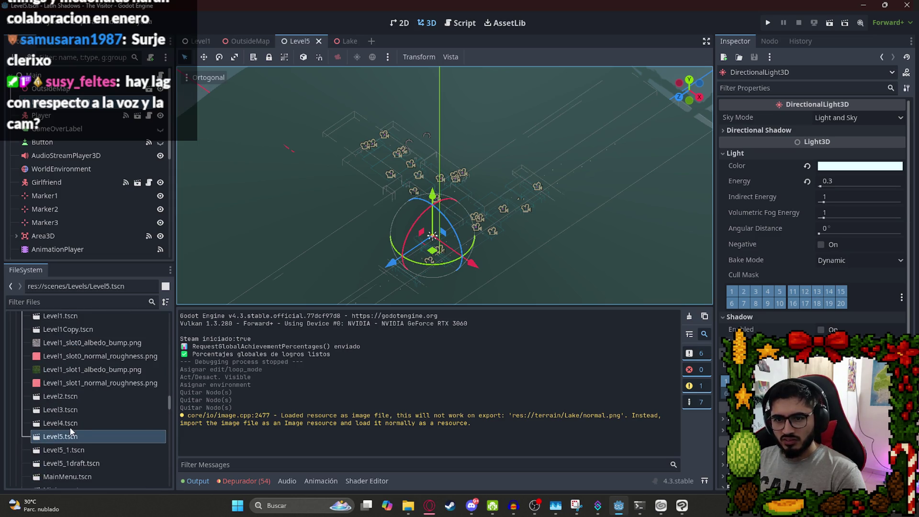
{"action": "left_click", "coordinate": [37, 75]}
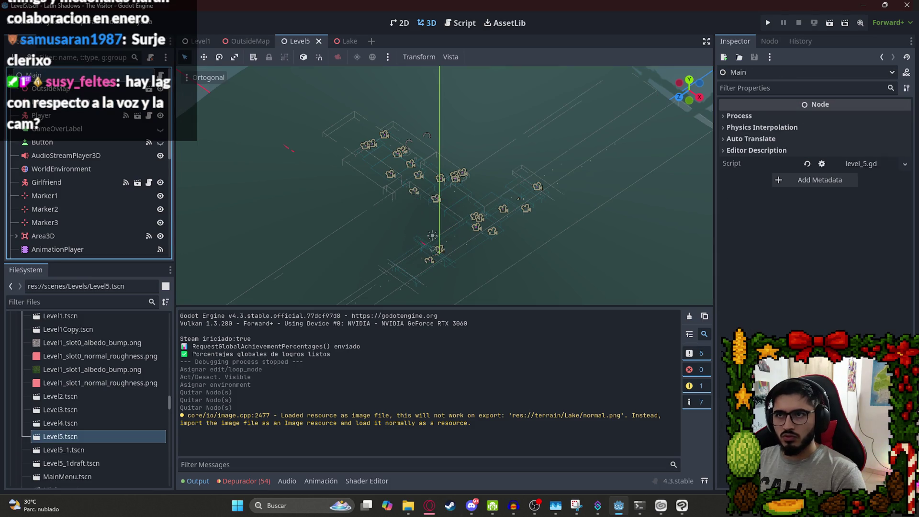
{"action": "scroll", "coordinate": [59, 363], "scroll_direction": "up", "scroll_amount": 5}
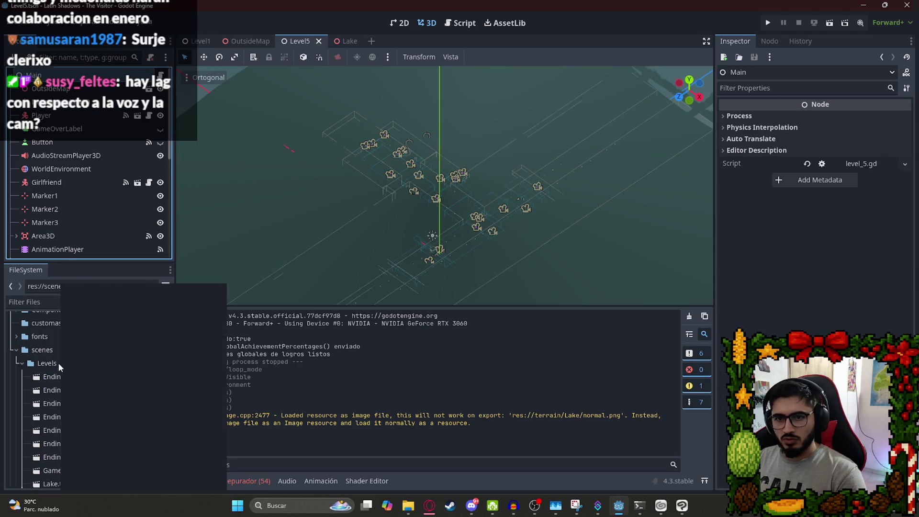
{"action": "mouse_move", "coordinate": [105, 286]}
{"action": "left_click", "coordinate": [254, 302]}
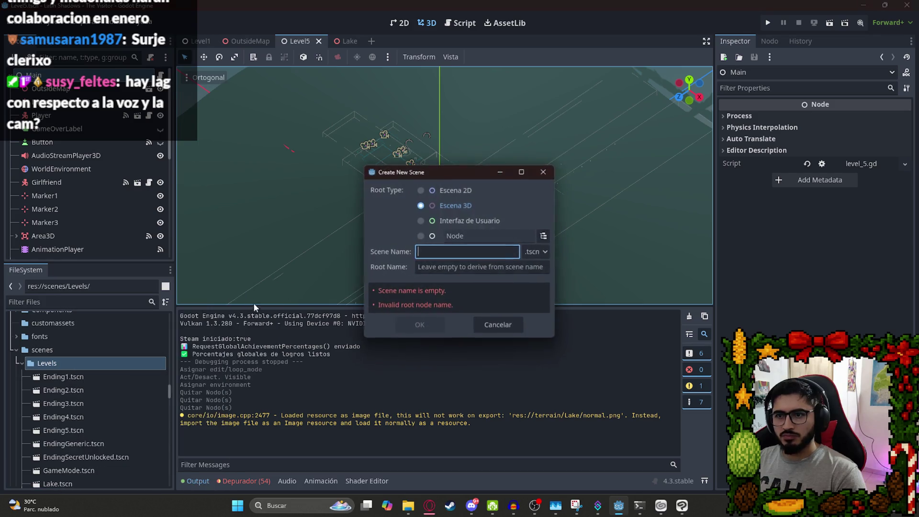
Create the LevelLake scene with a plain Node root and filter project files by 'lake'.
{"action": "left_click", "coordinate": [421, 236]}
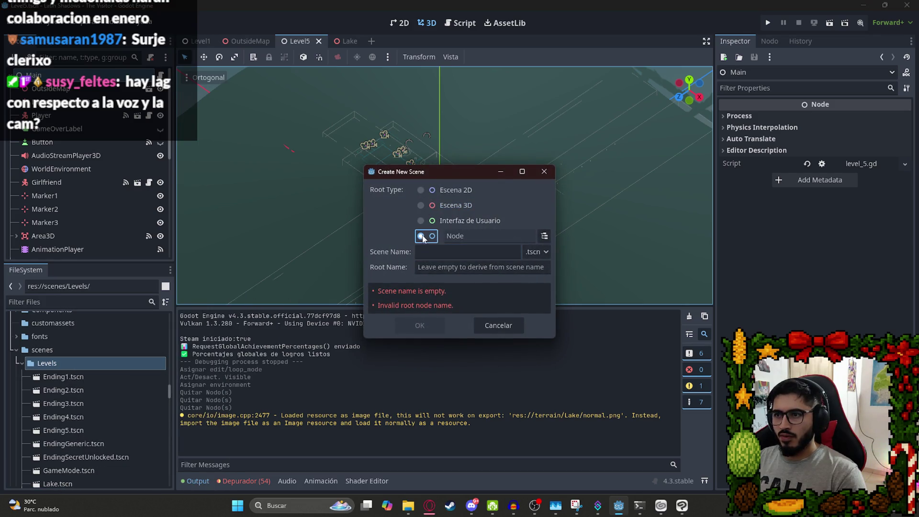
{"action": "type", "text": "LevelLake"}
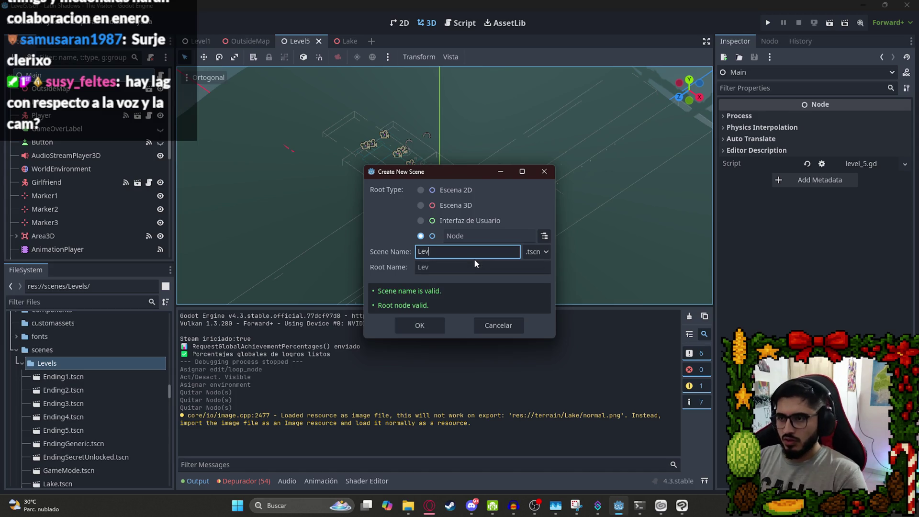
{"action": "key", "text": "Return"}
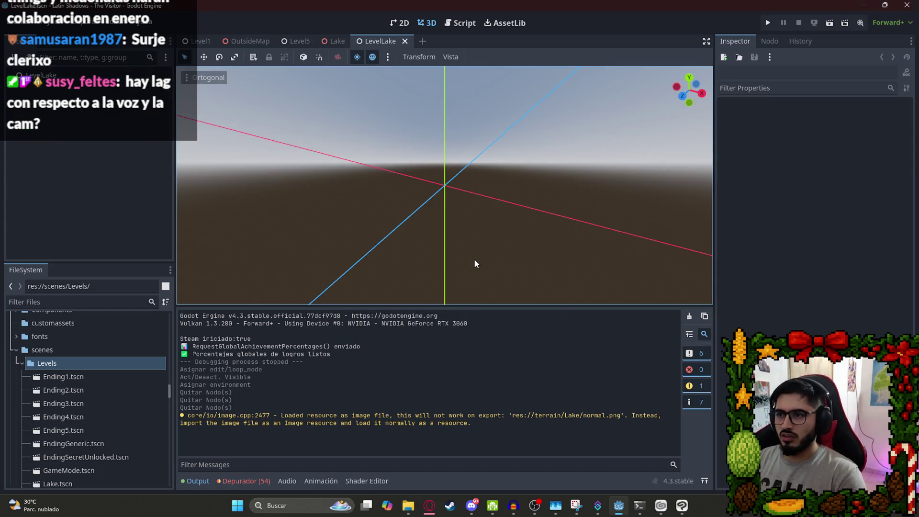
{"action": "left_click", "coordinate": [72, 300]}
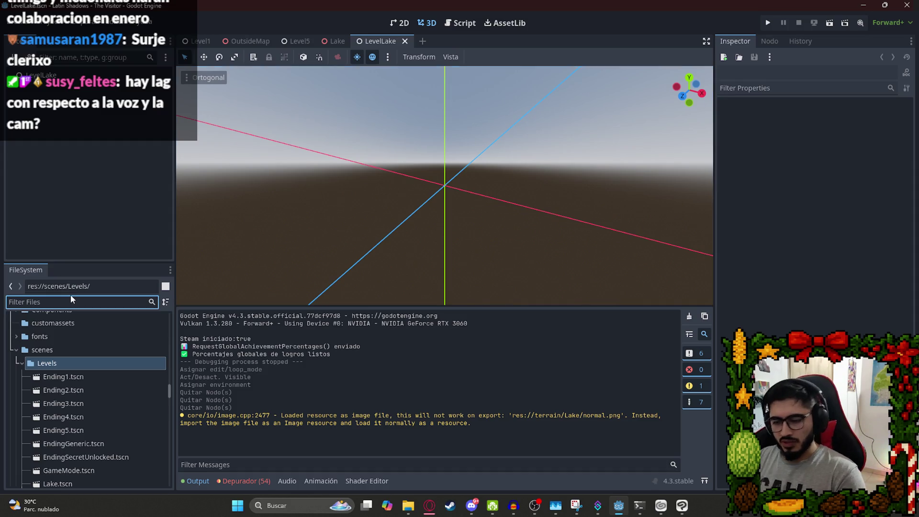
{"action": "type", "text": "lake"}
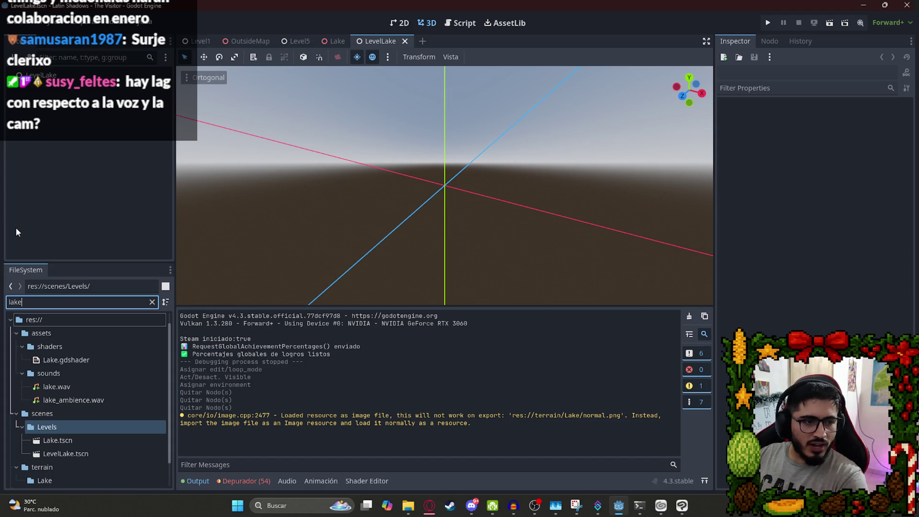
Drag Lake.tscn into the LevelLake viewport and view the lake terrain from above.
{"action": "left_click", "coordinate": [535, 506]}
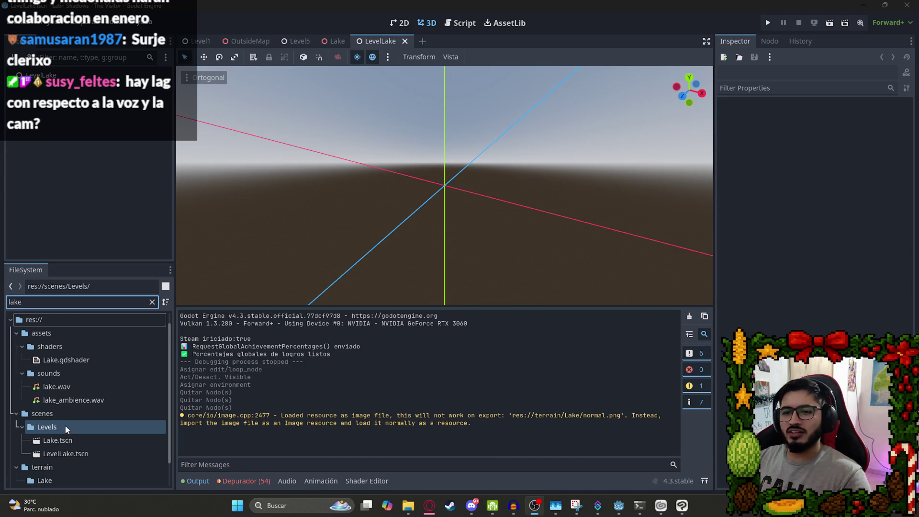
{"action": "left_click", "coordinate": [66, 454]}
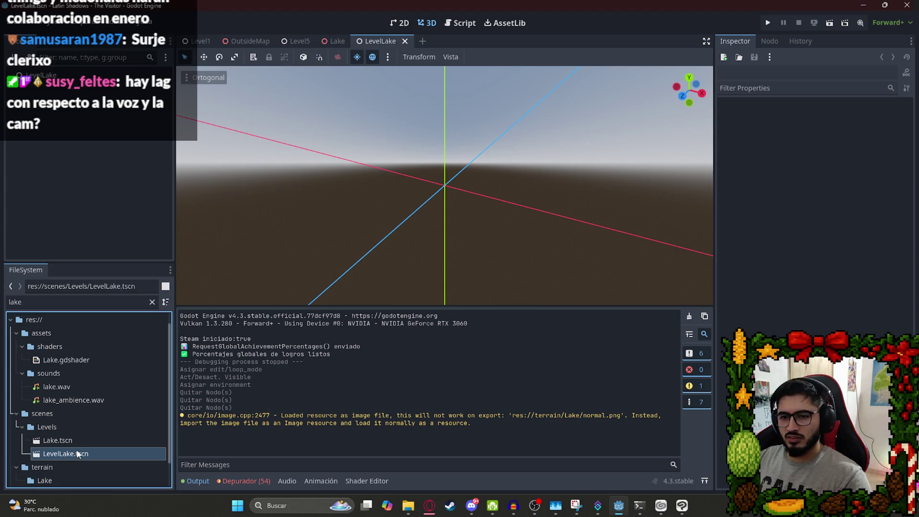
{"action": "left_click", "coordinate": [73, 440]}
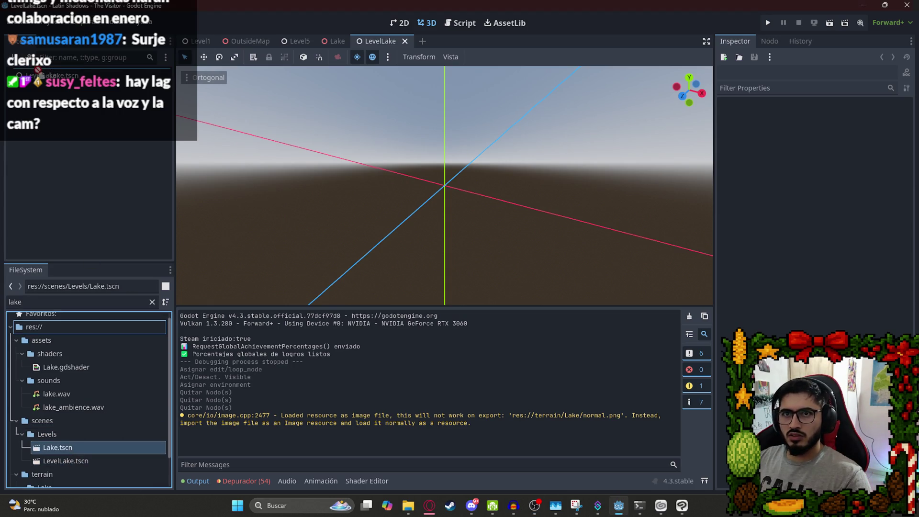
{"action": "left_click_drag", "start_coordinate": [57, 447], "coordinate": [511, 160]}
{"action": "scroll", "coordinate": [404, 207], "scroll_direction": "down", "scroll_amount": 15}
{"action": "mouse_move", "coordinate": [405, 197]}
{"action": "left_mouse_down"}
{"action": "mouse_move", "coordinate": [580, 162]}
{"action": "mouse_move", "coordinate": [441, 243]}
{"action": "left_mouse_up"}
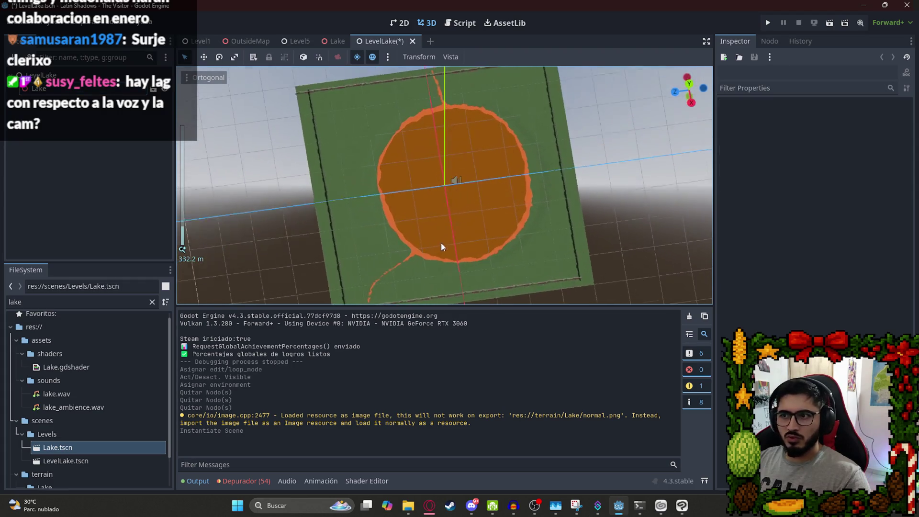
Add a WorldEnvironment child to LevelLake using BasicLake.tres, save, and go back to Lake.
{"action": "right_click", "coordinate": [75, 77]}
{"action": "left_click", "coordinate": [84, 89]}
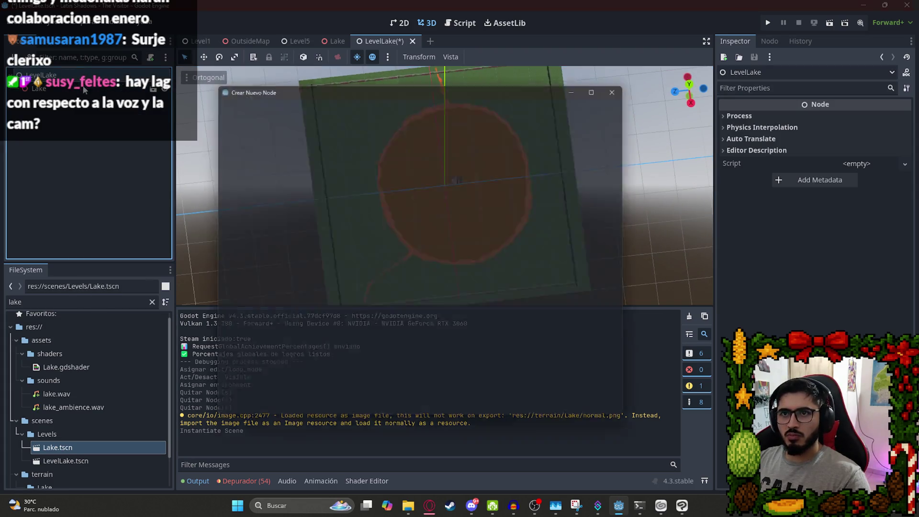
{"action": "type", "text": "wo"}
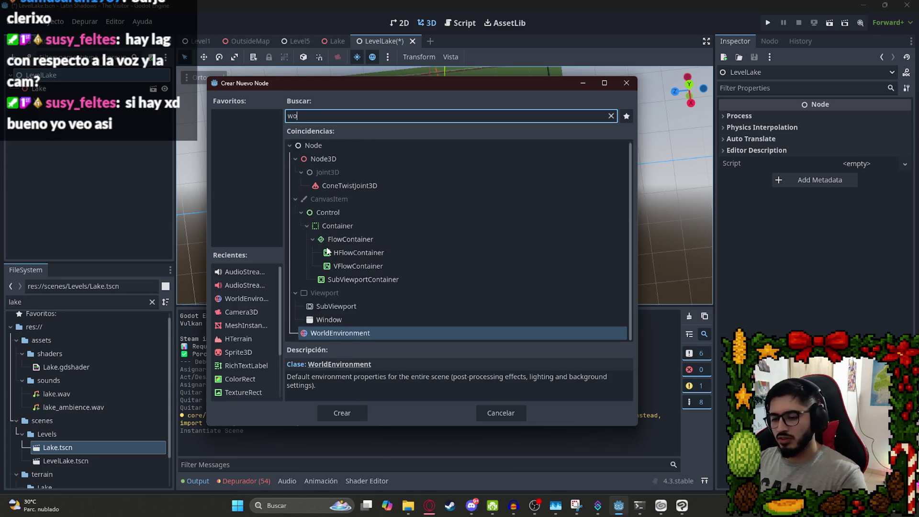
{"action": "type", "text": "rld"}
{"action": "key", "text": "Return"}
{"action": "left_click", "coordinate": [871, 122]}
{"action": "left_click", "coordinate": [858, 151]}
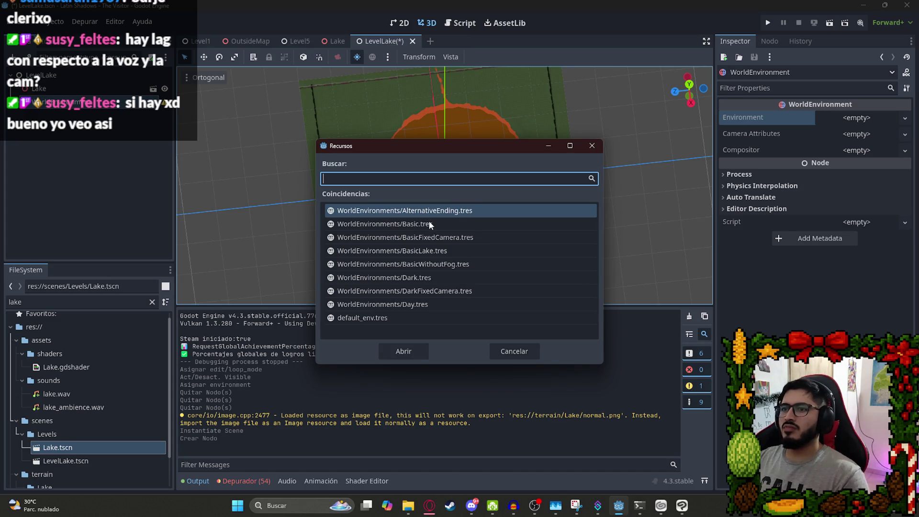
{"action": "double_click", "coordinate": [378, 250]}
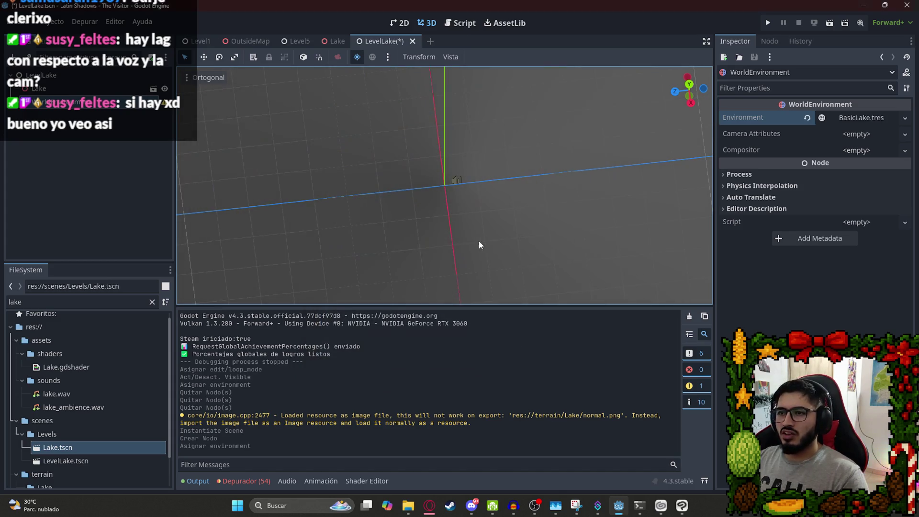
{"action": "key", "text": "ctrl+s"}
{"action": "left_click", "coordinate": [337, 41]}
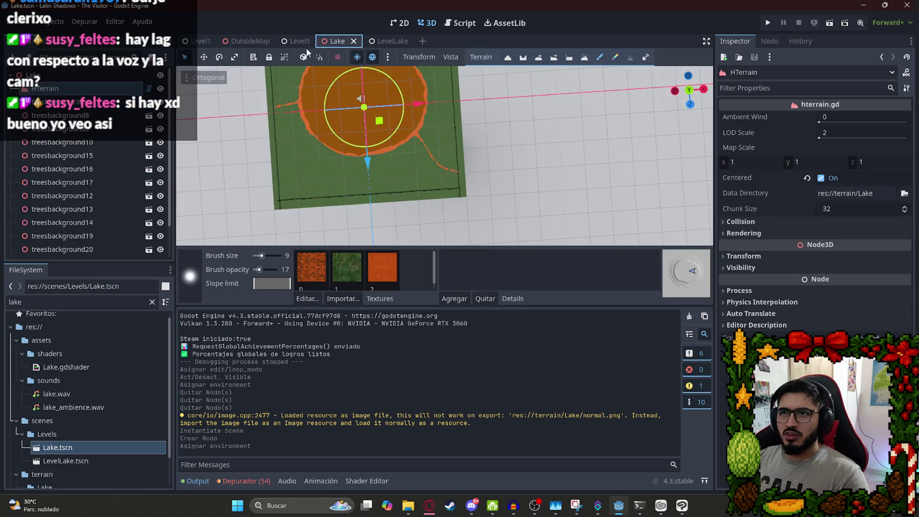
Undo twice in Lake to restore the removed WorldEnvironment and DirectionalLight3D nodes.
{"action": "left_click", "coordinate": [115, 143]}
{"action": "key", "text": "ctrl+z"}
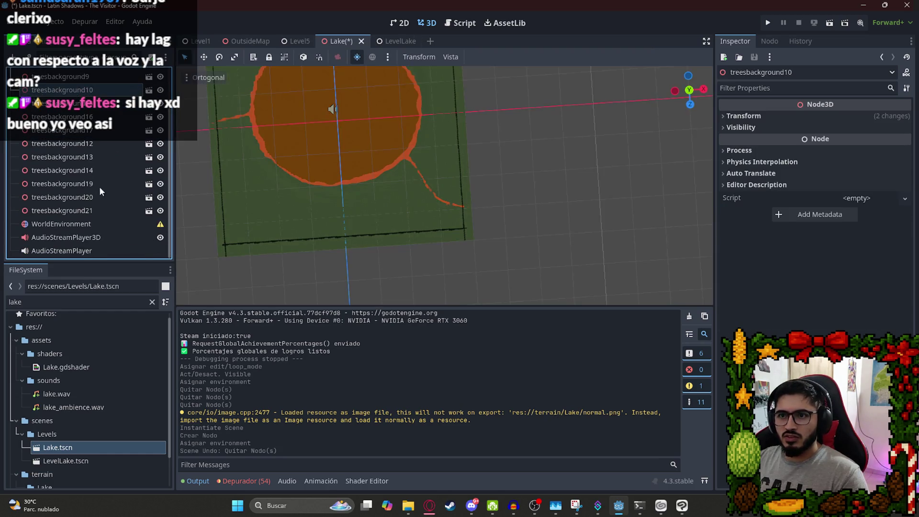
{"action": "key", "text": "ctrl+z"}
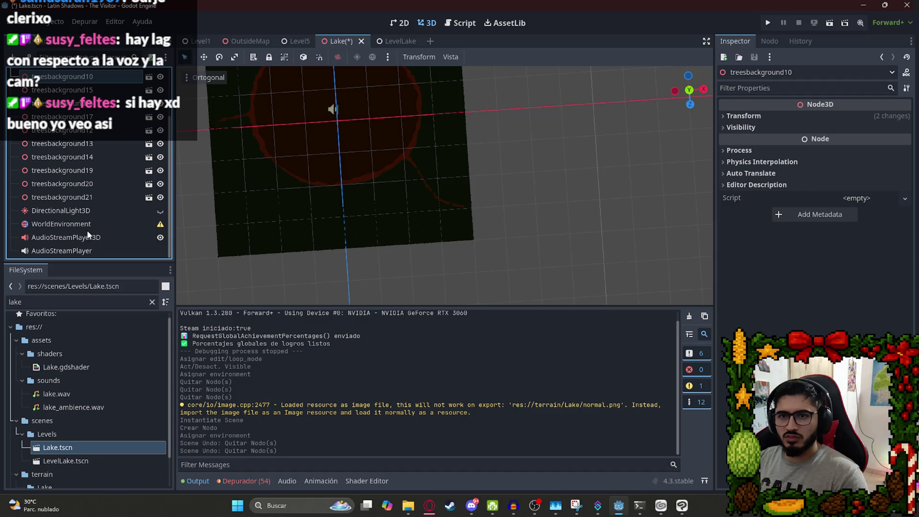
{"action": "left_click", "coordinate": [89, 211]}
{"action": "left_click", "coordinate": [397, 41]}
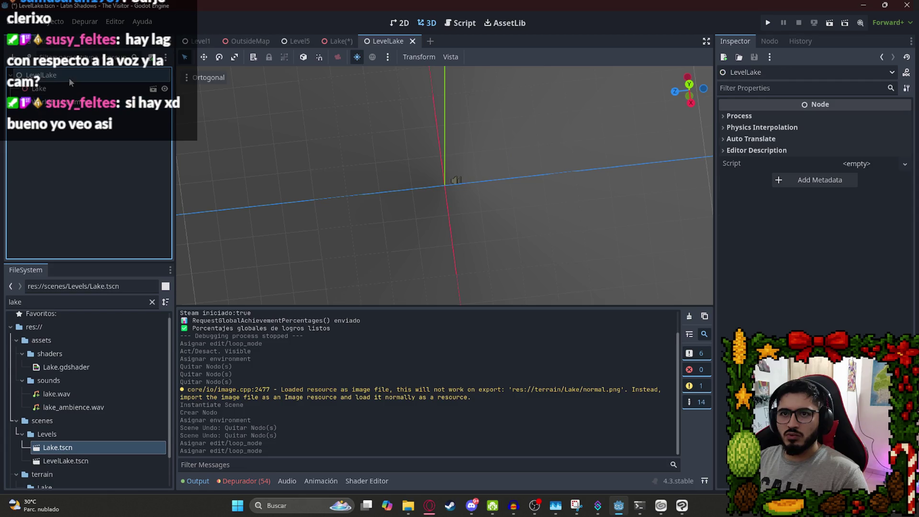
{"action": "left_click", "coordinate": [338, 41]}
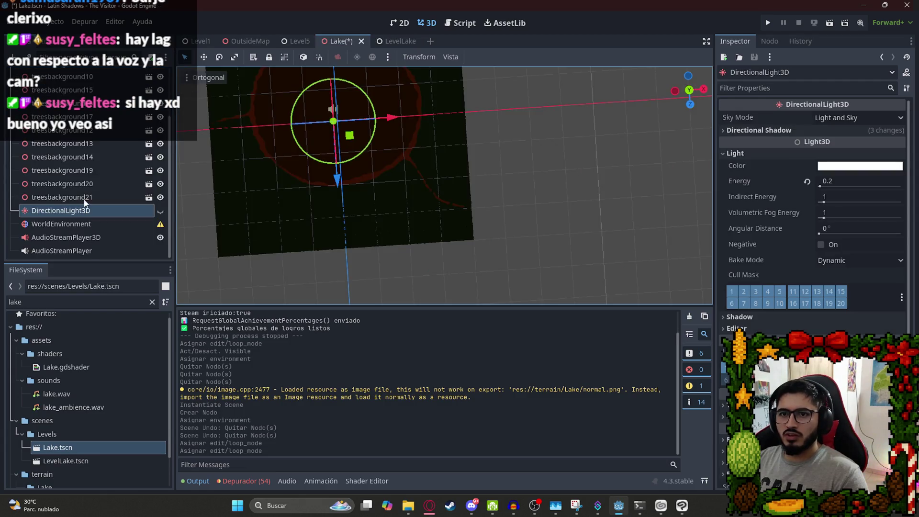
{"action": "left_click", "coordinate": [385, 42]}
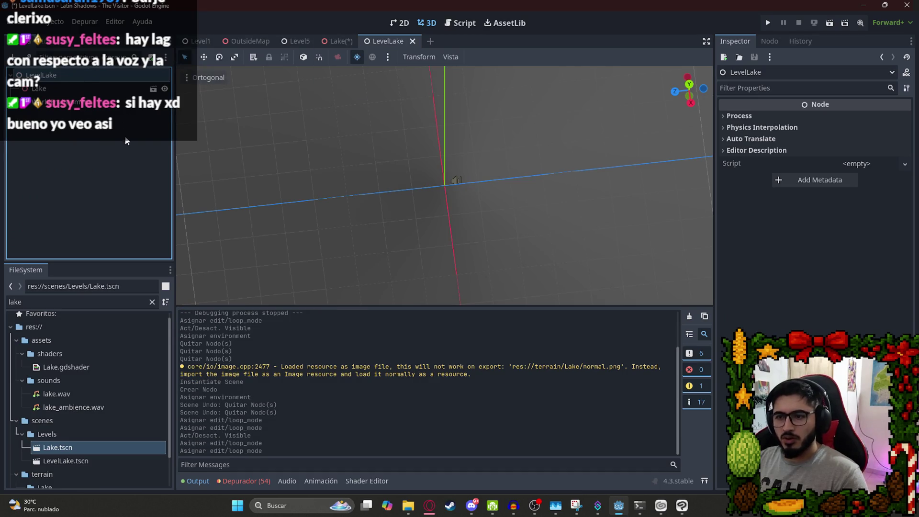
Paste the copied light and environment under LevelLake and delete the duplicate WorldEnvironment2.
{"action": "right_click", "coordinate": [57, 76]}
{"action": "left_click", "coordinate": [89, 150]}
{"action": "key", "text": "ctrl+v"}
{"action": "left_click", "coordinate": [105, 130]}
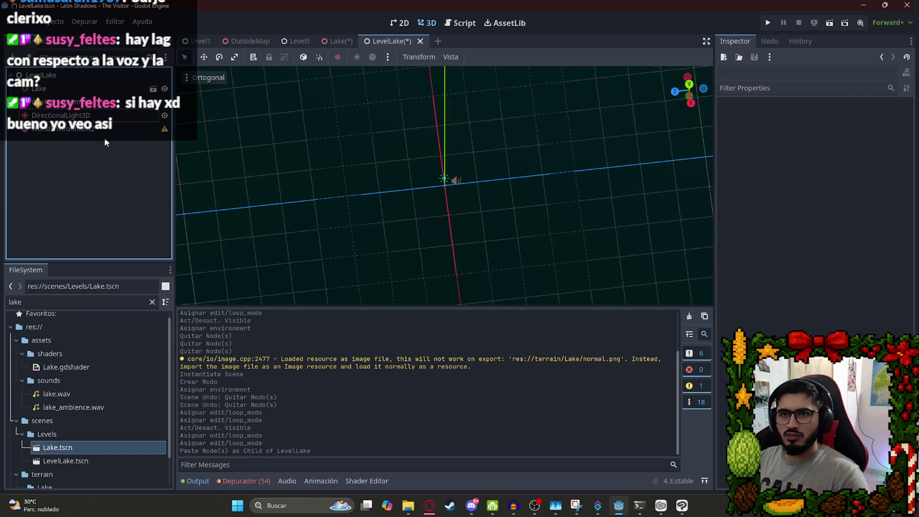
{"action": "right_click", "coordinate": [105, 130]}
{"action": "left_click", "coordinate": [163, 464]}
{"action": "key", "text": "Return"}
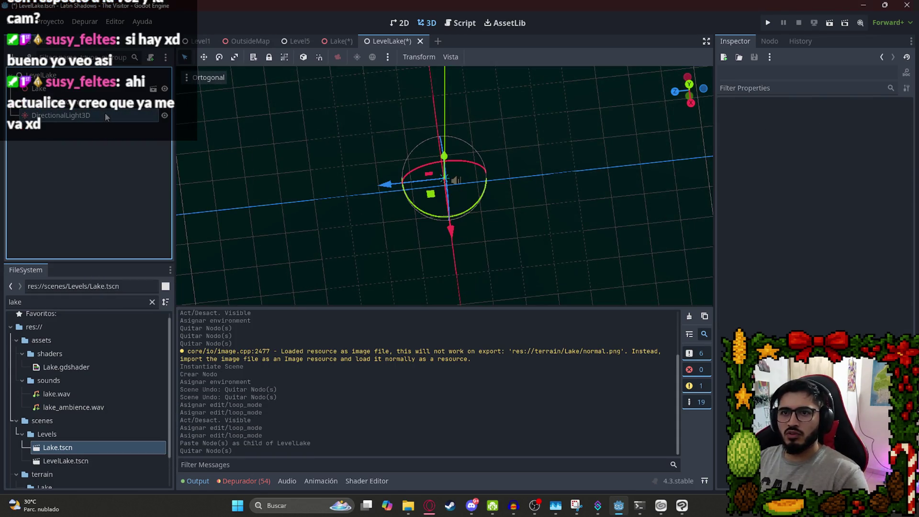
Delete the light and environment from Lake, then paste them again under LevelLake.
{"action": "left_click", "coordinate": [340, 41]}
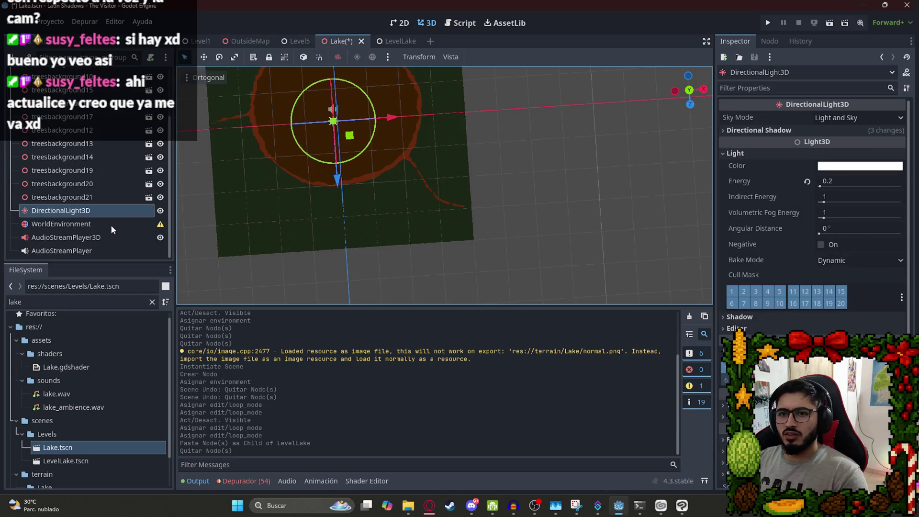
{"action": "left_click", "coordinate": [84, 224], "text": "shift"}
{"action": "right_click", "coordinate": [87, 224]}
{"action": "left_click", "coordinate": [158, 426]}
{"action": "key", "text": "Return"}
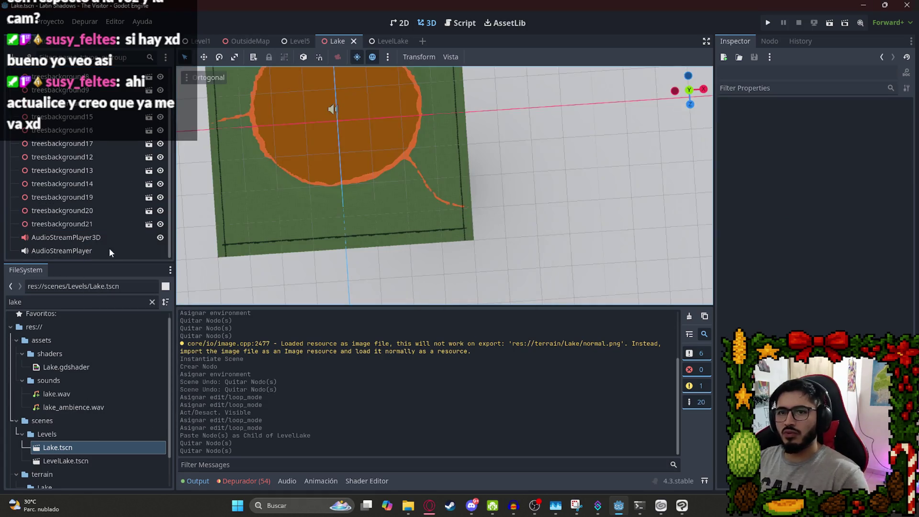
{"action": "left_click", "coordinate": [109, 249]}
{"action": "left_click", "coordinate": [76, 238], "text": "shift"}
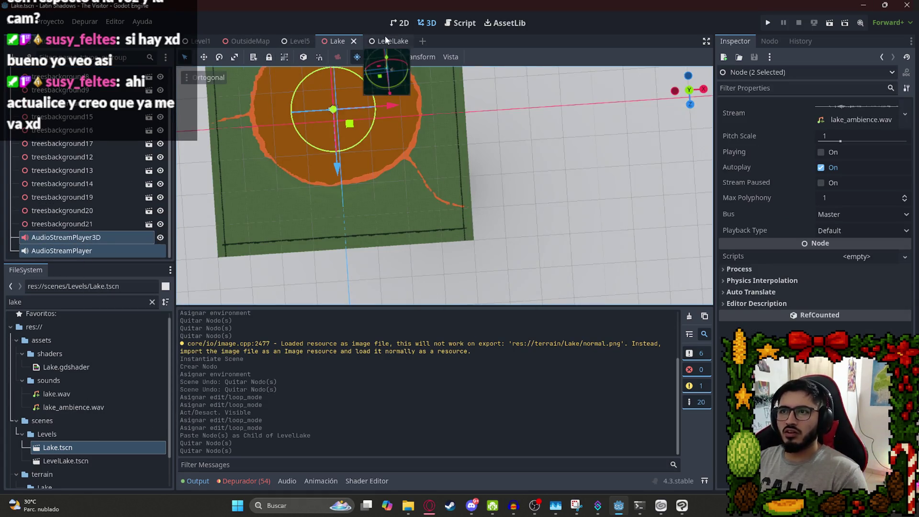
{"action": "left_click", "coordinate": [385, 41]}
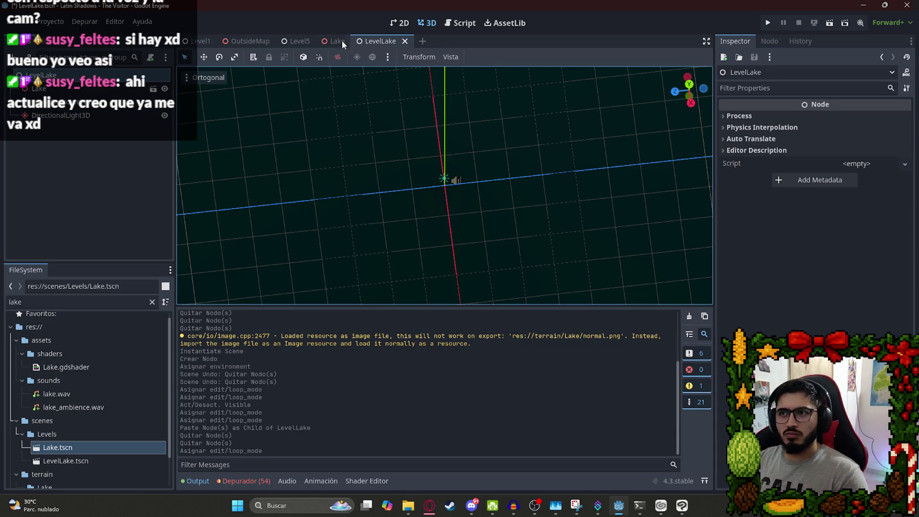
{"action": "right_click", "coordinate": [106, 75]}
{"action": "left_click", "coordinate": [153, 160]}
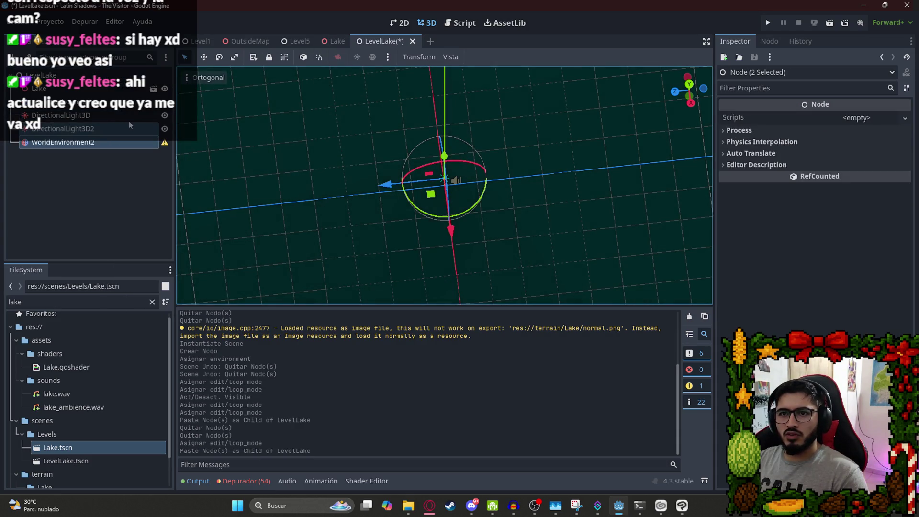
Copy AudioStreamPlayer3D and AudioStreamPlayer from Lake and paste them under LevelLake.
{"action": "left_click", "coordinate": [337, 41]}
{"action": "right_click", "coordinate": [85, 243]}
{"action": "left_click", "coordinate": [126, 264]}
{"action": "left_click", "coordinate": [380, 41]}
{"action": "right_click", "coordinate": [79, 74]}
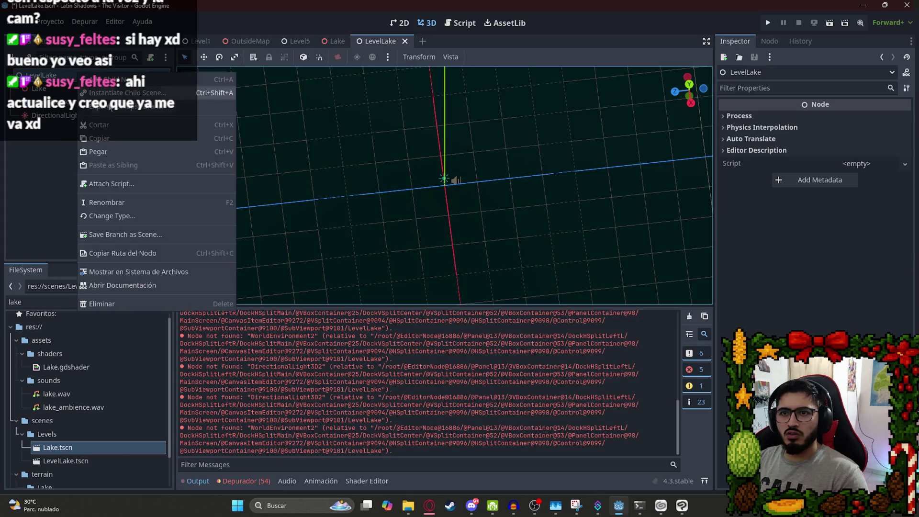
{"action": "left_click", "coordinate": [110, 152]}
Delete both audio players from the Lake scene and save all scenes.
{"action": "left_click", "coordinate": [331, 42]}
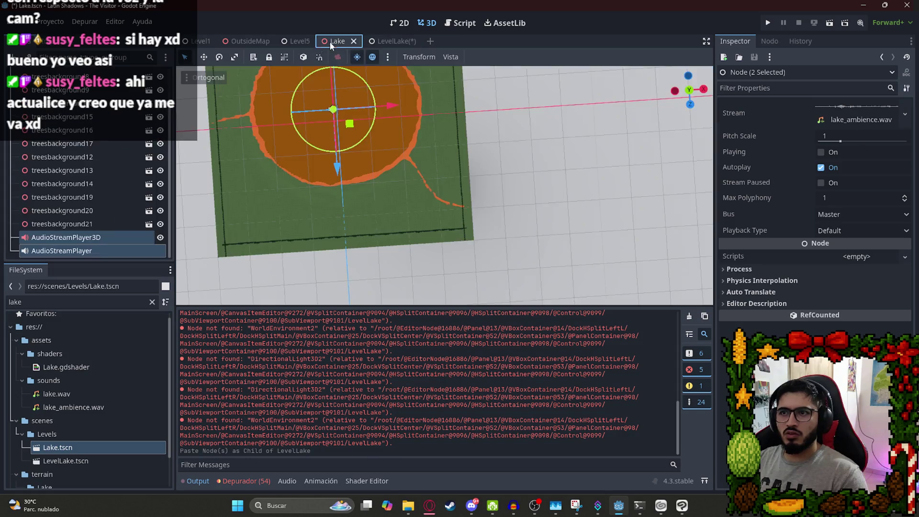
{"action": "right_click", "coordinate": [76, 236]}
{"action": "left_click", "coordinate": [100, 433]}
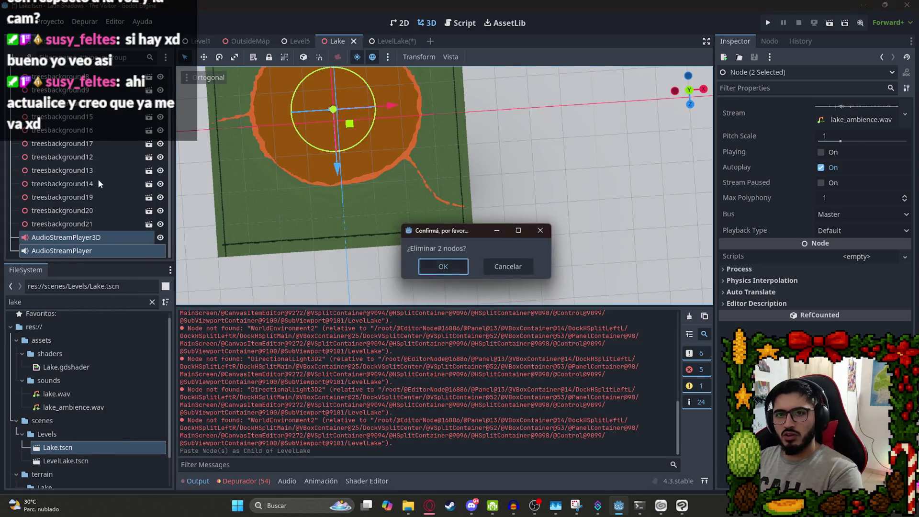
{"action": "key", "text": "Return"}
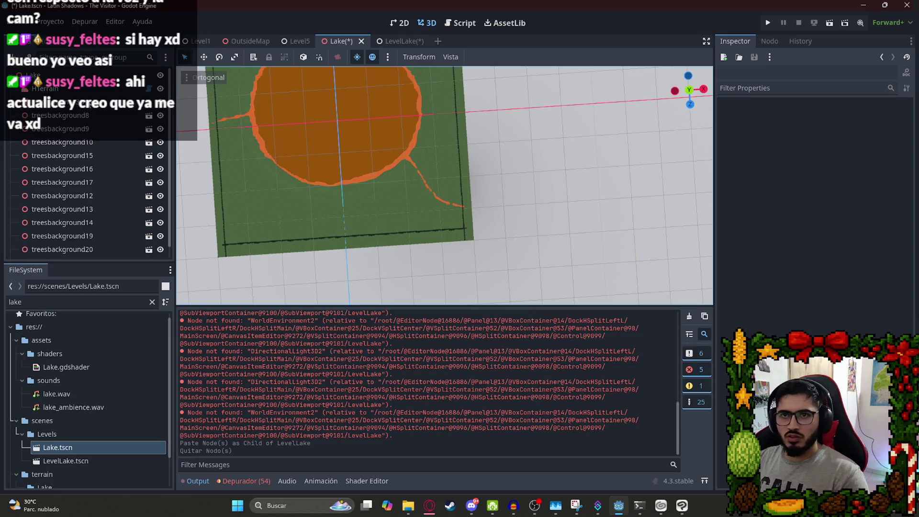
{"action": "key", "text": "ctrl+shift+alt+s"}
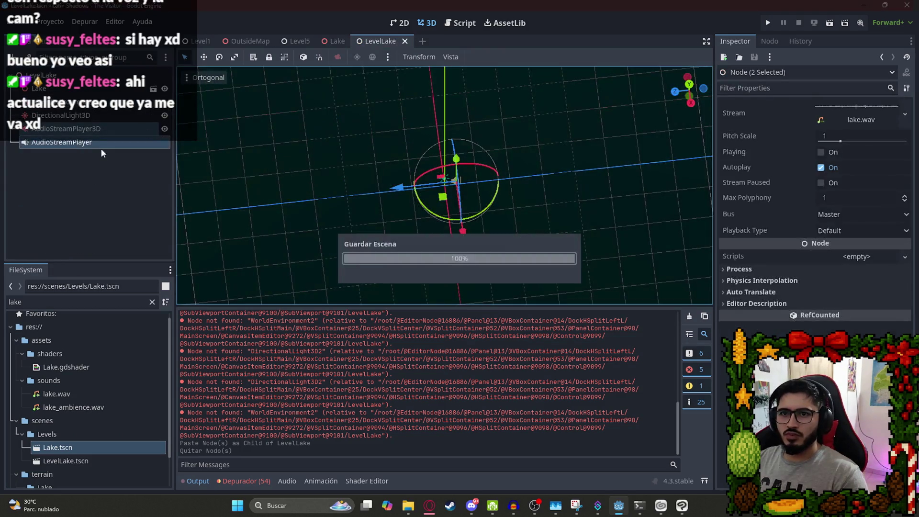
Filter FileSystem to 'player' and drop a Player.tscn instance into the LevelLake viewport.
{"action": "left_click", "coordinate": [91, 201]}
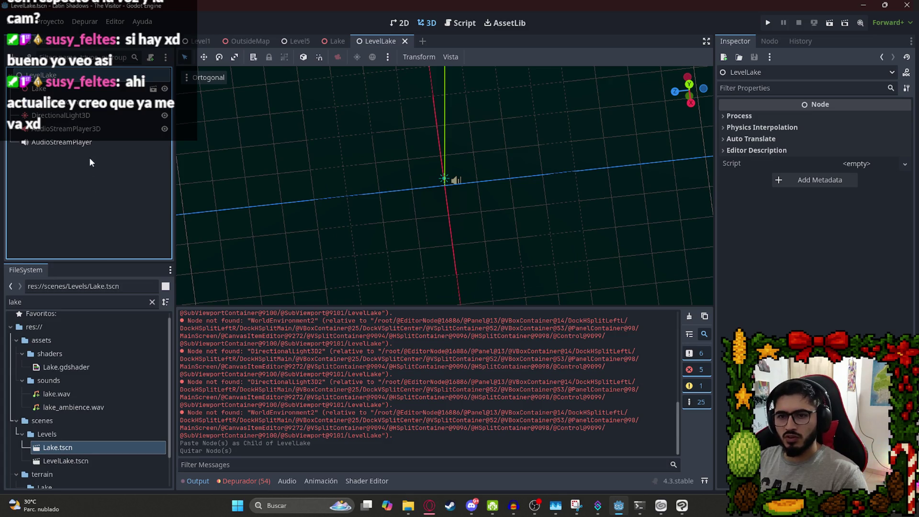
{"action": "double_click", "coordinate": [64, 303]}
{"action": "type", "text": "playerrt"}
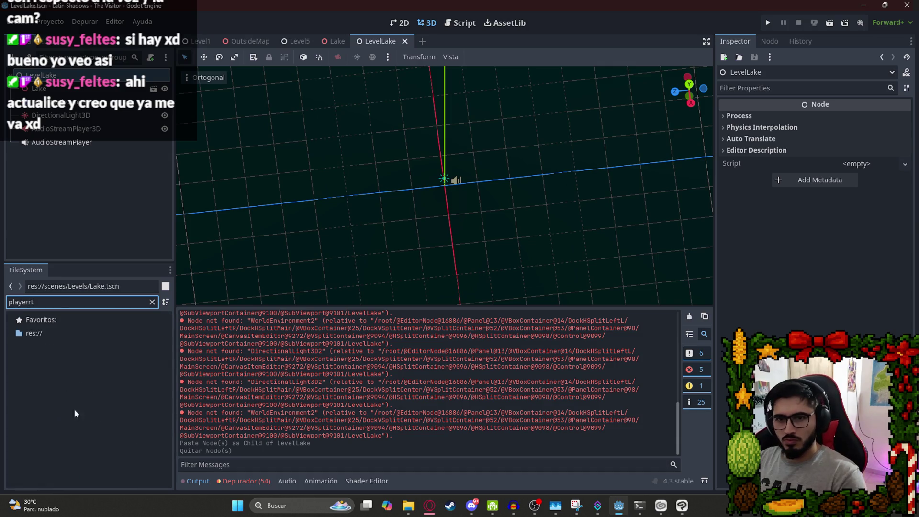
{"action": "key", "text": "BackSpace"}
{"action": "key", "text": "BackSpace"}
{"action": "mouse_move", "coordinate": [55, 375]}
{"action": "left_mouse_down"}
{"action": "mouse_move", "coordinate": [414, 237]}
{"action": "mouse_move", "coordinate": [422, 266]}
{"action": "left_mouse_up"}
{"action": "scroll", "coordinate": [431, 239], "scroll_direction": "down", "scroll_amount": 3}
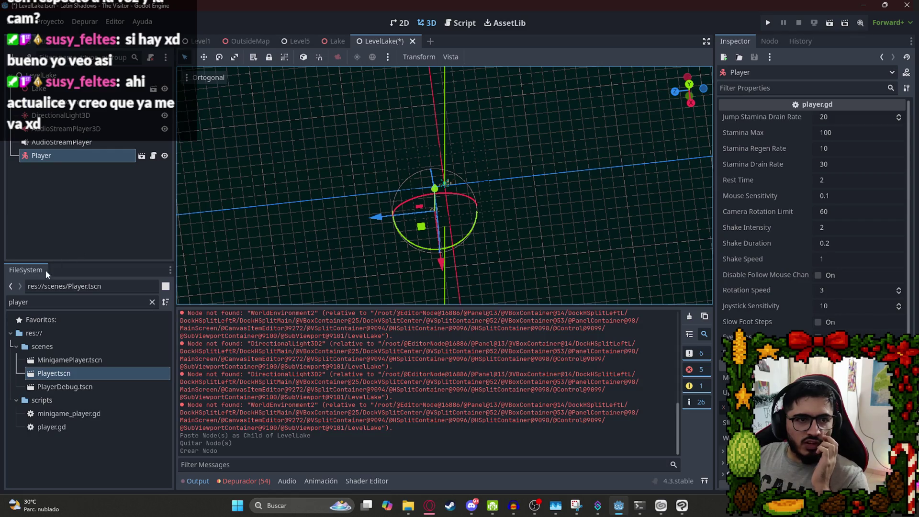
{"action": "left_click_drag", "start_coordinate": [450, 207], "coordinate": [302, 203]}
{"action": "scroll", "coordinate": [392, 177], "scroll_direction": "down", "scroll_amount": 2}
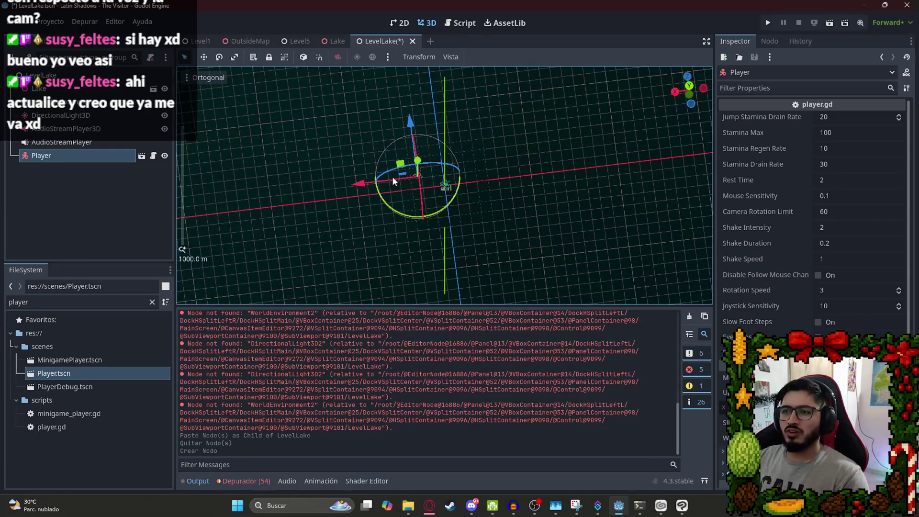
{"action": "mouse_move", "coordinate": [385, 192]}
{"action": "left_mouse_down"}
{"action": "mouse_move", "coordinate": [314, 166]}
{"action": "mouse_move", "coordinate": [429, 189]}
{"action": "mouse_move", "coordinate": [290, 208]}
{"action": "mouse_move", "coordinate": [303, 266]}
{"action": "left_mouse_up"}
{"action": "scroll", "coordinate": [300, 206], "scroll_direction": "down", "scroll_amount": 5}
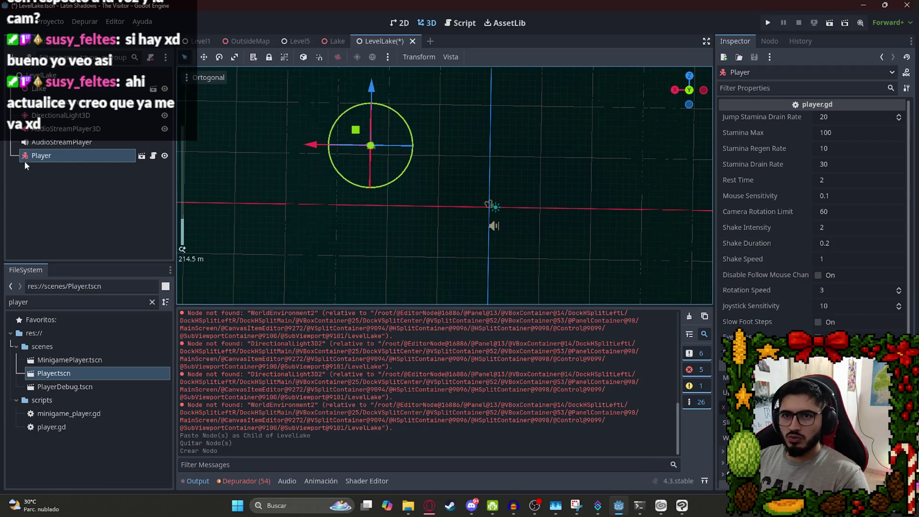
Make the Player instance's children editable and move its Camera3D to a new position.
{"action": "right_click", "coordinate": [40, 157]}
{"action": "left_click", "coordinate": [67, 397]}
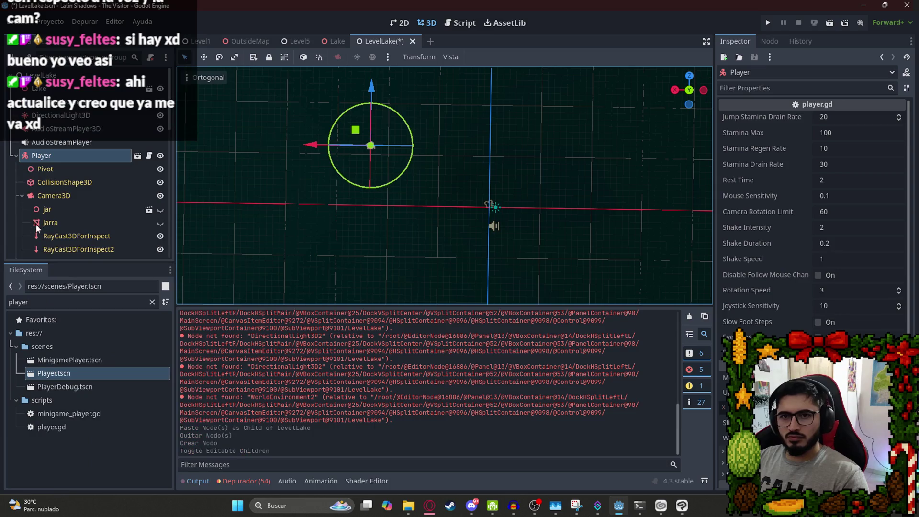
{"action": "left_click", "coordinate": [48, 196]}
{"action": "left_click", "coordinate": [21, 195]}
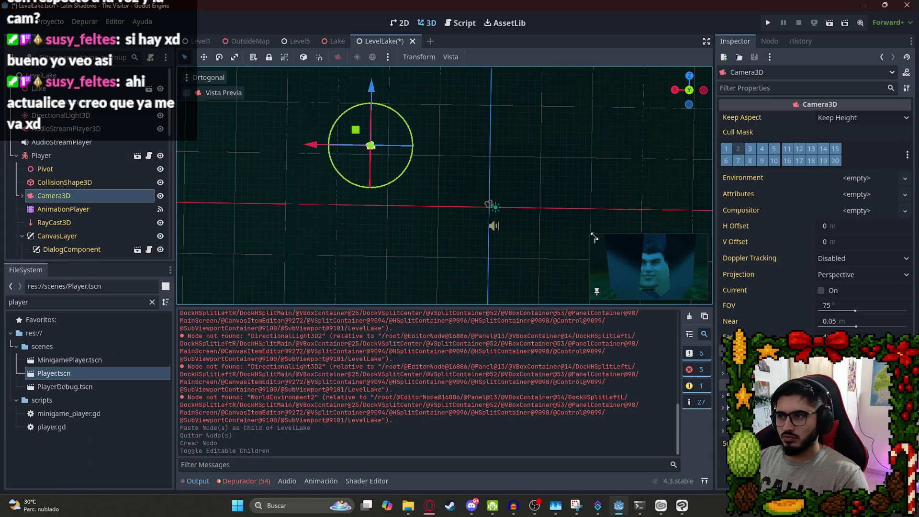
{"action": "left_click_drag", "start_coordinate": [594, 238], "coordinate": [449, 154]}
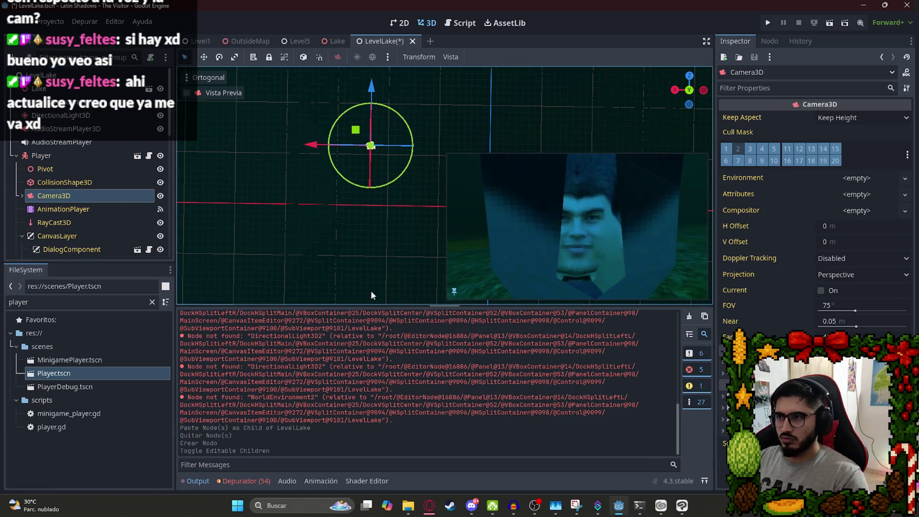
{"action": "mouse_move", "coordinate": [355, 129]}
{"action": "left_mouse_down"}
{"action": "mouse_move", "coordinate": [231, 140]}
{"action": "mouse_move", "coordinate": [236, 177]}
{"action": "mouse_move", "coordinate": [353, 151]}
{"action": "mouse_move", "coordinate": [348, 159]}
{"action": "left_mouse_up"}
Save LevelLake and run the game to test the scene.
{"action": "key", "text": "ctrl+s"}
{"action": "right_click", "coordinate": [380, 41]}
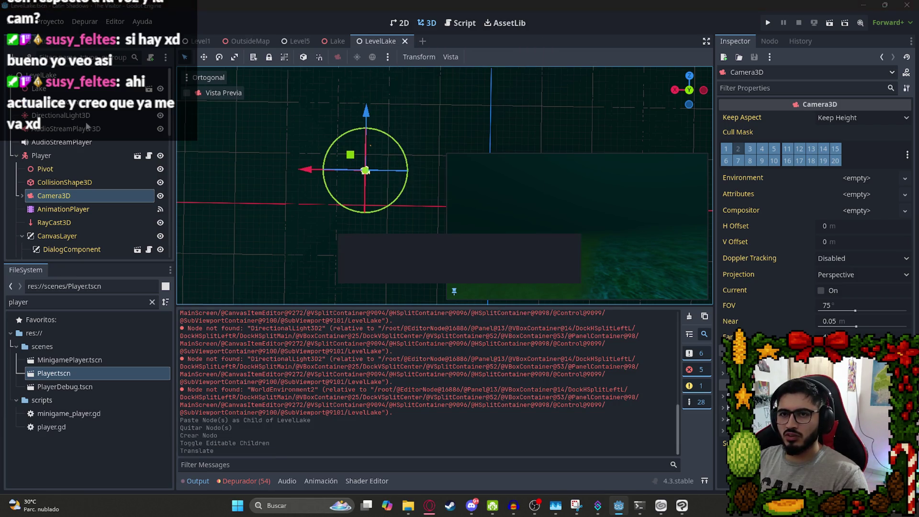
{"action": "key", "text": "F5"}
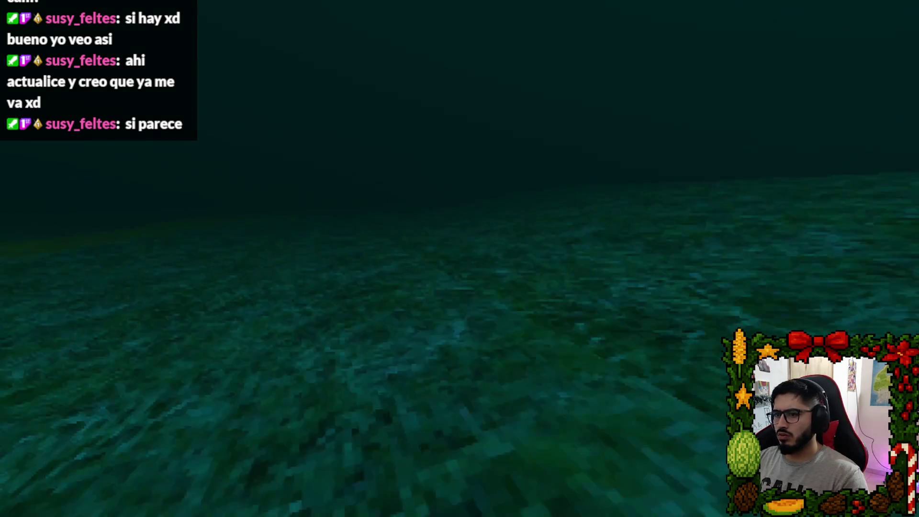
{"action": "key", "text": "Escape"}
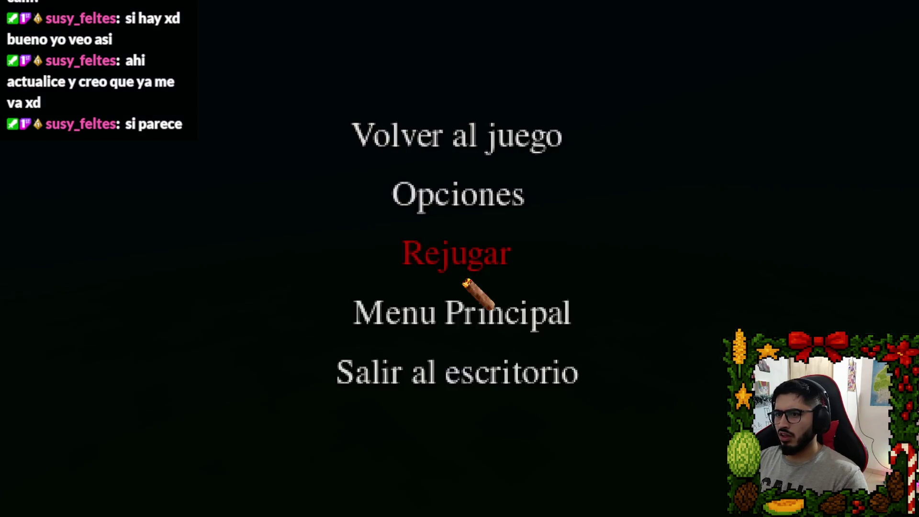
{"action": "left_click", "coordinate": [445, 368]}
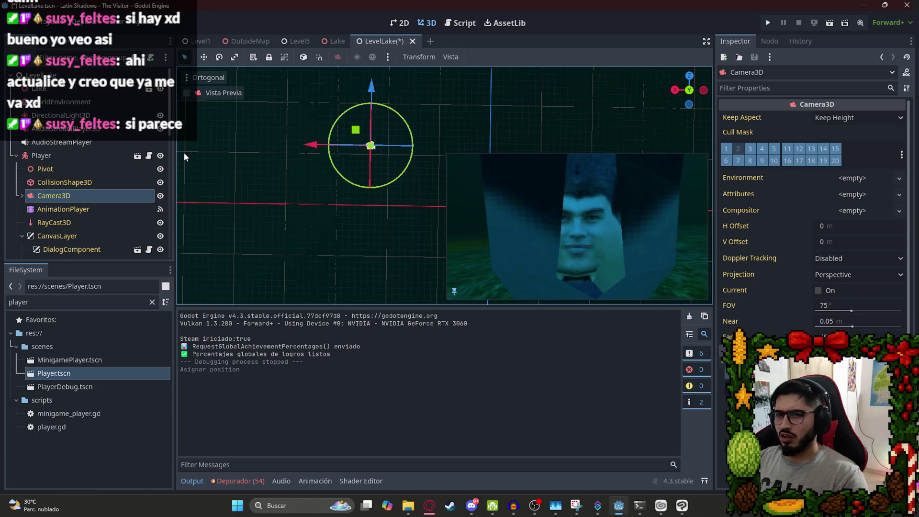
Nudge the Player slightly left and down, then save LevelLake.
{"action": "left_click", "coordinate": [72, 159]}
{"action": "left_click", "coordinate": [17, 156]}
{"action": "mouse_move", "coordinate": [352, 135]}
{"action": "left_mouse_down"}
{"action": "mouse_move", "coordinate": [336, 139]}
{"action": "mouse_move", "coordinate": [354, 140]}
{"action": "left_mouse_up"}
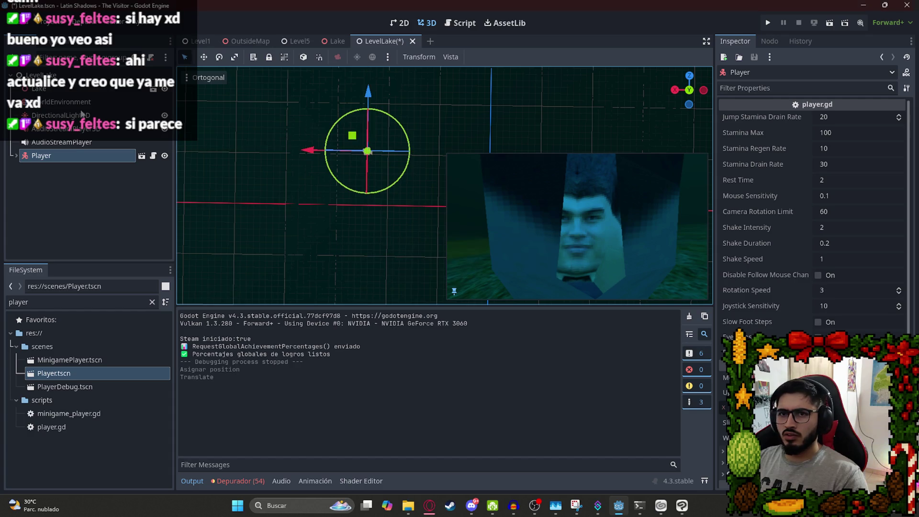
{"action": "left_click", "coordinate": [80, 102]}
{"action": "key", "text": "ctrl+s"}
Review the BasicLake.tres environment and hide, then reshow, the DirectionalLight3D.
{"action": "left_click", "coordinate": [857, 117]}
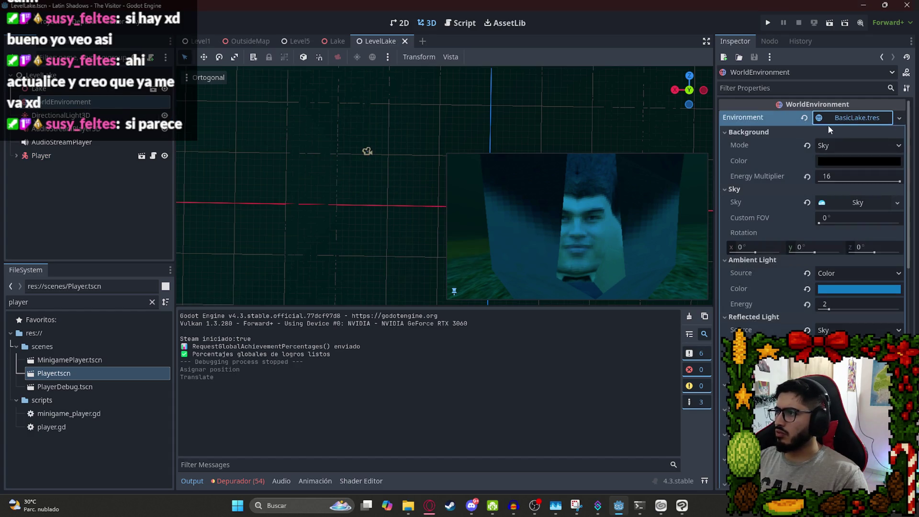
{"action": "left_click", "coordinate": [76, 132]}
{"action": "left_click", "coordinate": [77, 117]}
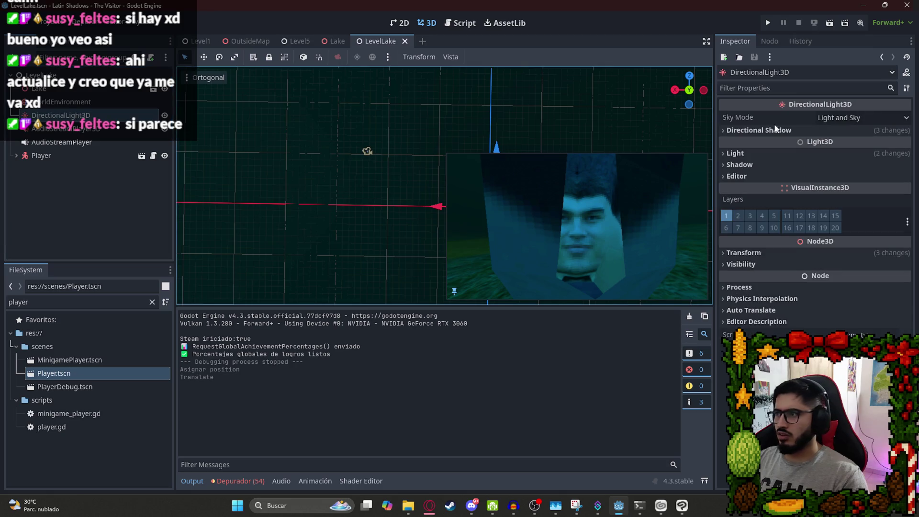
{"action": "left_click", "coordinate": [167, 116]}
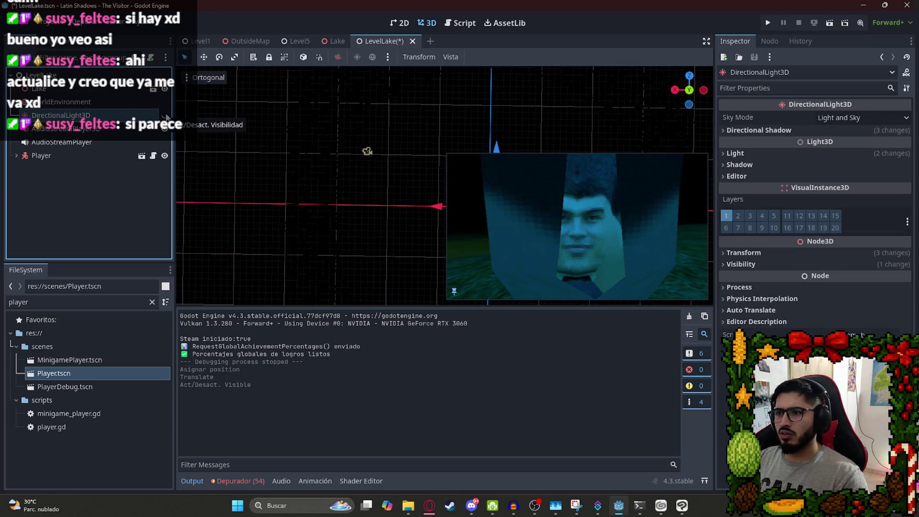
{"action": "left_click", "coordinate": [166, 116]}
{"action": "left_click", "coordinate": [67, 102]}
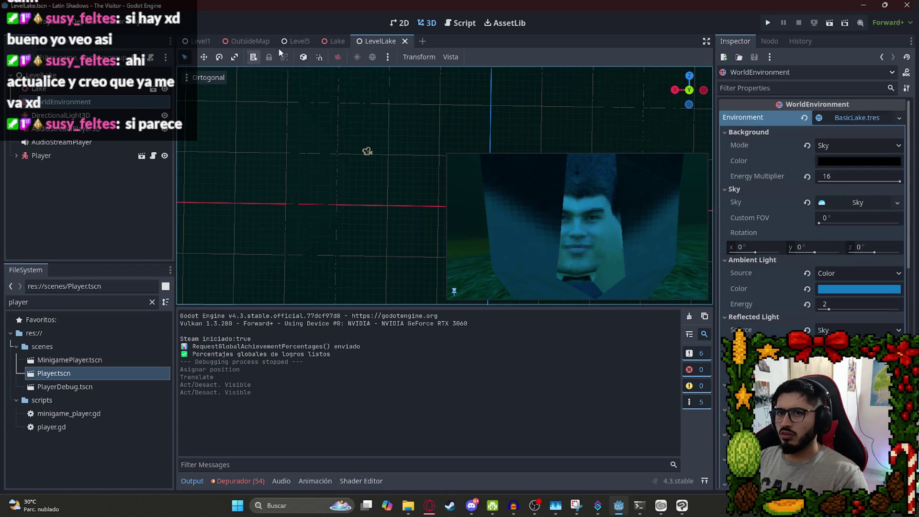
Save the Lake scene, then return to LevelLake with the Player selected.
{"action": "left_click", "coordinate": [335, 41]}
{"action": "scroll", "coordinate": [373, 184], "scroll_direction": "down", "scroll_amount": 3}
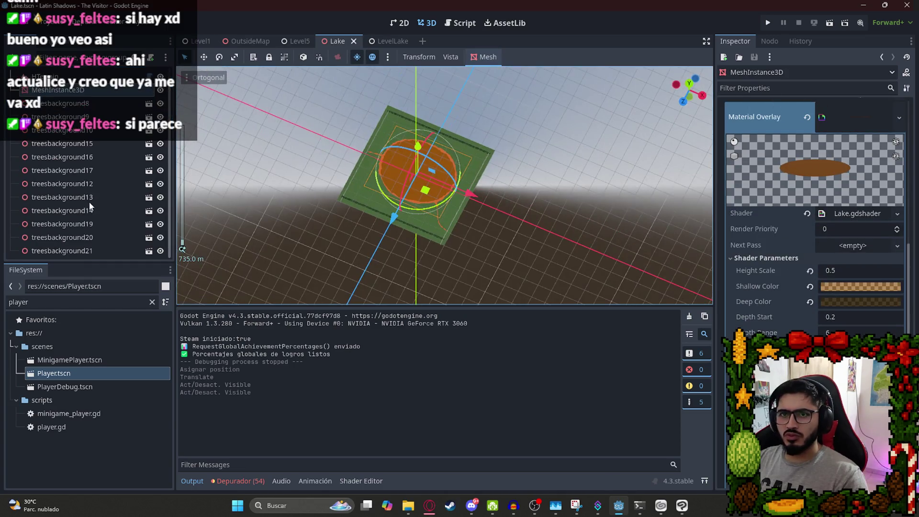
{"action": "key", "text": "ctrl+s"}
{"action": "left_click", "coordinate": [389, 41]}
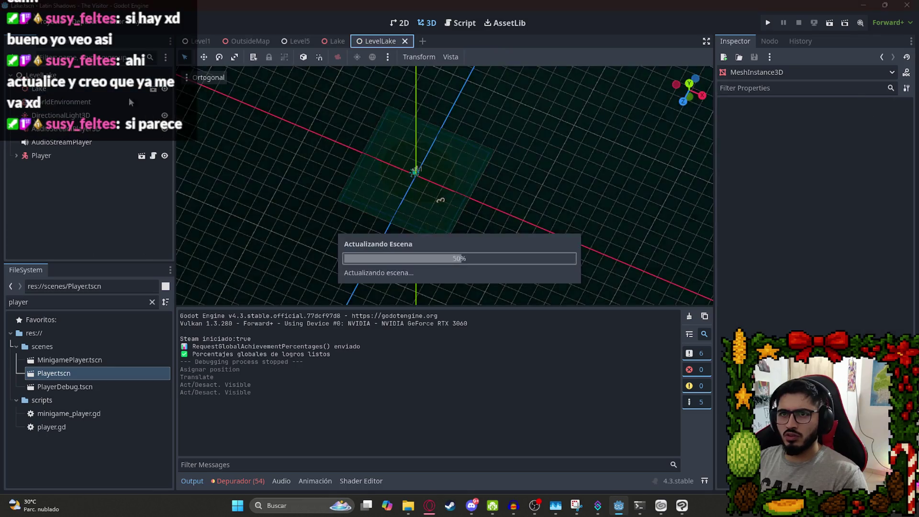
{"action": "left_click", "coordinate": [37, 156]}
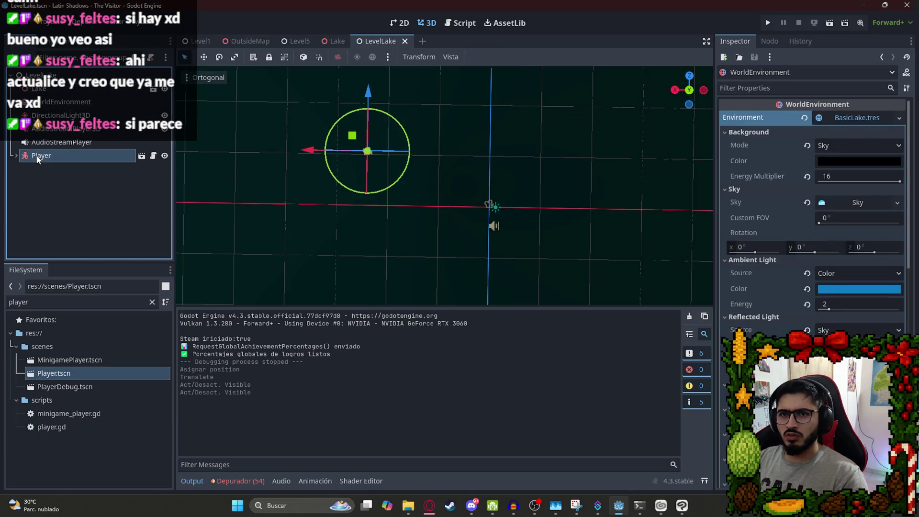
Select the player's Camera3D and hide the prota character model.
{"action": "left_click", "coordinate": [16, 156]}
{"action": "left_click", "coordinate": [52, 195]}
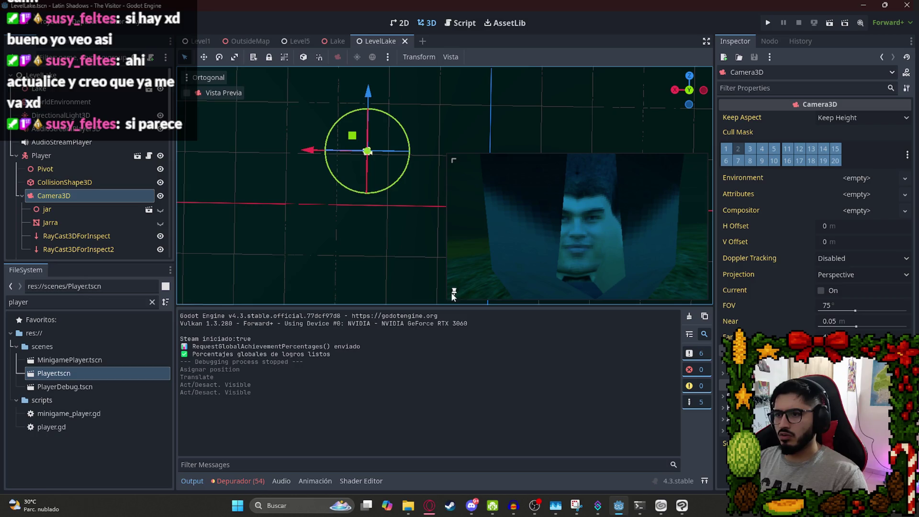
{"action": "left_click", "coordinate": [22, 197]}
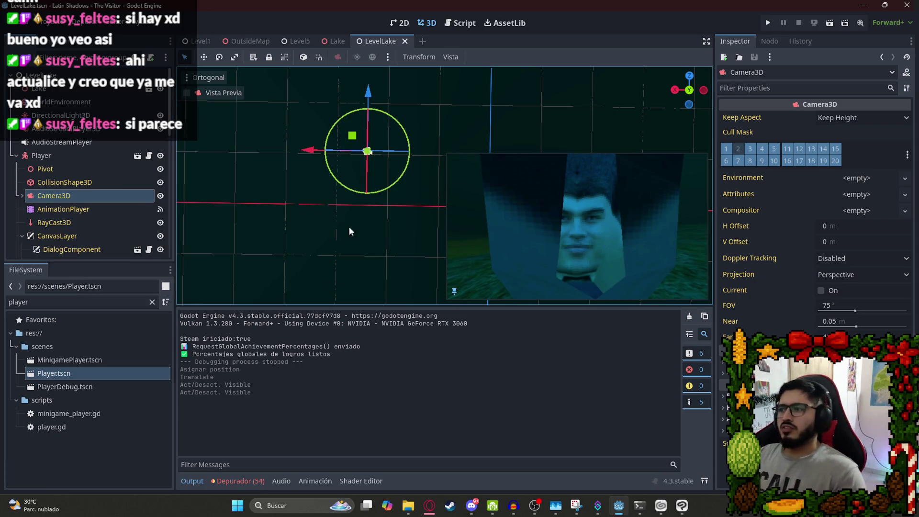
{"action": "scroll", "coordinate": [90, 210], "scroll_direction": "down", "scroll_amount": 9}
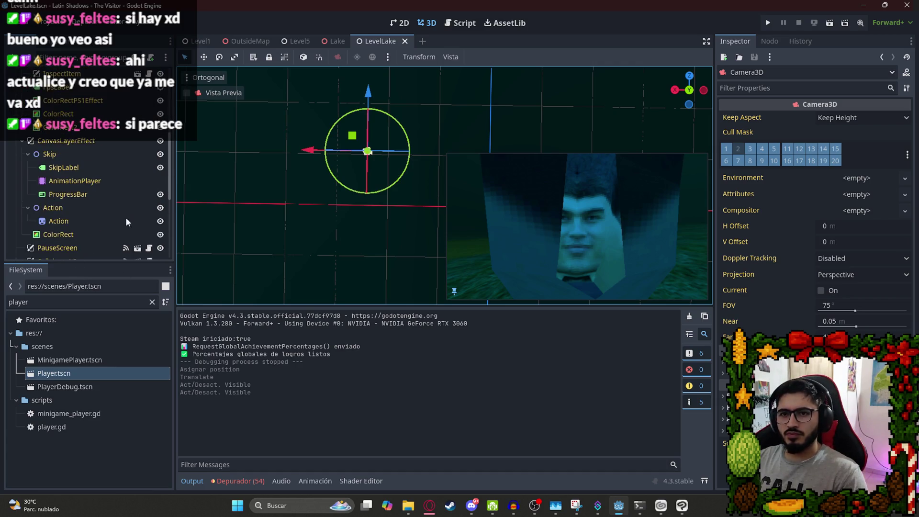
{"action": "scroll", "coordinate": [128, 237], "scroll_direction": "down", "scroll_amount": 3}
{"action": "left_click", "coordinate": [160, 199]}
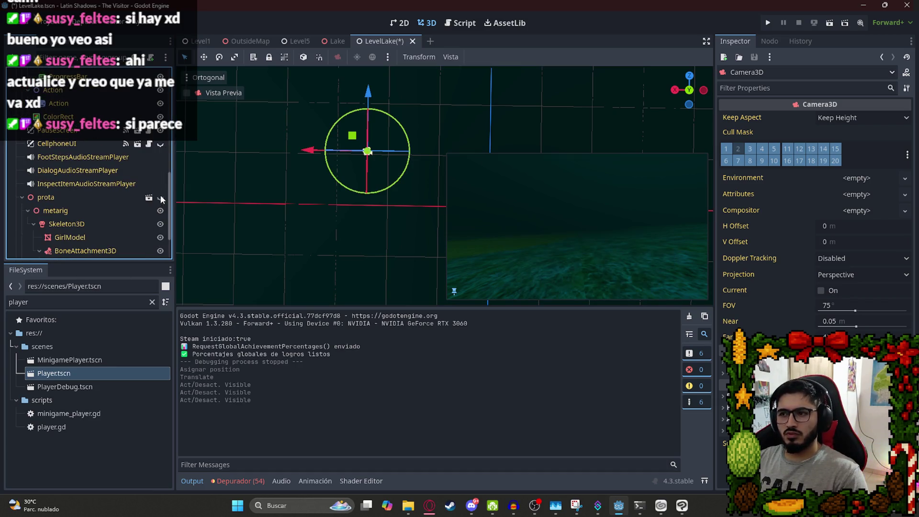
Rotate the player camera by -120 degrees and shift it 10 units along X.
{"action": "mouse_move", "coordinate": [378, 195]}
{"action": "left_mouse_down"}
{"action": "mouse_move", "coordinate": [283, 179]}
{"action": "mouse_move", "coordinate": [277, 123]}
{"action": "mouse_move", "coordinate": [384, 76]}
{"action": "mouse_move", "coordinate": [489, 102]}
{"action": "mouse_move", "coordinate": [497, 177]}
{"action": "mouse_move", "coordinate": [465, 205]}
{"action": "left_mouse_up"}
{"action": "left_click_drag", "start_coordinate": [308, 151], "coordinate": [309, 150]}
{"action": "scroll", "coordinate": [364, 158], "scroll_direction": "down", "scroll_amount": 3}
{"action": "left_click_drag", "start_coordinate": [360, 165], "coordinate": [197, 180]}
{"action": "scroll", "coordinate": [96, 163], "scroll_direction": "up", "scroll_amount": 10}
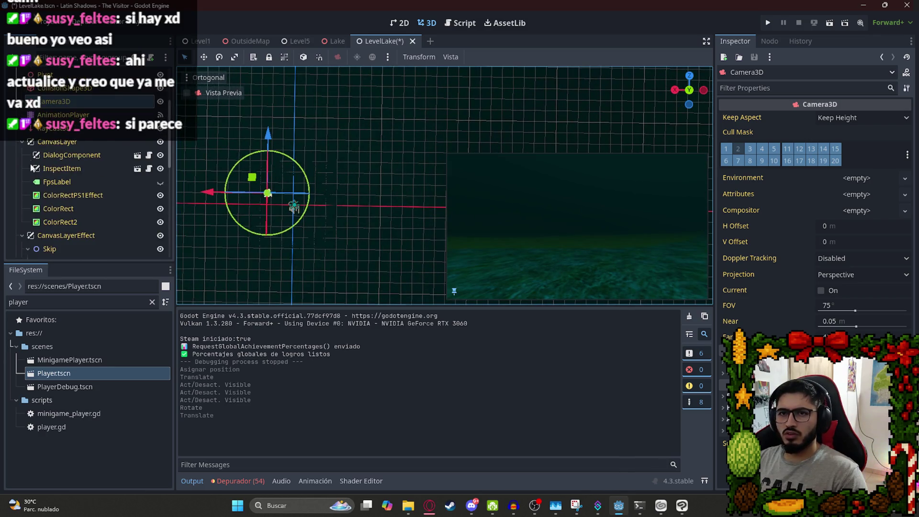
{"action": "scroll", "coordinate": [18, 142], "scroll_direction": "up", "scroll_amount": 3}
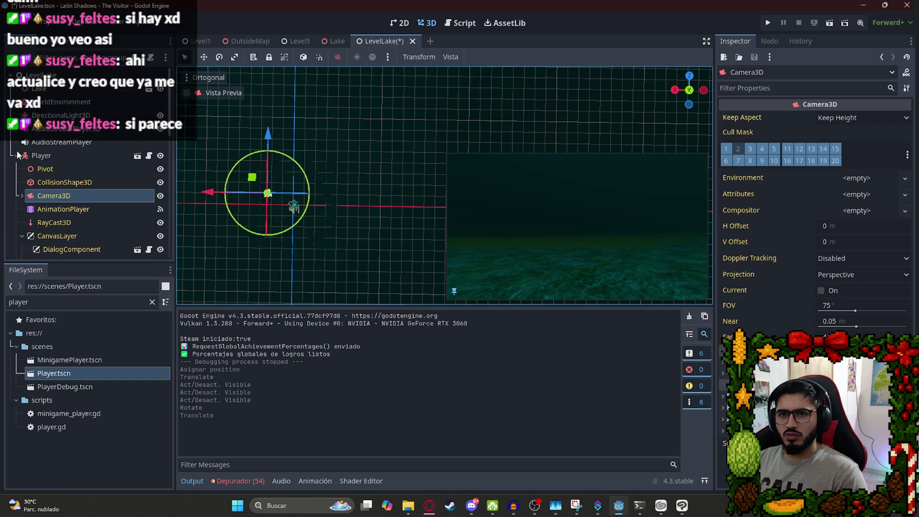
Move WorldEnvironment below Player and place DirectionalLight3D next to it in the Scene tree.
{"action": "left_click", "coordinate": [17, 154]}
{"action": "left_click", "coordinate": [58, 105]}
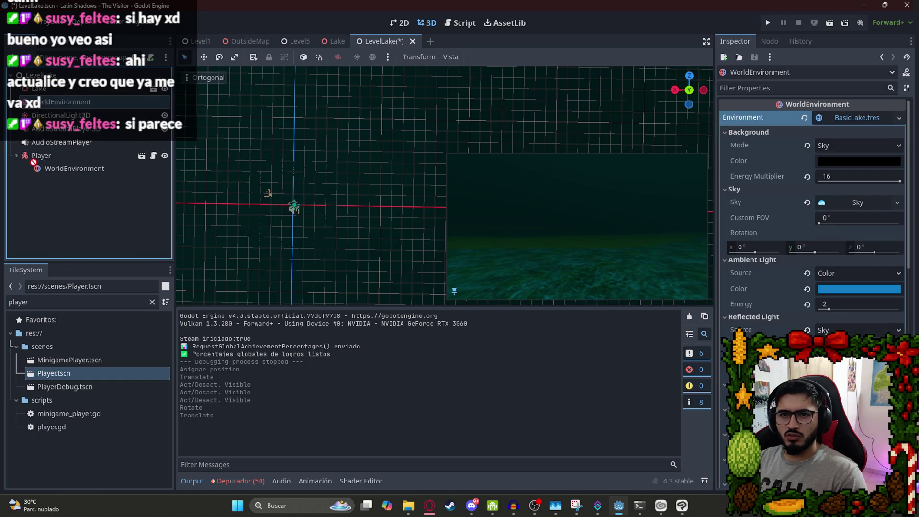
{"action": "left_click_drag", "start_coordinate": [34, 164], "coordinate": [34, 165]}
{"action": "mouse_move", "coordinate": [50, 105]}
{"action": "left_mouse_down"}
{"action": "mouse_move", "coordinate": [36, 161]}
{"action": "mouse_move", "coordinate": [46, 141]}
{"action": "left_mouse_up"}
Save the reordered LevelLake scene, then try a 0 background energy multiplier and undo it.
{"action": "key", "text": "ctrl+s"}
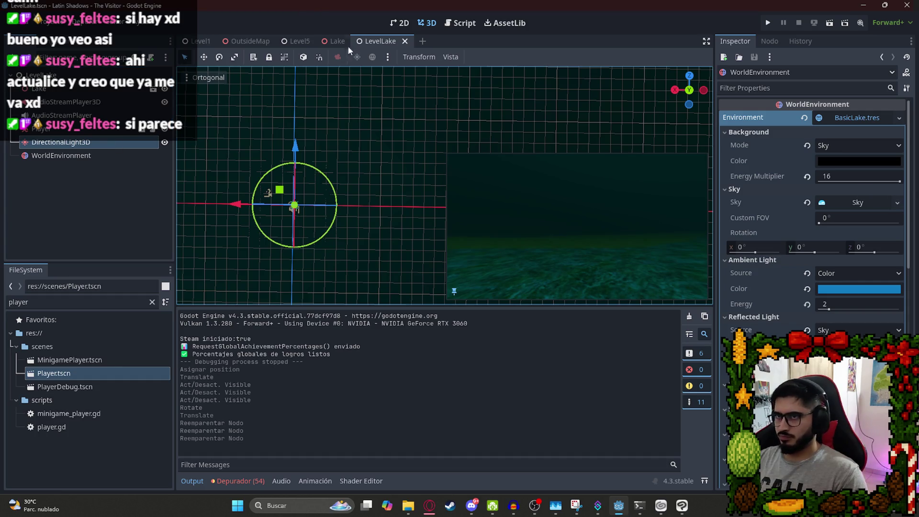
{"action": "left_click_drag", "start_coordinate": [899, 181], "coordinate": [820, 182]}
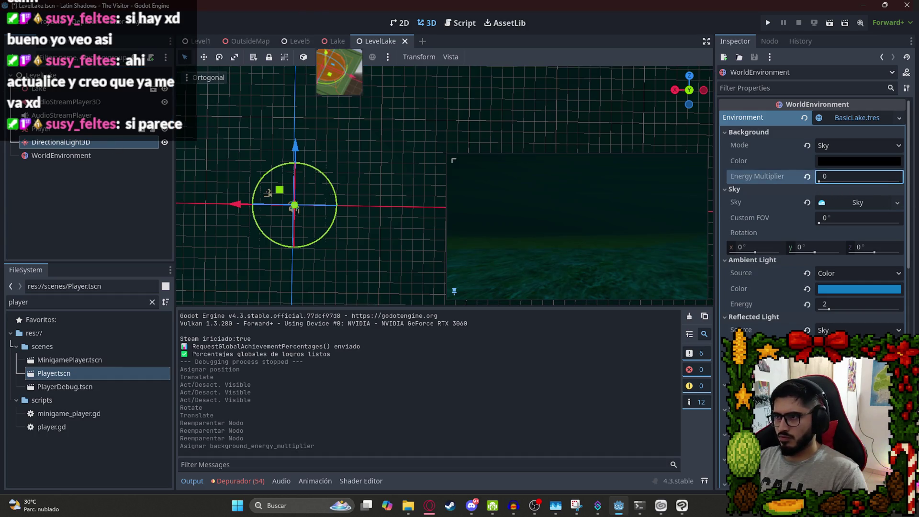
{"action": "key", "text": "ctrl+z"}
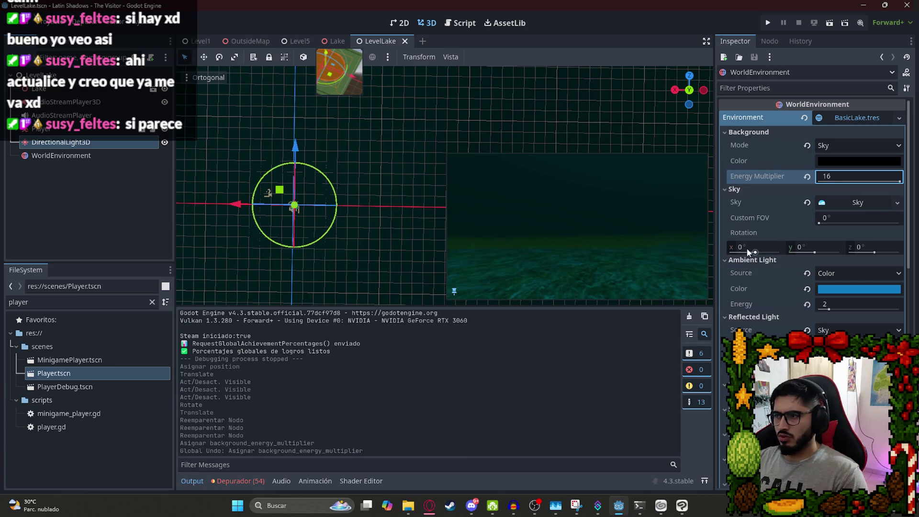
Keep the WorldEnvironment background mode as Sky and undo a trial black ambient colour.
{"action": "scroll", "coordinate": [805, 233], "scroll_direction": "down", "scroll_amount": 10}
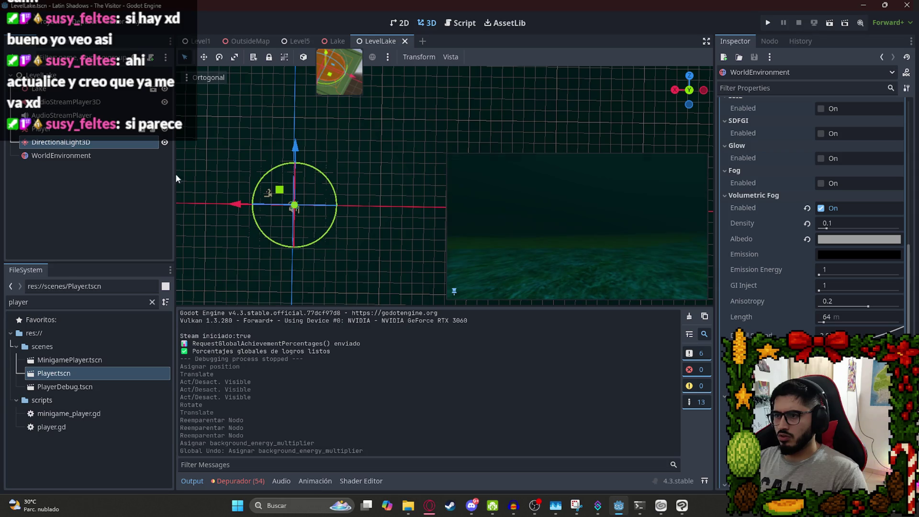
{"action": "left_click", "coordinate": [72, 155]}
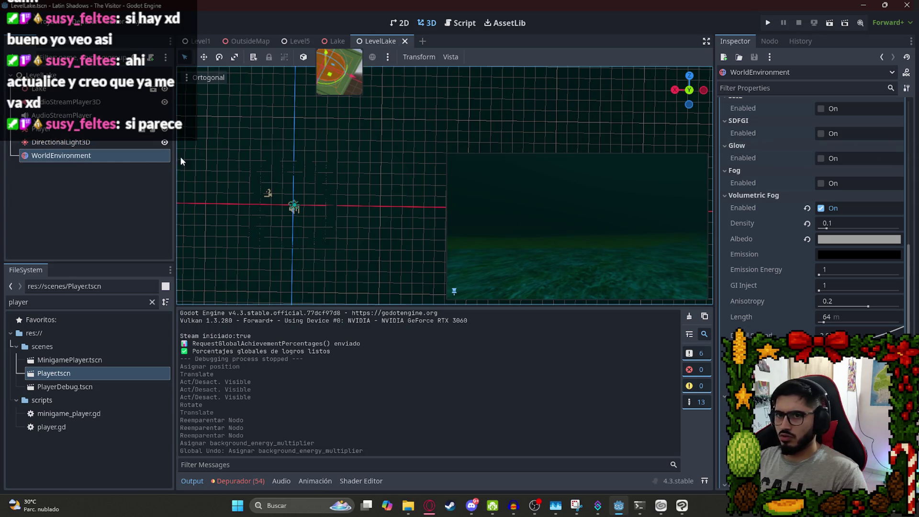
{"action": "scroll", "coordinate": [868, 165], "scroll_direction": "up", "scroll_amount": 10}
{"action": "left_click", "coordinate": [839, 144]}
{"action": "left_click", "coordinate": [840, 144]}
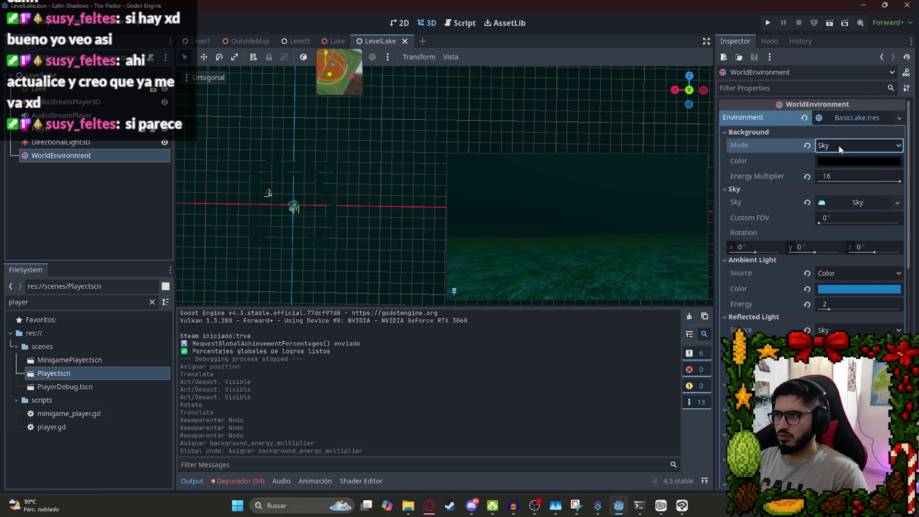
{"action": "left_click_drag", "start_coordinate": [843, 161], "coordinate": [811, 289]}
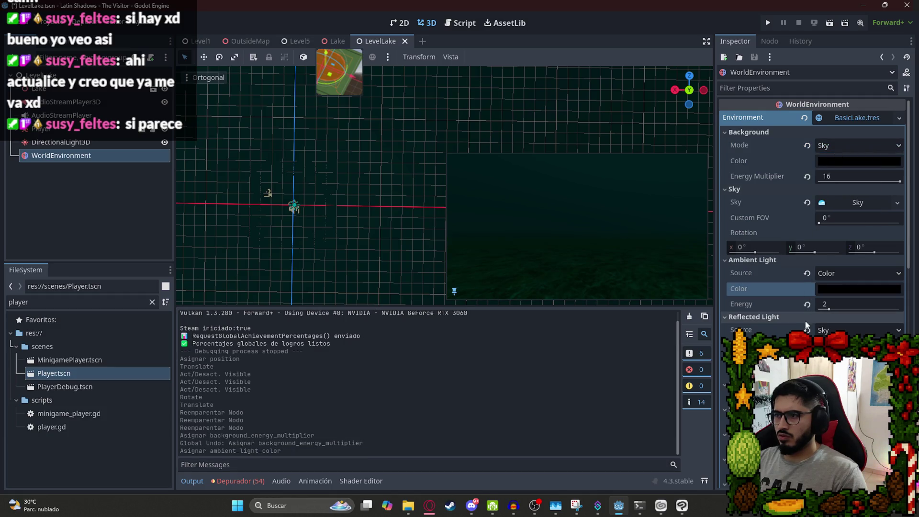
{"action": "key", "text": "ctrl+z"}
Reset ambient light energy to its default 1, undoing a trial drop to 0.
{"action": "left_click", "coordinate": [837, 290]}
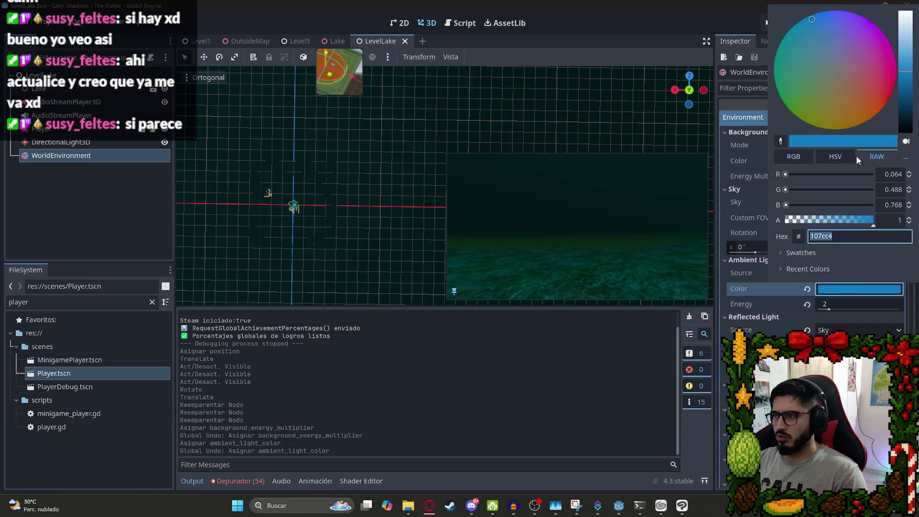
{"action": "left_click", "coordinate": [816, 310]}
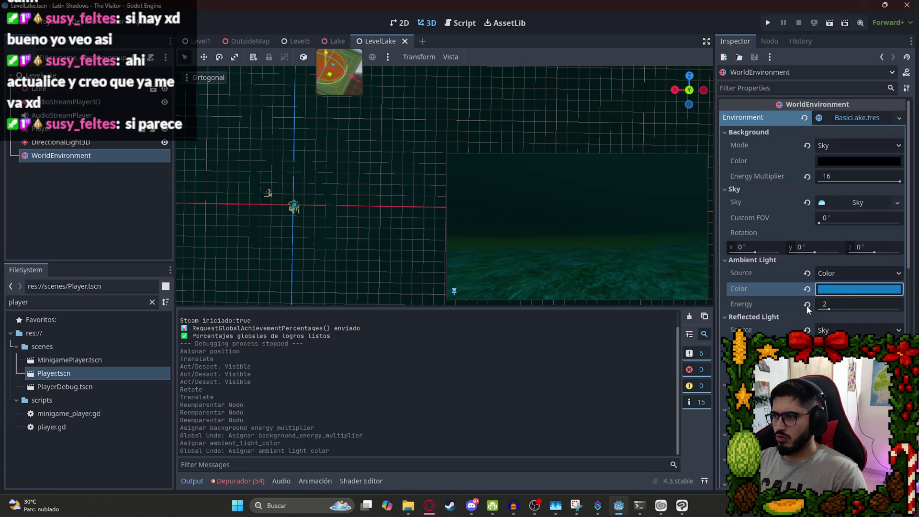
{"action": "left_click", "coordinate": [808, 306]}
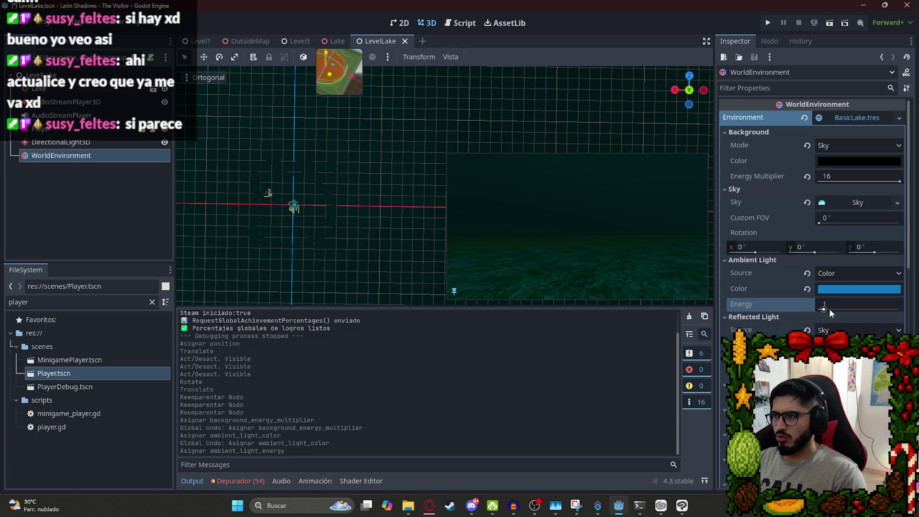
{"action": "left_click_drag", "start_coordinate": [827, 309], "coordinate": [820, 310]}
{"action": "key", "text": "ctrl+z"}
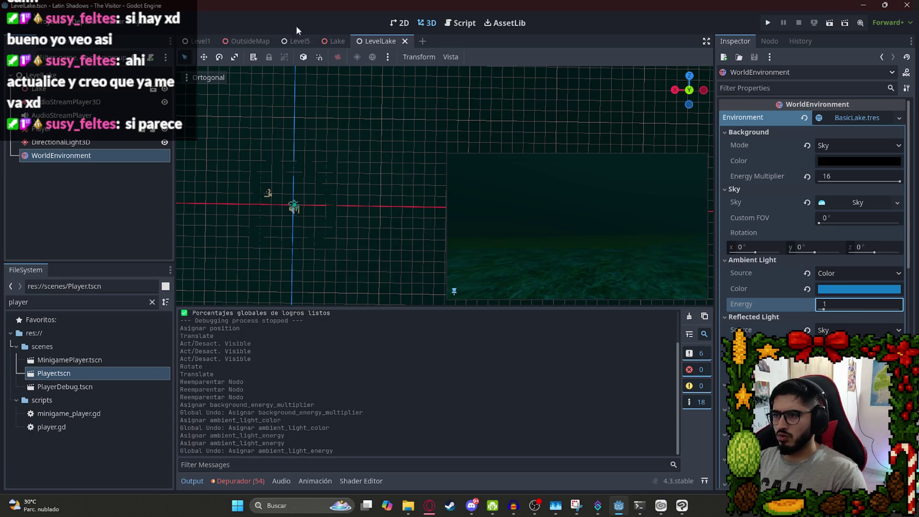
Test-run the LevelLake scene and quit back to the editor.
{"action": "right_click", "coordinate": [392, 46]}
{"action": "left_click", "coordinate": [431, 124]}
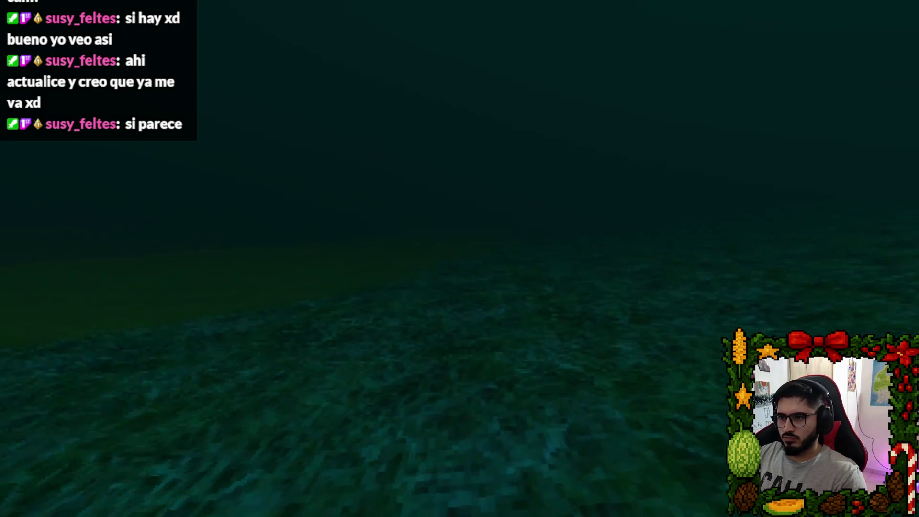
{"action": "key", "text": "Escape"}
{"action": "left_click", "coordinate": [457, 376]}
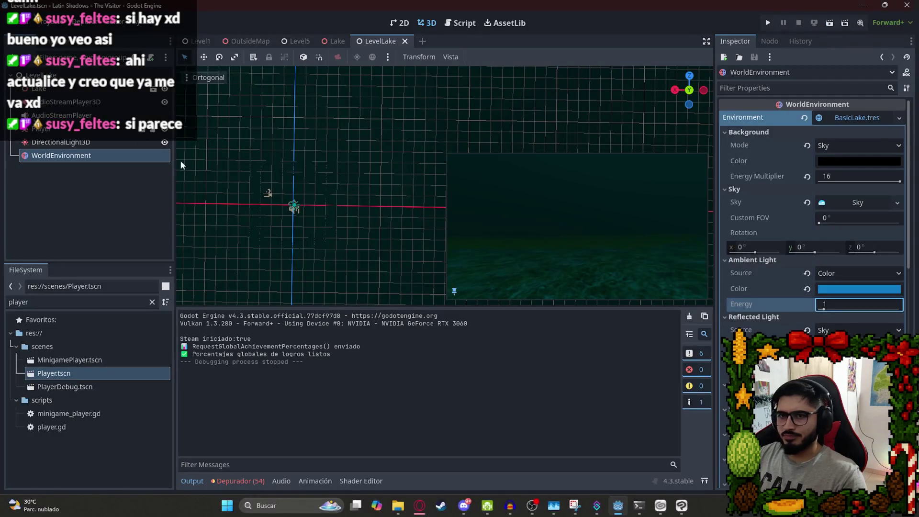
Raise the Player about 7.5 units upward in the viewport.
{"action": "left_click", "coordinate": [293, 206]}
{"action": "mouse_move", "coordinate": [293, 206]}
{"action": "left_mouse_down"}
{"action": "mouse_move", "coordinate": [370, 134]}
{"action": "mouse_move", "coordinate": [346, 69]}
{"action": "mouse_move", "coordinate": [283, 128]}
{"action": "left_mouse_up"}
{"action": "scroll", "coordinate": [288, 144], "scroll_direction": "up", "scroll_amount": 3}
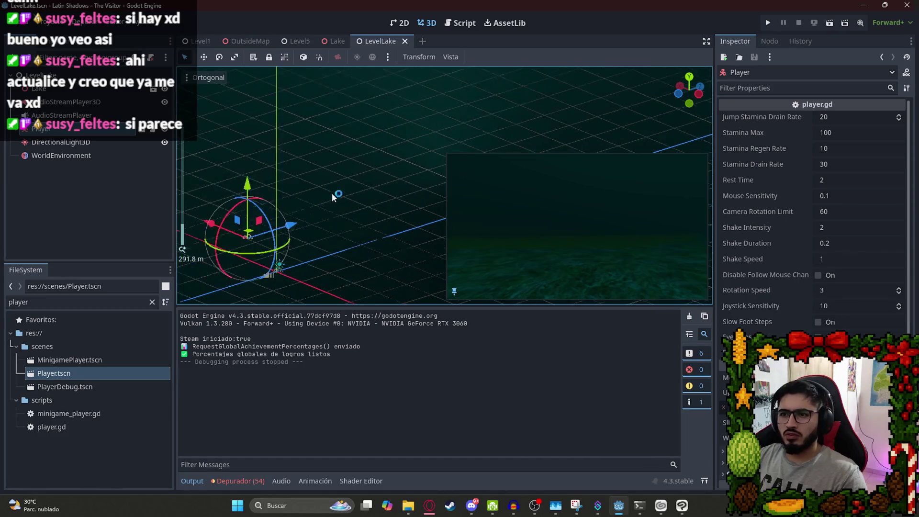
{"action": "left_click_drag", "start_coordinate": [218, 204], "coordinate": [215, 192]}
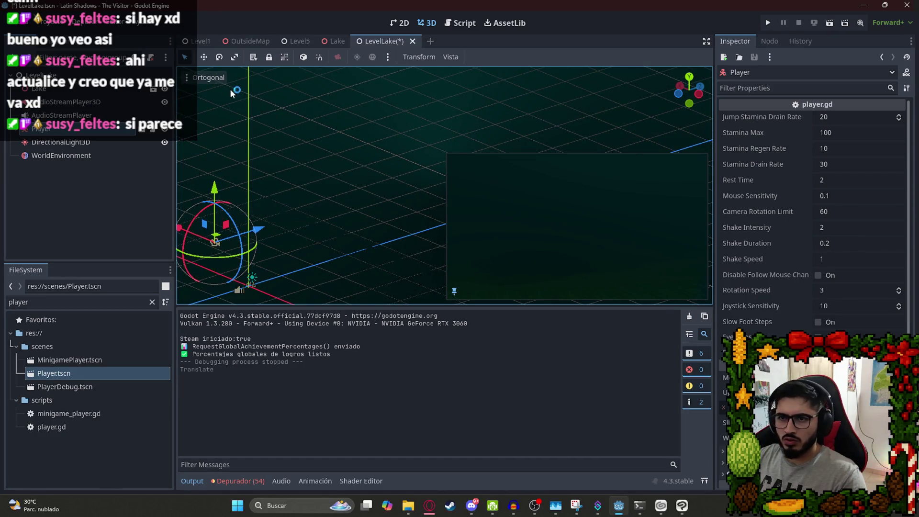
Save and test-run LevelLake again, then quit to the editor.
{"action": "right_click", "coordinate": [384, 41]}
{"action": "left_click", "coordinate": [418, 109]}
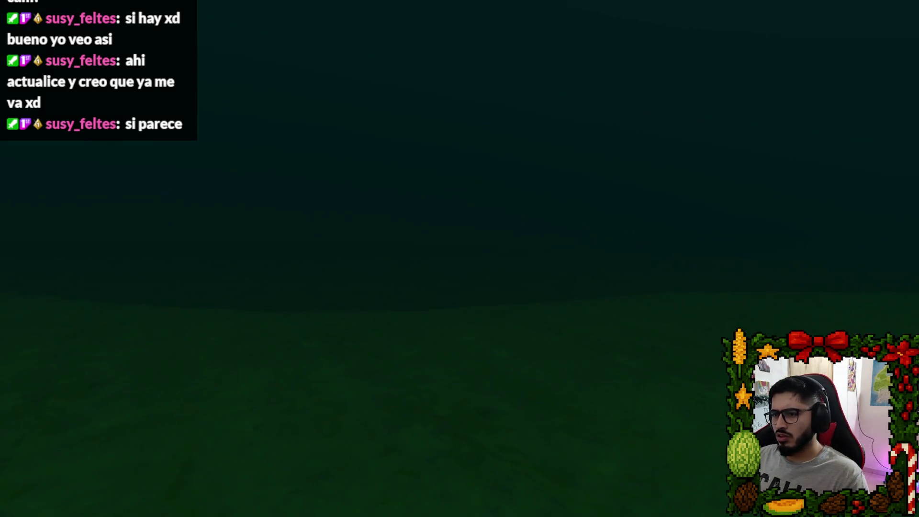
{"action": "key", "text": "Escape"}
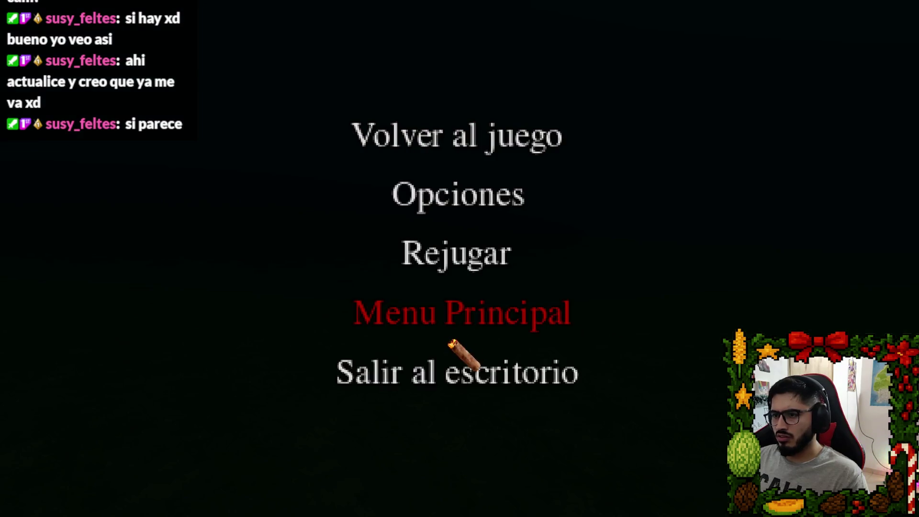
{"action": "left_click", "coordinate": [460, 373]}
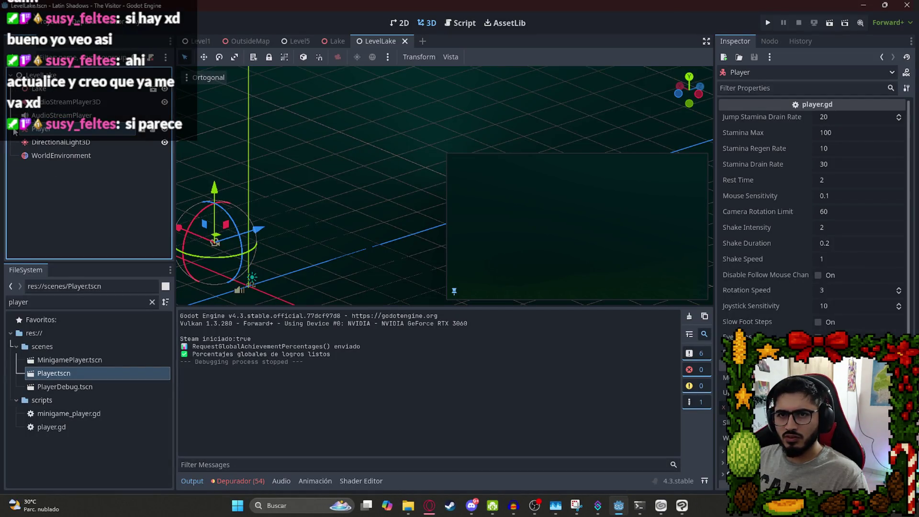
Expand Player to inspect its Camera3D, then reselect the Player node.
{"action": "left_click", "coordinate": [16, 132]}
{"action": "left_click", "coordinate": [52, 156]}
{"action": "left_click", "coordinate": [54, 170]}
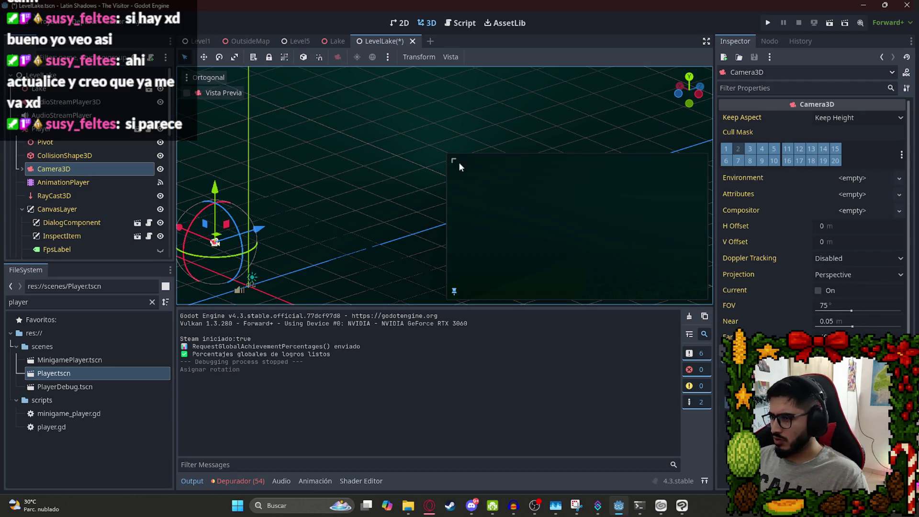
{"action": "left_click", "coordinate": [43, 129]}
Test-run LevelLake and quit back to the editor via the pause menu.
{"action": "right_click", "coordinate": [363, 43]}
{"action": "left_click", "coordinate": [406, 118]}
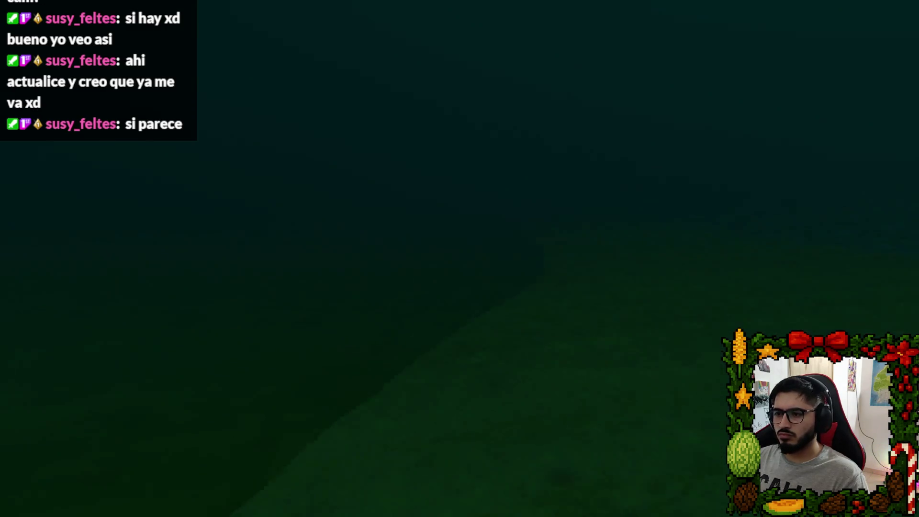
{"action": "key", "text": "Escape"}
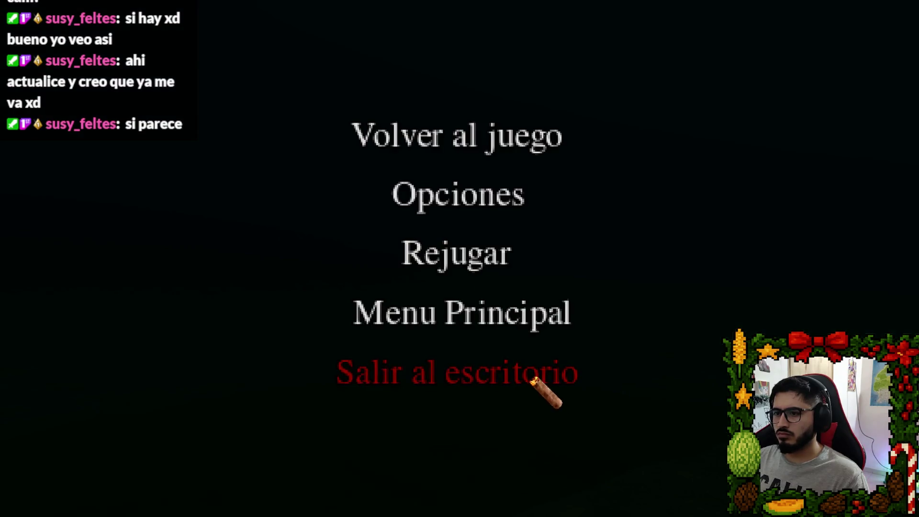
{"action": "left_click", "coordinate": [534, 378]}
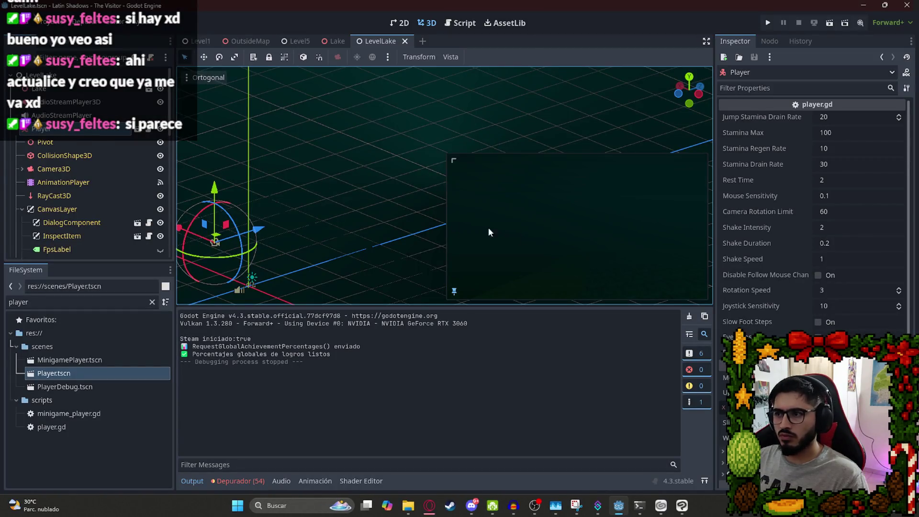
Lower the Player 9 units and move it below WorldEnvironment in the Scene tree.
{"action": "left_click_drag", "start_coordinate": [215, 191], "coordinate": [220, 197]}
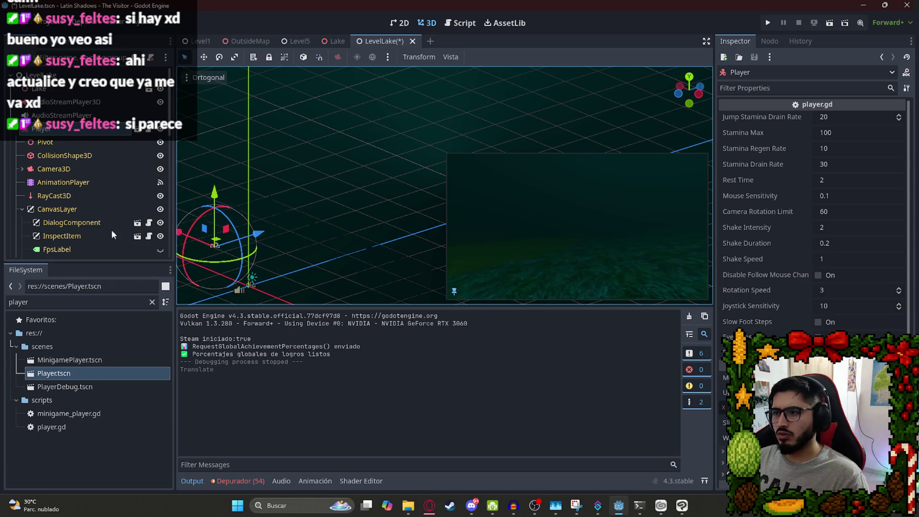
{"action": "left_click", "coordinate": [17, 130]}
{"action": "left_click_drag", "start_coordinate": [37, 166], "coordinate": [38, 167]}
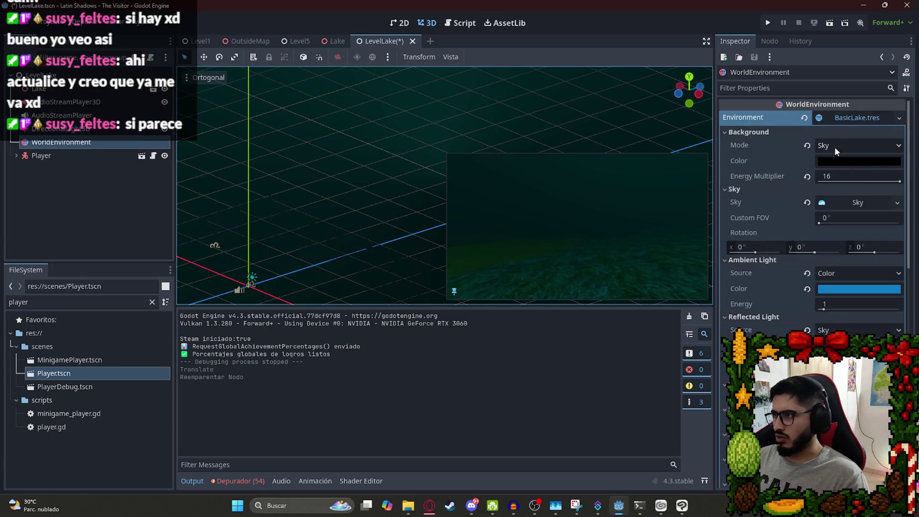
Clear the WorldEnvironment's environment and reassign BasicLake.tres through Quick Load.
{"action": "left_click", "coordinate": [846, 120]}
{"action": "left_click", "coordinate": [846, 121]}
{"action": "left_click", "coordinate": [807, 118]}
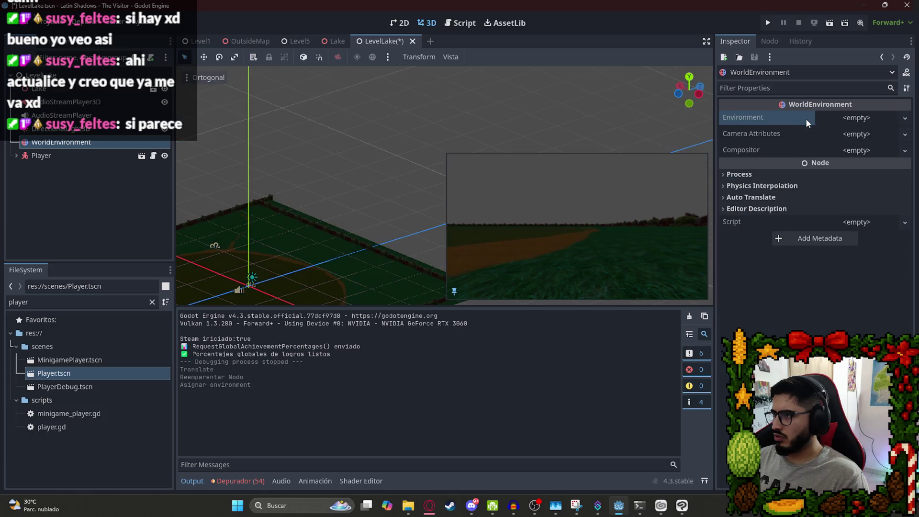
{"action": "left_click", "coordinate": [862, 119]}
{"action": "left_click", "coordinate": [867, 147]}
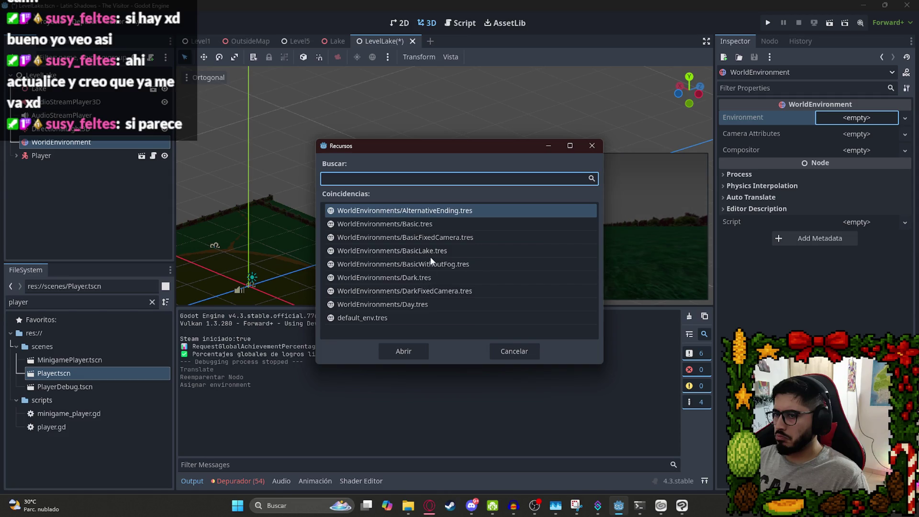
{"action": "double_click", "coordinate": [432, 250]}
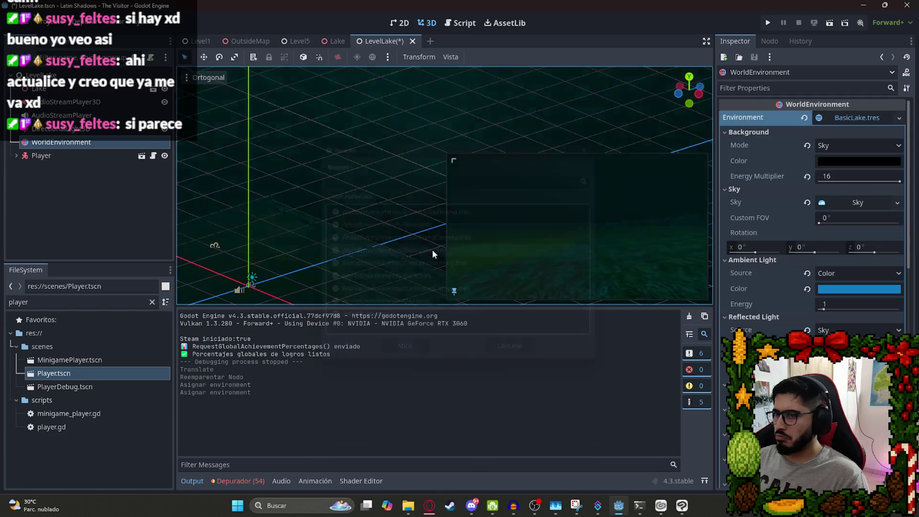
Set the ambient light energy to 0, keeping its colour, and select DirectionalLight3D.
{"action": "left_click", "coordinate": [807, 289]}
{"action": "key", "text": "ctrl+z"}
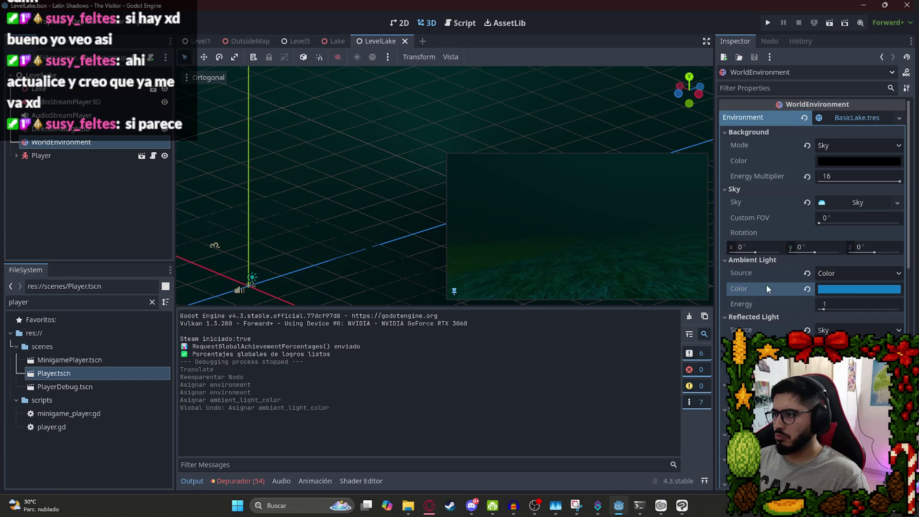
{"action": "left_click_drag", "start_coordinate": [824, 302], "coordinate": [810, 303]}
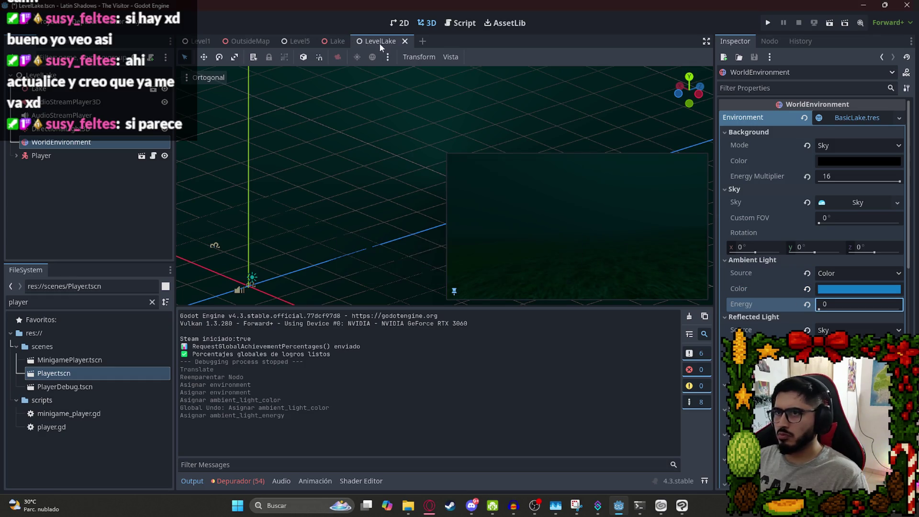
{"action": "left_click", "coordinate": [61, 129]}
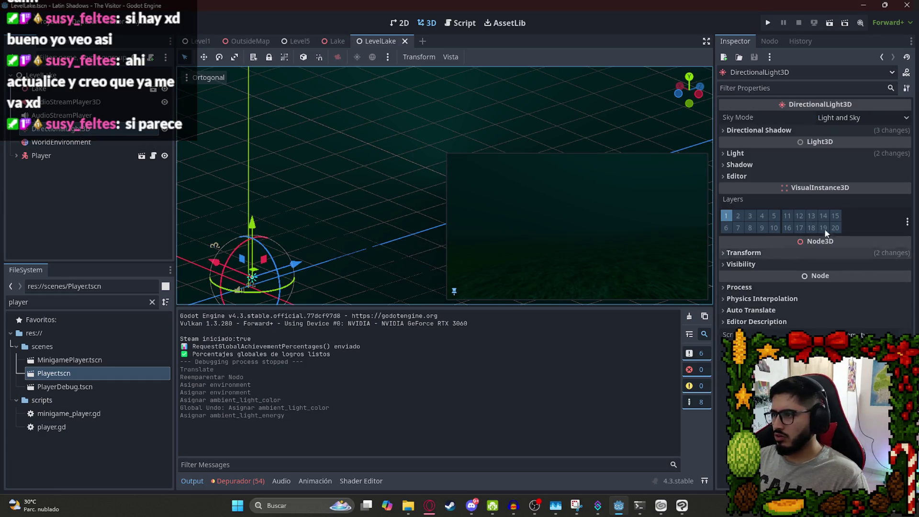
Set the DirectionalLight3D energy to 1 and save LevelLake.
{"action": "left_click", "coordinate": [751, 152]}
{"action": "left_click_drag", "start_coordinate": [821, 186], "coordinate": [849, 190]}
{"action": "key", "text": "ctrl+z"}
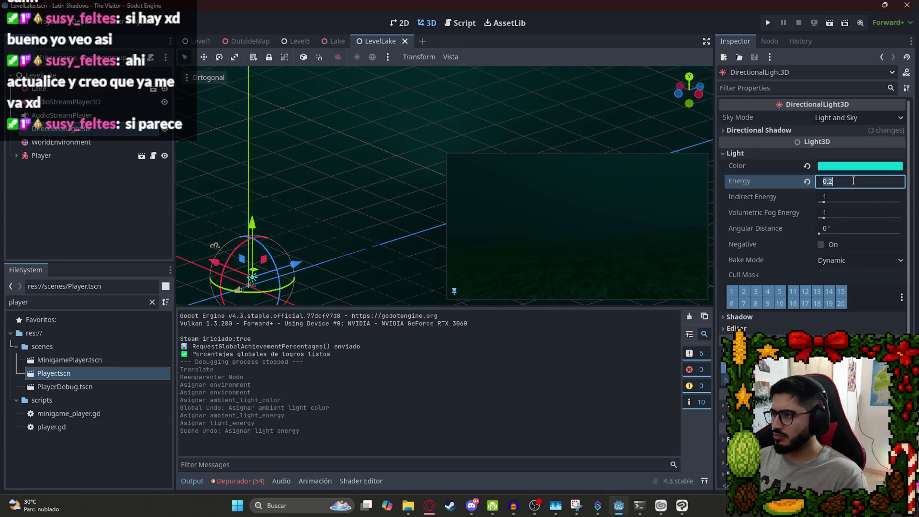
{"action": "left_click", "coordinate": [854, 181]}
{"action": "key", "text": "Return"}
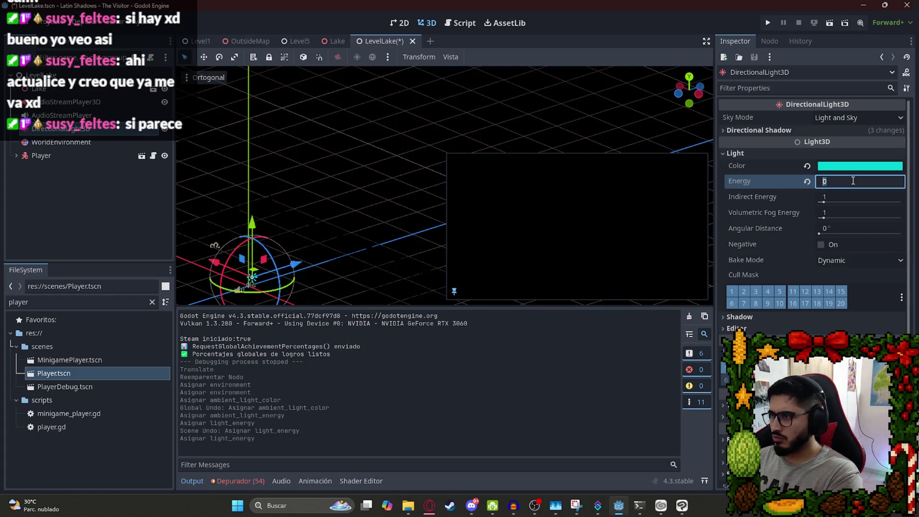
{"action": "type", "text": "2"}
{"action": "key", "text": "Return"}
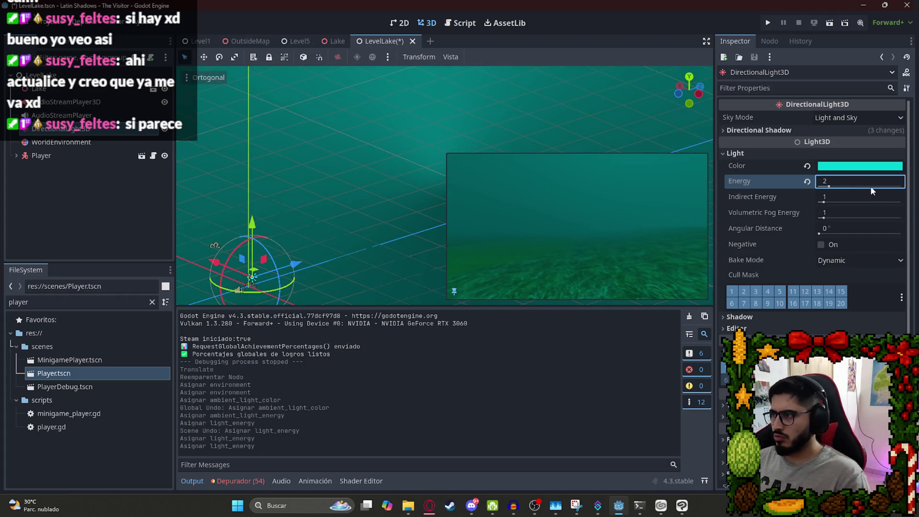
{"action": "type", "text": "1"}
{"action": "key", "text": "Return"}
{"action": "key", "text": "ctrl+s"}
Tint the directional light a pale green colour.
{"action": "left_click", "coordinate": [842, 166]}
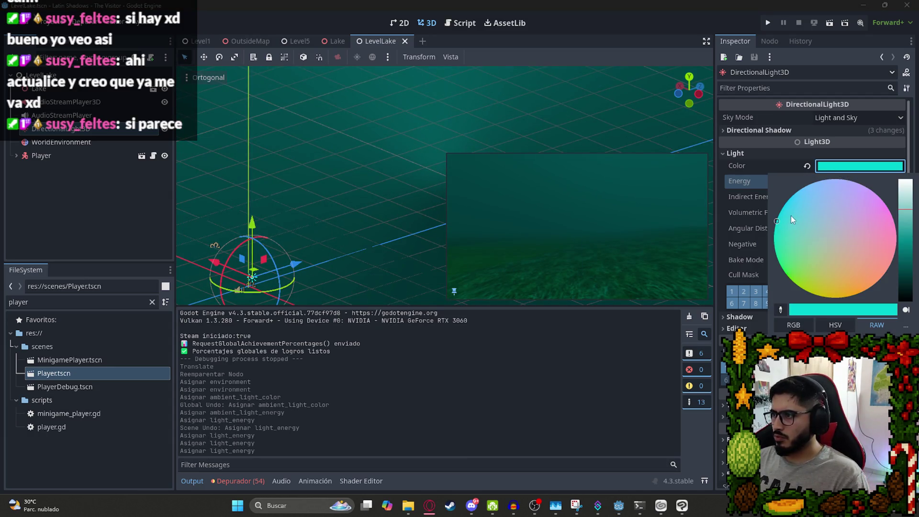
{"action": "left_click", "coordinate": [810, 202]}
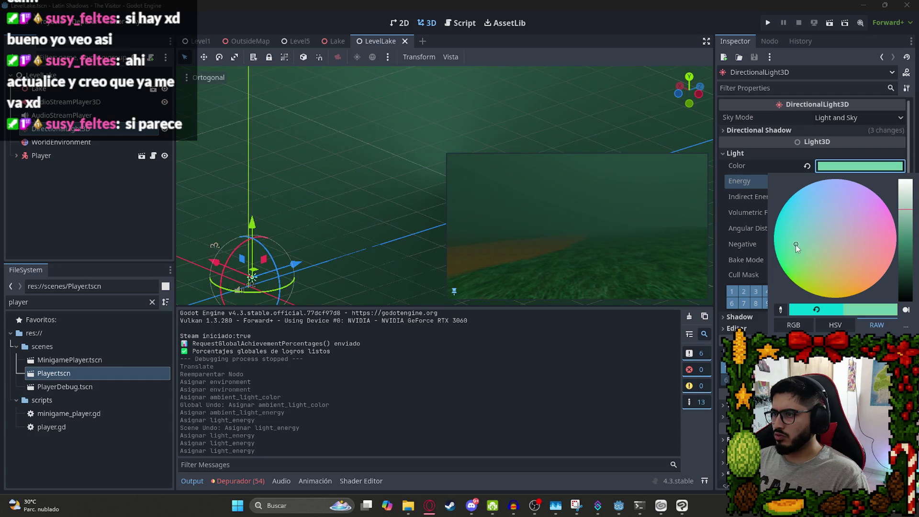
{"action": "left_click", "coordinate": [457, 362]}
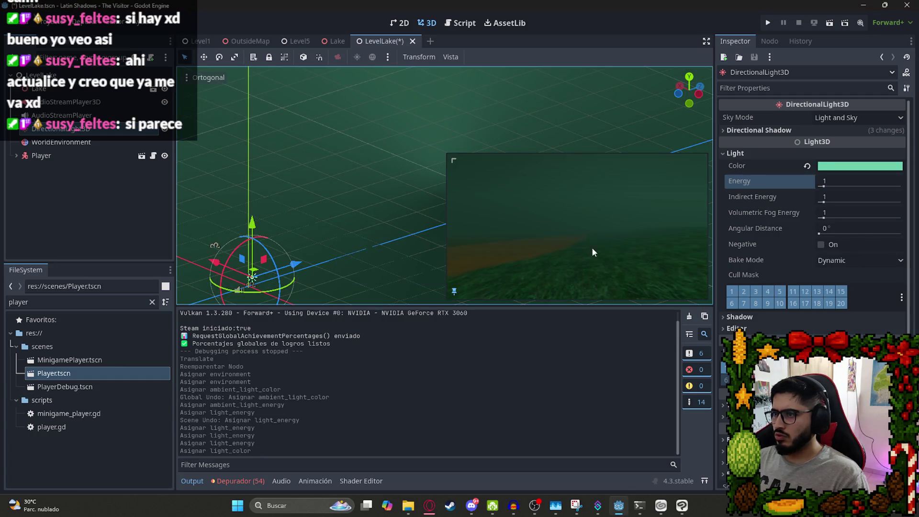
Save and test-play LevelLake, quit the game, and bring up the DirectionalLight3D's options.
{"action": "right_click", "coordinate": [381, 46]}
{"action": "right_click", "coordinate": [370, 38]}
{"action": "key", "text": "ctrl+s"}
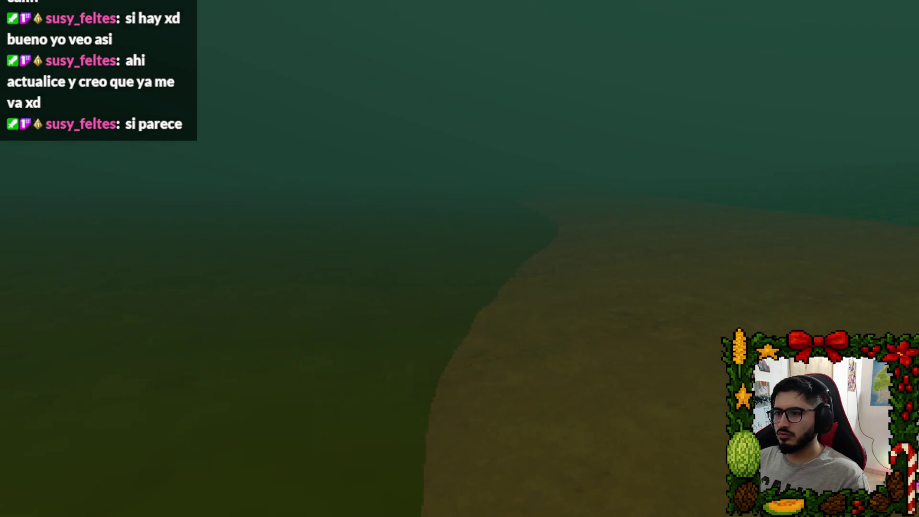
{"action": "key", "text": "Escape"}
{"action": "left_click", "coordinate": [431, 373]}
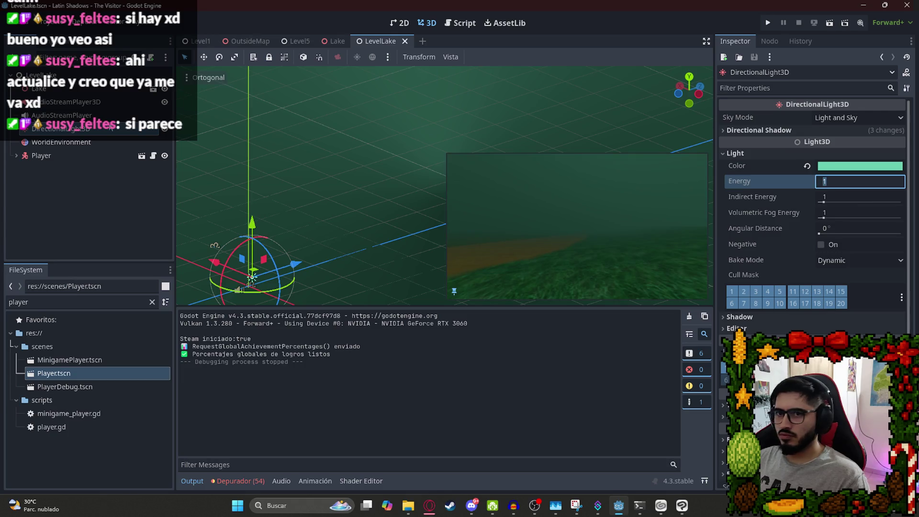
{"action": "right_click", "coordinate": [91, 129]}
Delete LevelLake's DirectionalLight3D and inspect Level1's DirectionalLight3D as a replacement.
{"action": "left_click", "coordinate": [160, 438]}
{"action": "key", "text": "Return"}
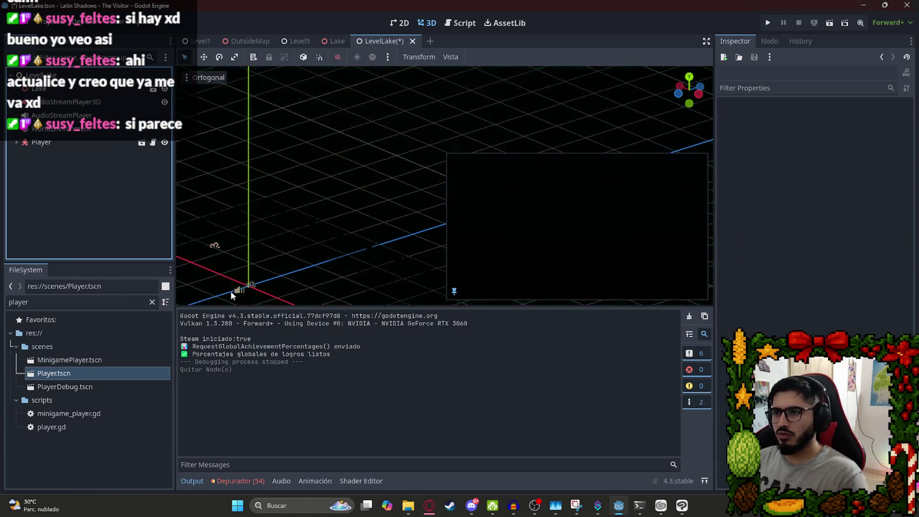
{"action": "left_click", "coordinate": [194, 42]}
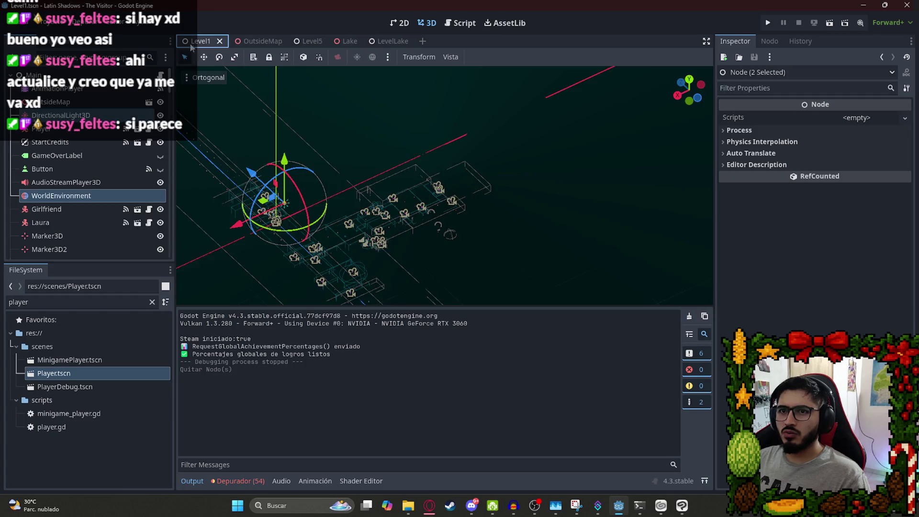
{"action": "left_click", "coordinate": [67, 102]}
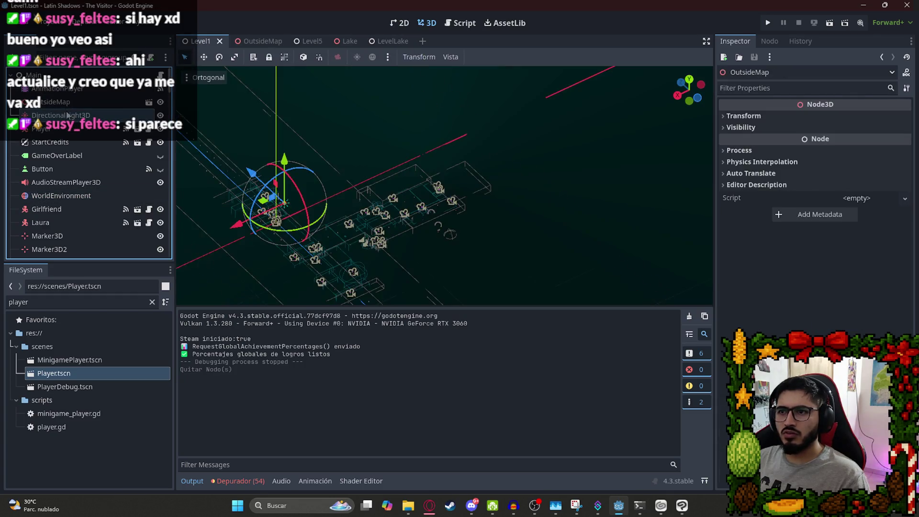
{"action": "left_click", "coordinate": [68, 115]}
{"action": "left_click", "coordinate": [342, 41]}
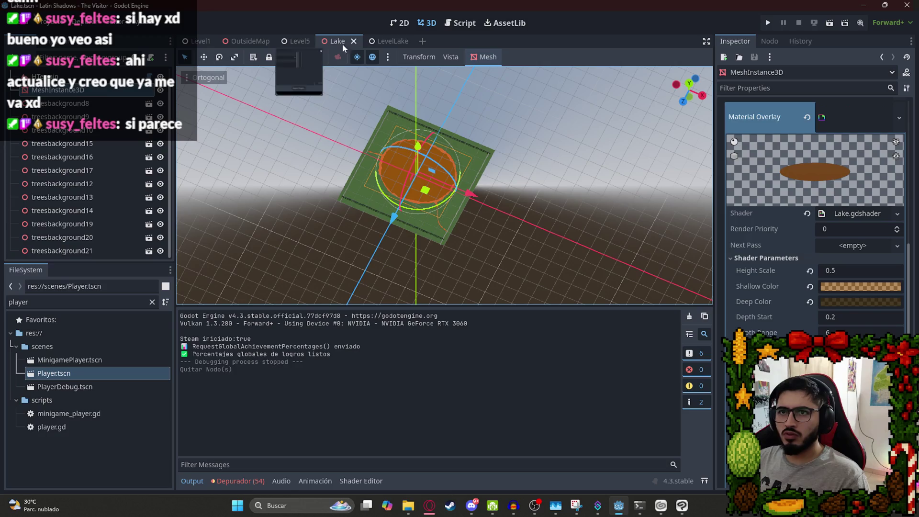
{"action": "left_click", "coordinate": [387, 41]}
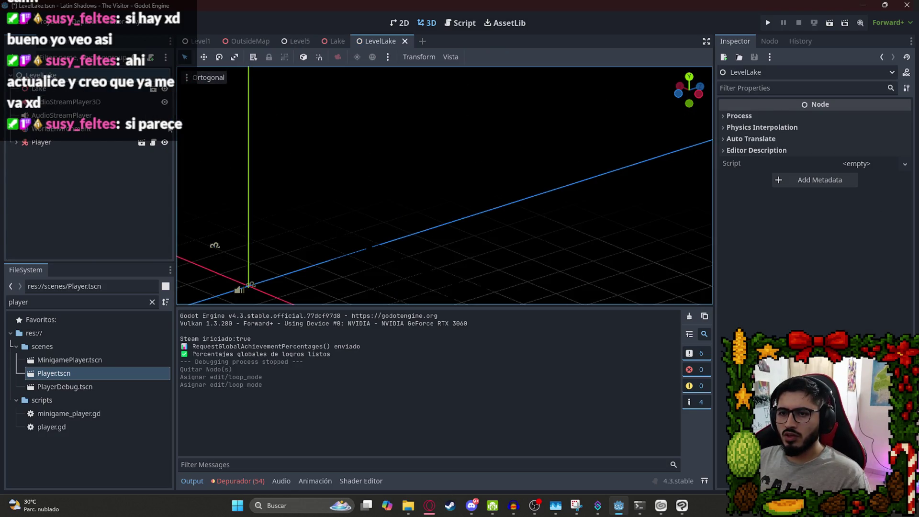
{"action": "left_click", "coordinate": [200, 42]}
Copy Level1's DirectionalLight3D, paste it under LevelLake's root, save, and test-run.
{"action": "right_click", "coordinate": [94, 114]}
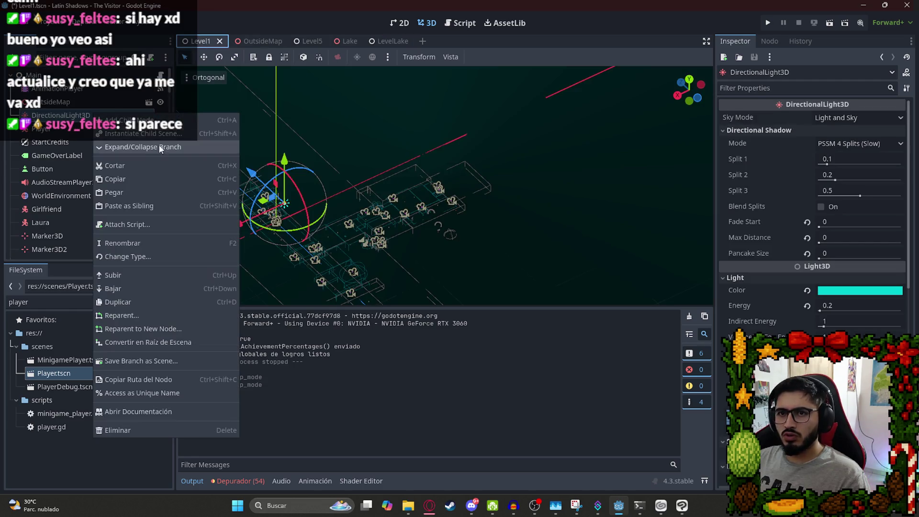
{"action": "left_click", "coordinate": [145, 176]}
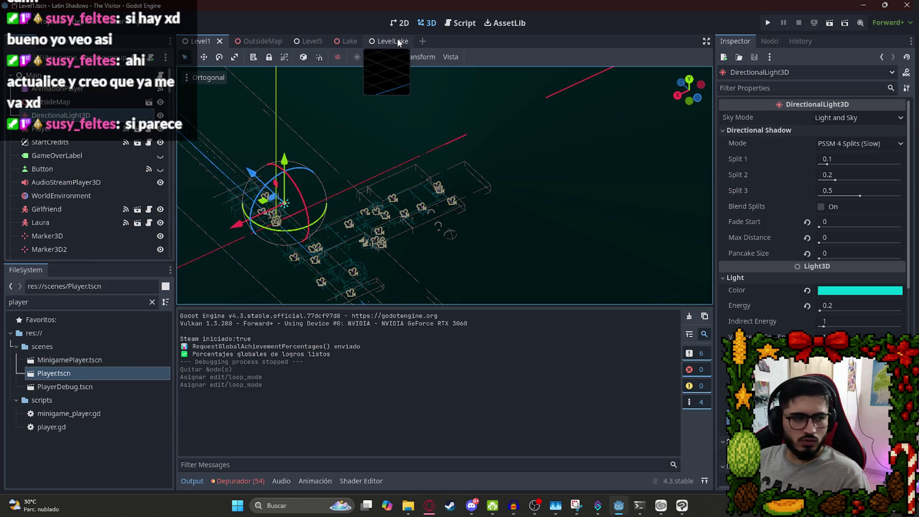
{"action": "left_click", "coordinate": [393, 42]}
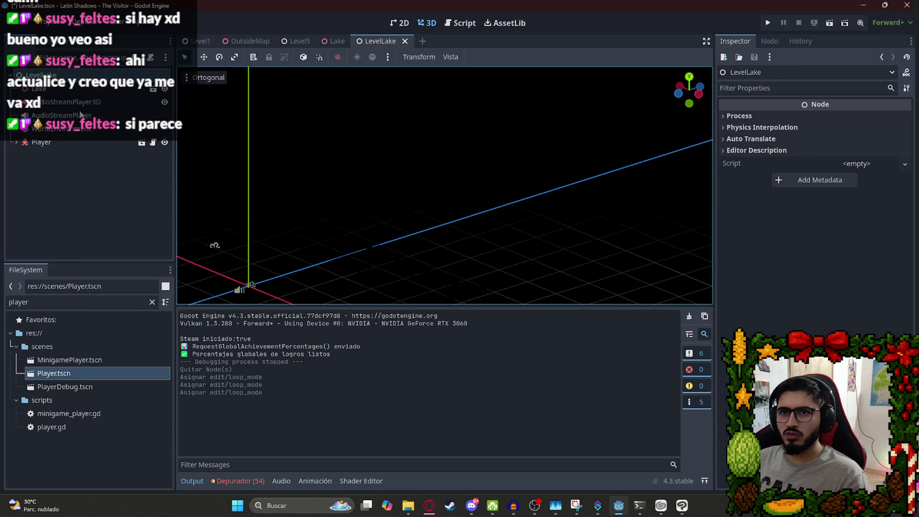
{"action": "right_click", "coordinate": [73, 76]}
{"action": "left_click", "coordinate": [105, 154]}
{"action": "key", "text": "ctrl+s"}
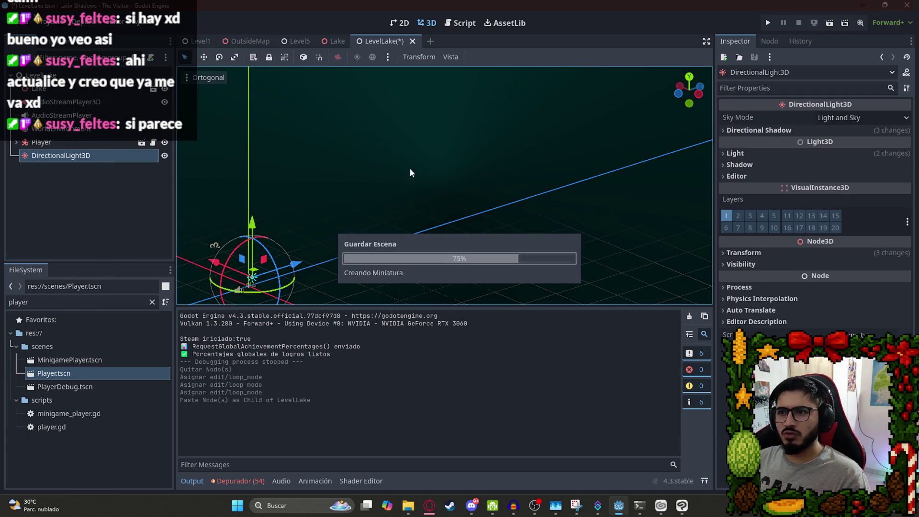
{"action": "right_click", "coordinate": [384, 42]}
{"action": "left_click", "coordinate": [425, 119]}
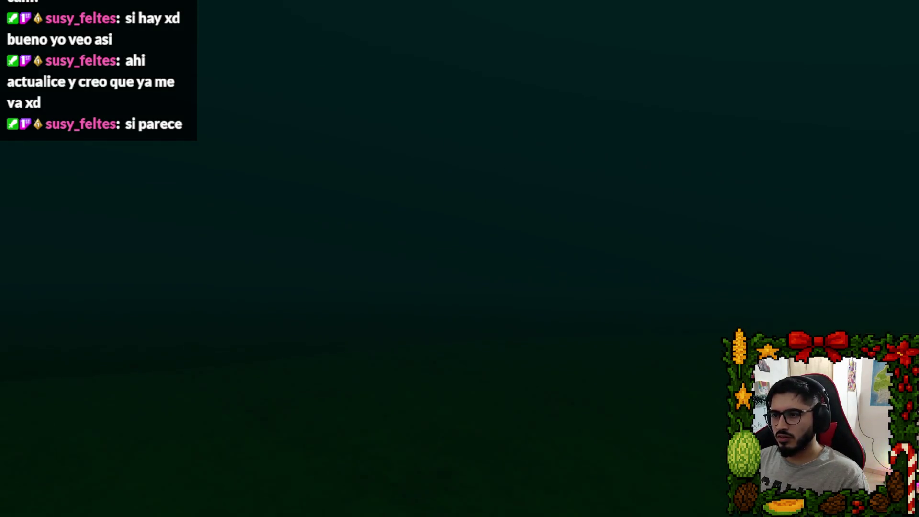
Quit the test game and inspect WorldEnvironment, the player's Camera3D and DirectionalLight3D.
{"action": "key", "text": "Escape"}
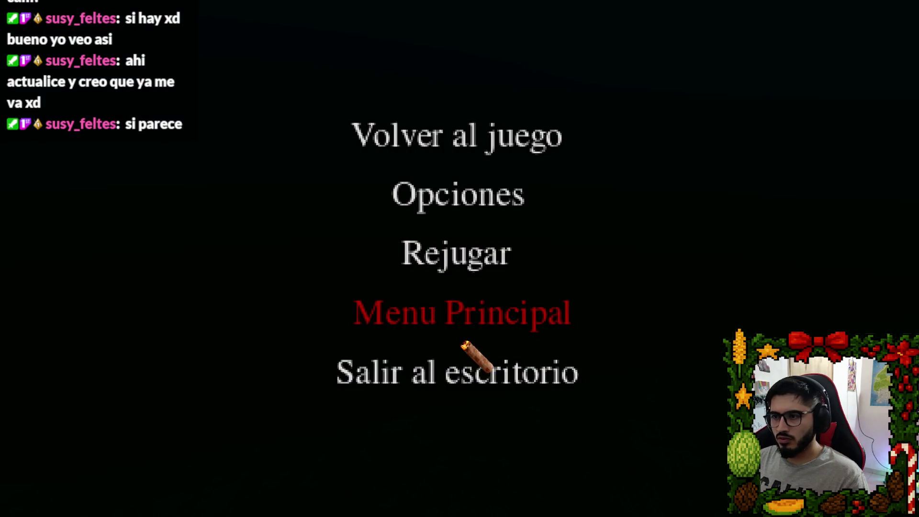
{"action": "left_click", "coordinate": [476, 371]}
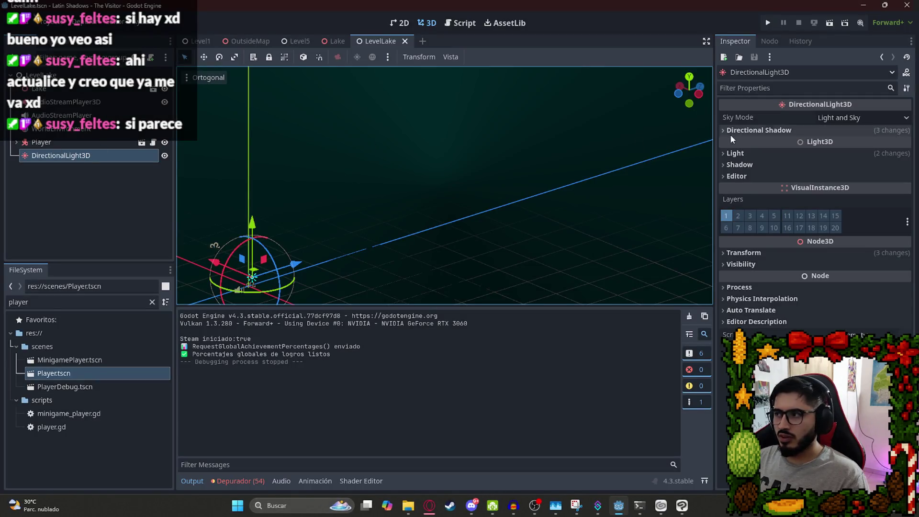
{"action": "left_click", "coordinate": [57, 130]}
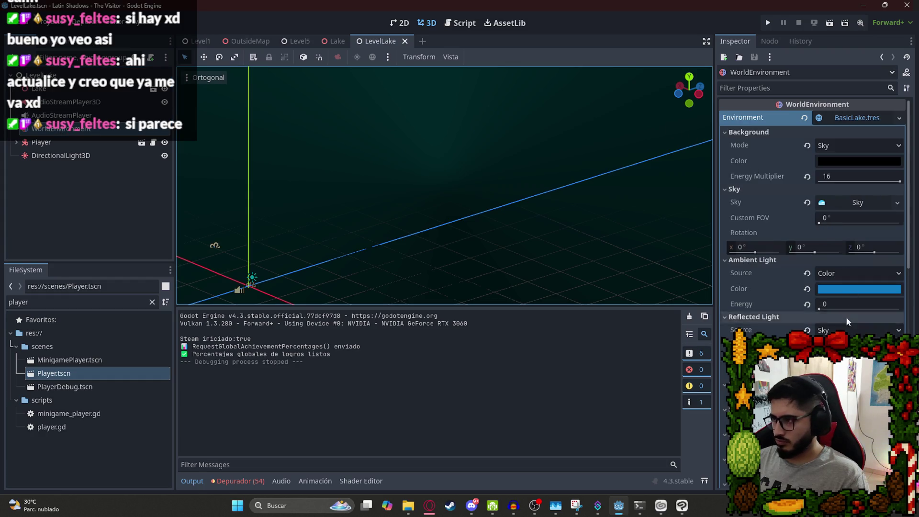
{"action": "scroll", "coordinate": [843, 307], "scroll_direction": "down", "scroll_amount": 5}
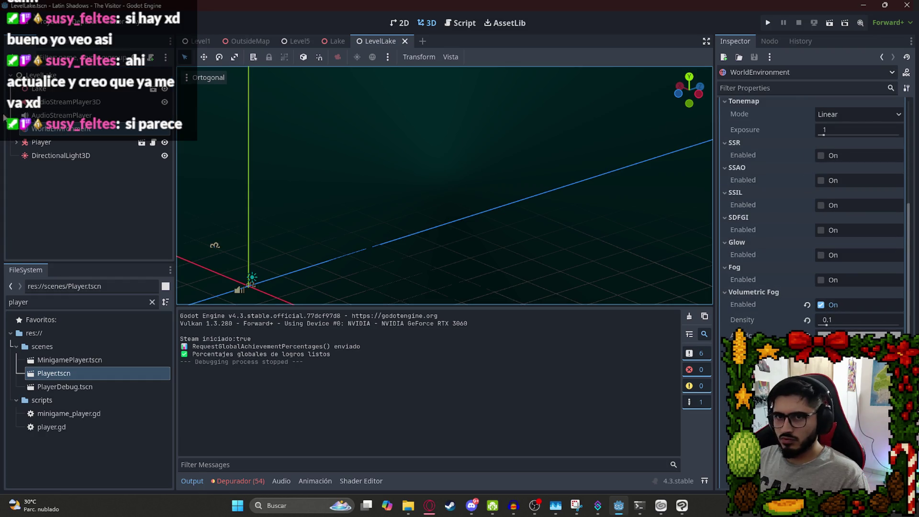
{"action": "left_click", "coordinate": [17, 142]}
{"action": "left_click", "coordinate": [62, 182]}
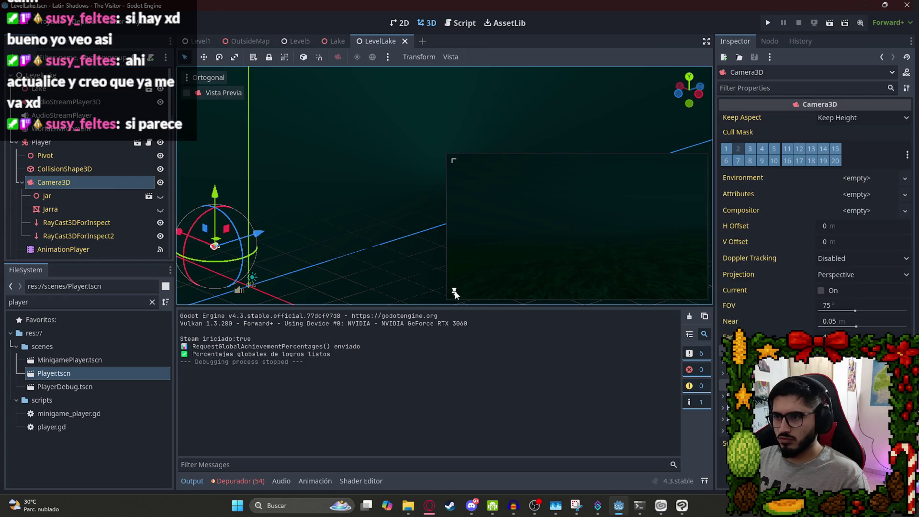
{"action": "left_click", "coordinate": [17, 142]}
{"action": "left_click", "coordinate": [45, 156]}
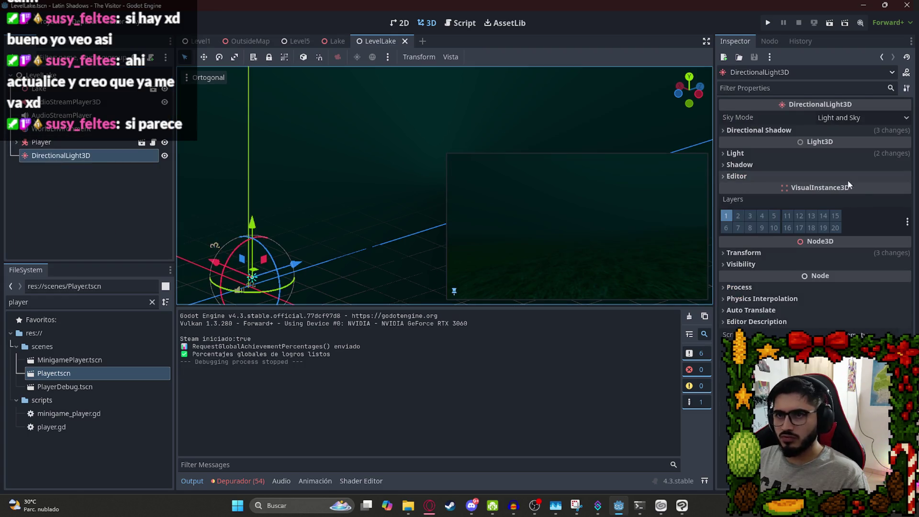
Try a brighter directional light energy, then undo it back to 0.2.
{"action": "left_click", "coordinate": [792, 154]}
{"action": "left_click_drag", "start_coordinate": [824, 182], "coordinate": [892, 186]}
{"action": "key", "text": "ctrl+z"}
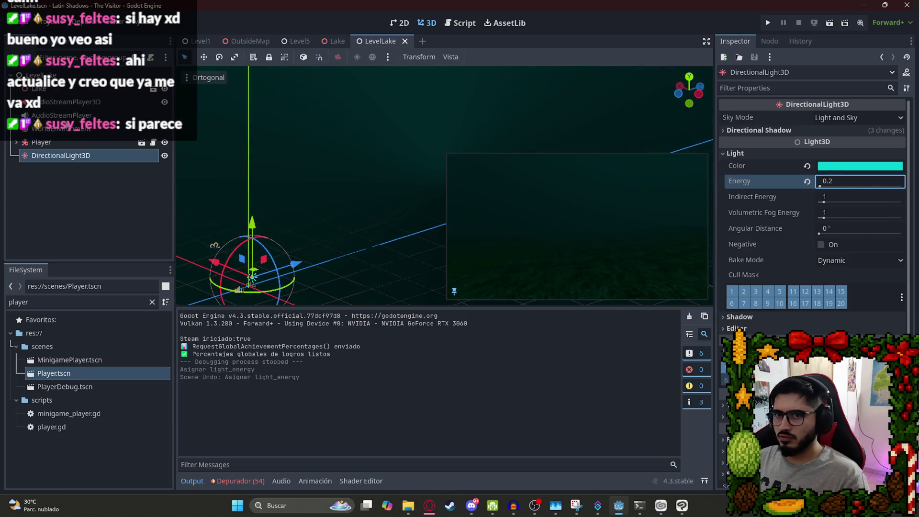
Clear BasicLake.tres from WorldEnvironment and list the available environment resources via Quick Load.
{"action": "left_click", "coordinate": [62, 129]}
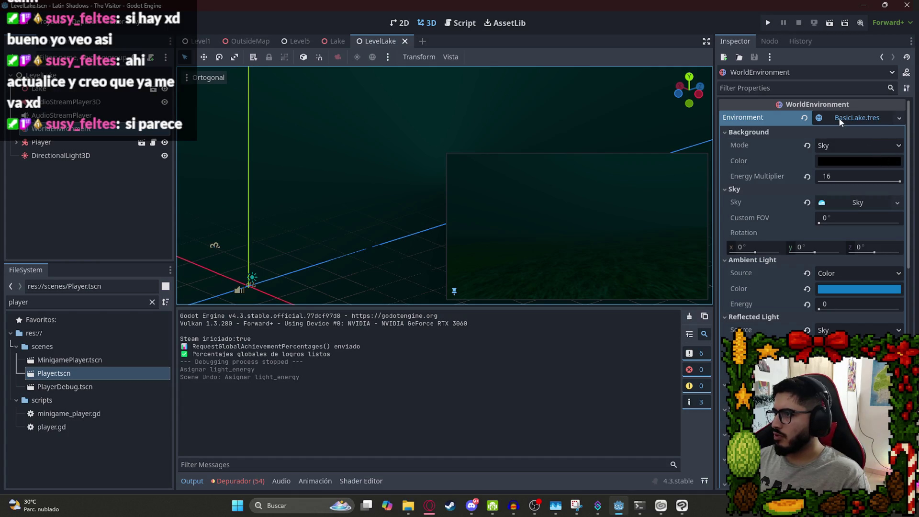
{"action": "left_click", "coordinate": [805, 117]}
{"action": "left_click", "coordinate": [847, 120]}
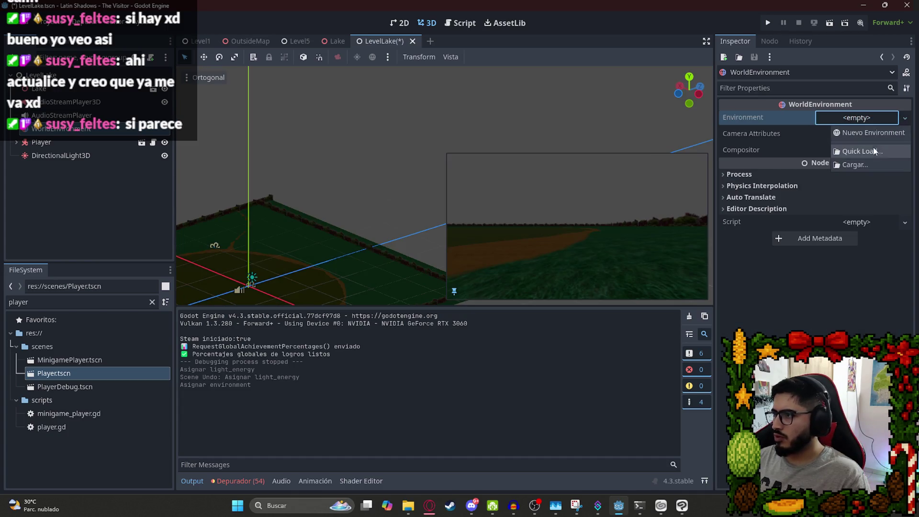
{"action": "left_click", "coordinate": [866, 151]}
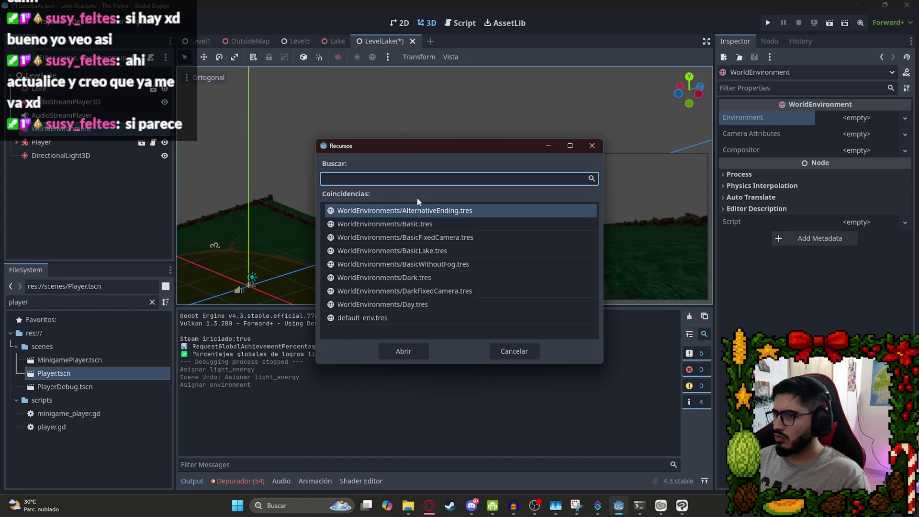
Replace the WorldEnvironment's Basic.tres environment with BasicLake.tres.
{"action": "left_click", "coordinate": [430, 225]}
{"action": "double_click", "coordinate": [429, 225]}
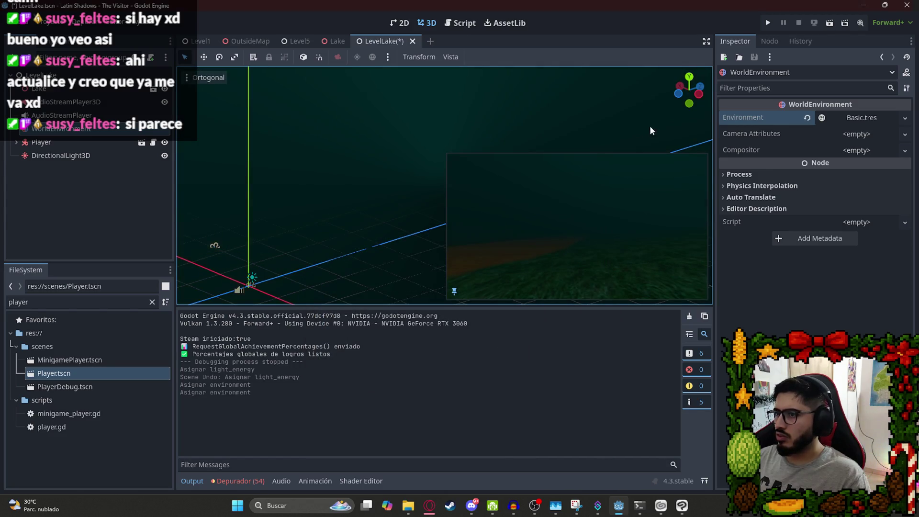
{"action": "left_click", "coordinate": [853, 119]}
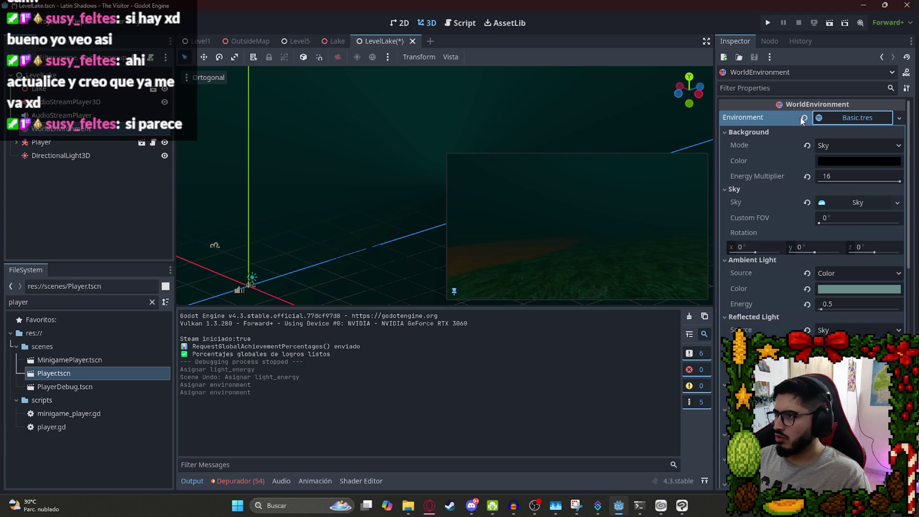
{"action": "left_click", "coordinate": [824, 119]}
{"action": "left_click", "coordinate": [805, 117]}
{"action": "left_click", "coordinate": [858, 118]}
{"action": "left_click", "coordinate": [866, 152]}
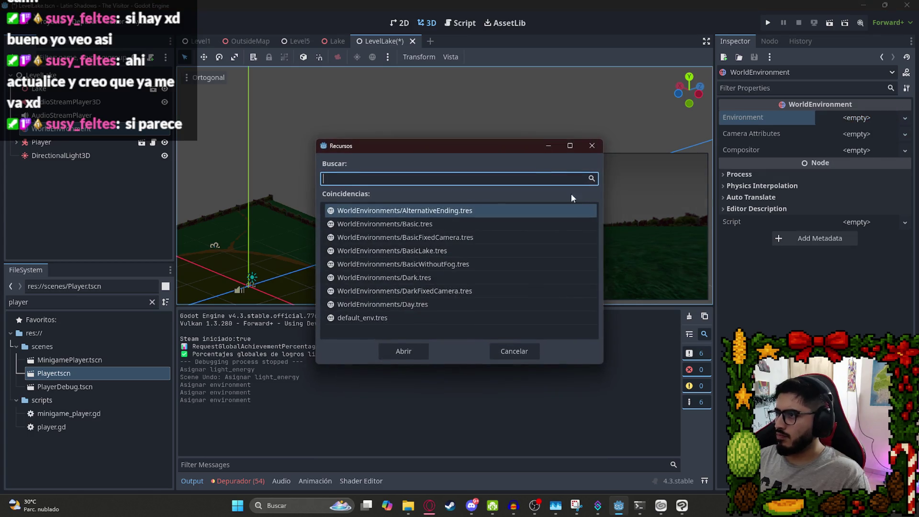
{"action": "double_click", "coordinate": [432, 253]}
{"action": "left_click", "coordinate": [857, 117]}
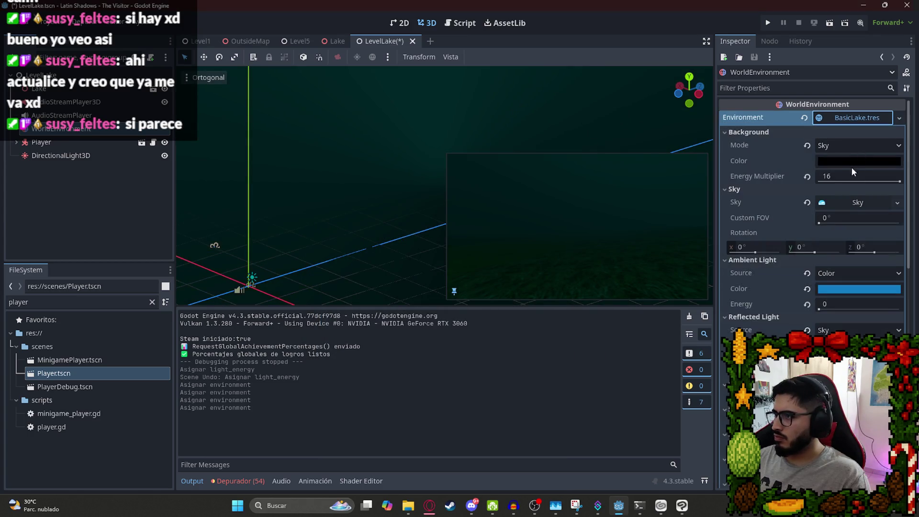
Set ambient light energy to 0.5 and a lighter blue ambient colour, then save LevelLake.
{"action": "left_click", "coordinate": [837, 304]}
{"action": "type", "text": "0.5"}
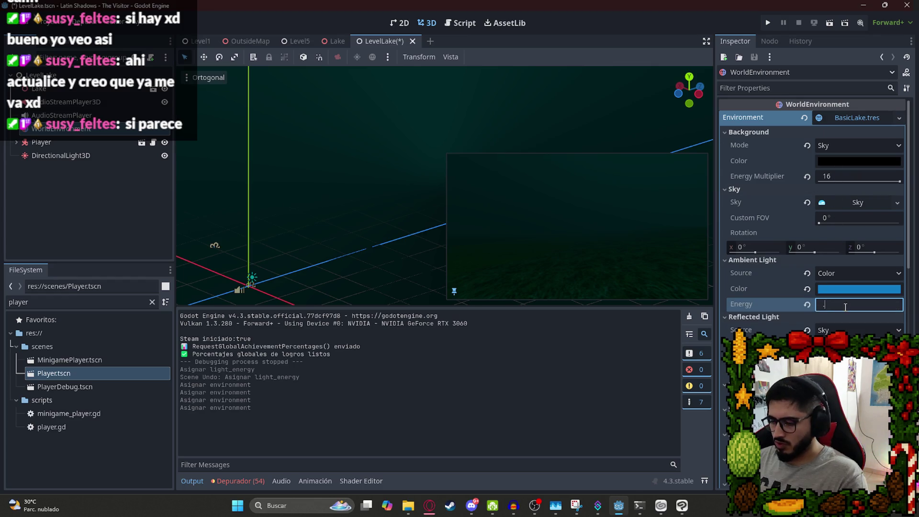
{"action": "left_click", "coordinate": [856, 290]}
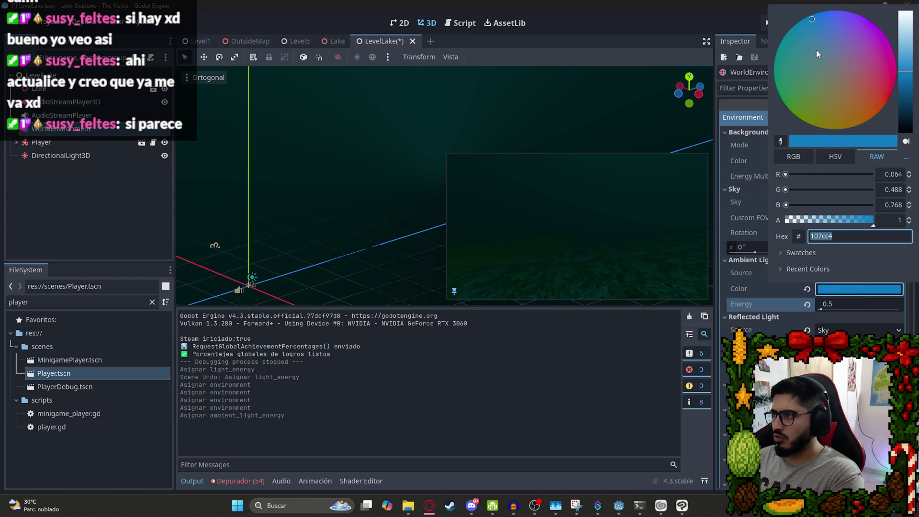
{"action": "mouse_move", "coordinate": [905, 64]}
{"action": "left_mouse_down"}
{"action": "mouse_move", "coordinate": [907, 17]}
{"action": "mouse_move", "coordinate": [913, 43]}
{"action": "left_mouse_up"}
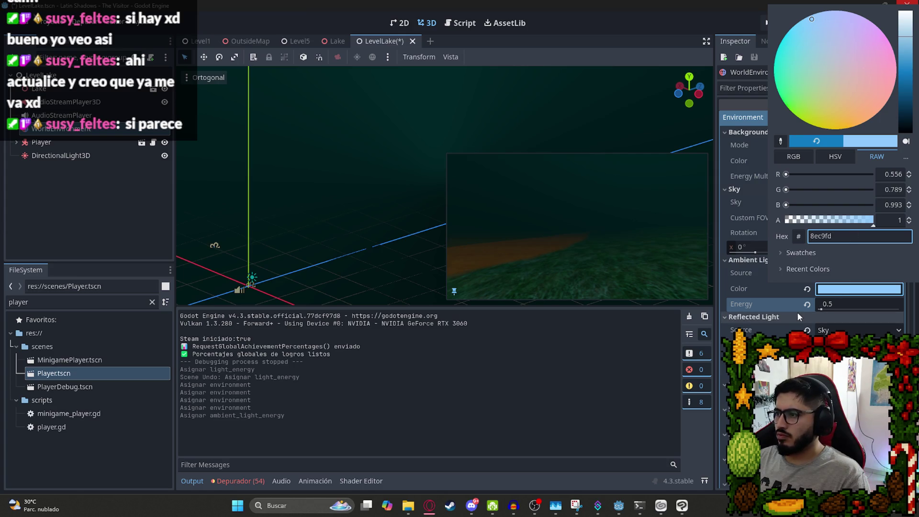
{"action": "left_click", "coordinate": [852, 309]}
{"action": "key", "text": "ctrl+s"}
{"action": "right_click", "coordinate": [380, 48]}
Test-play LevelLake to check the lighting, then quit back to the editor from the pause menu.
{"action": "left_click", "coordinate": [420, 114]}
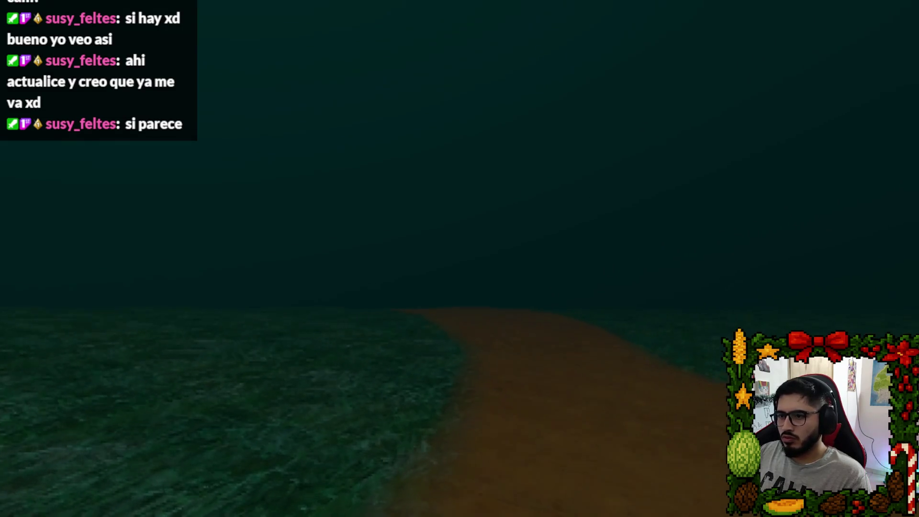
{"action": "key", "text": "Escape"}
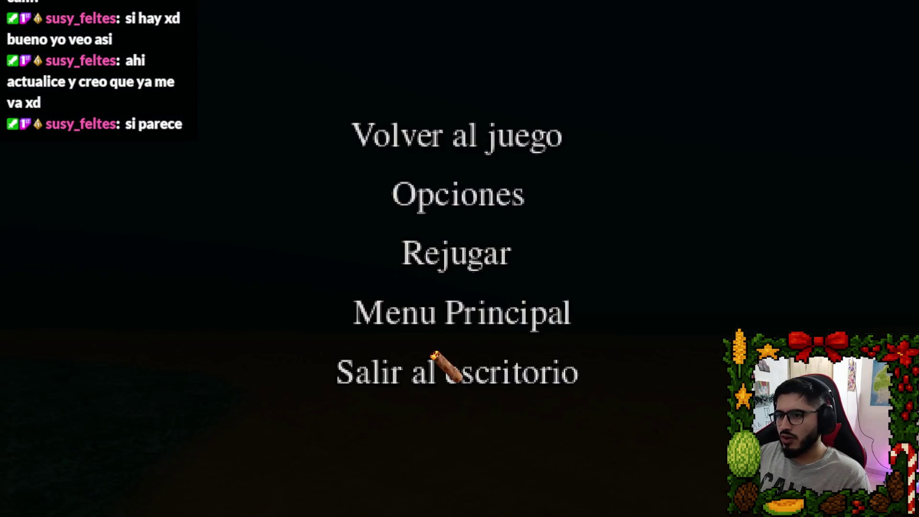
{"action": "left_click", "coordinate": [435, 355]}
{"action": "scroll", "coordinate": [814, 192], "scroll_direction": "down", "scroll_amount": 5}
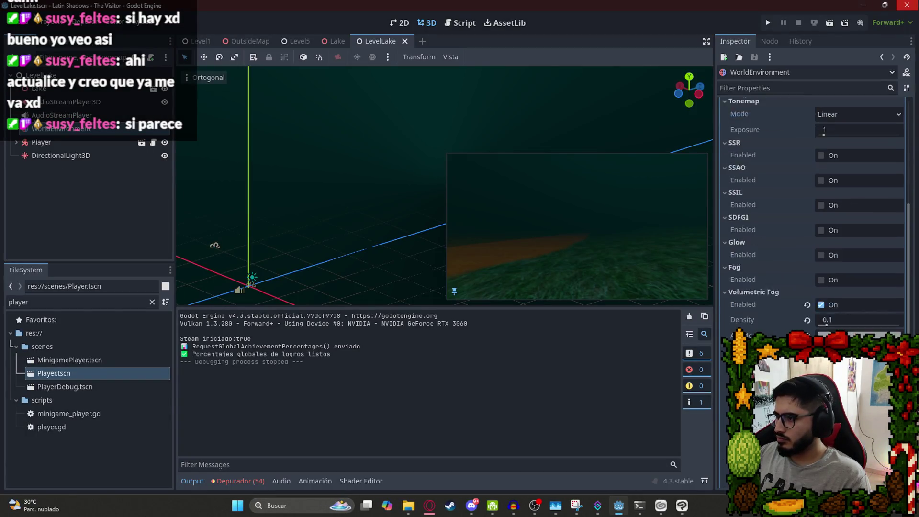
Reveal TierraRoja.png in the system file explorer and leave the Godot window.
{"action": "scroll", "coordinate": [847, 330], "scroll_direction": "down", "scroll_amount": 2}
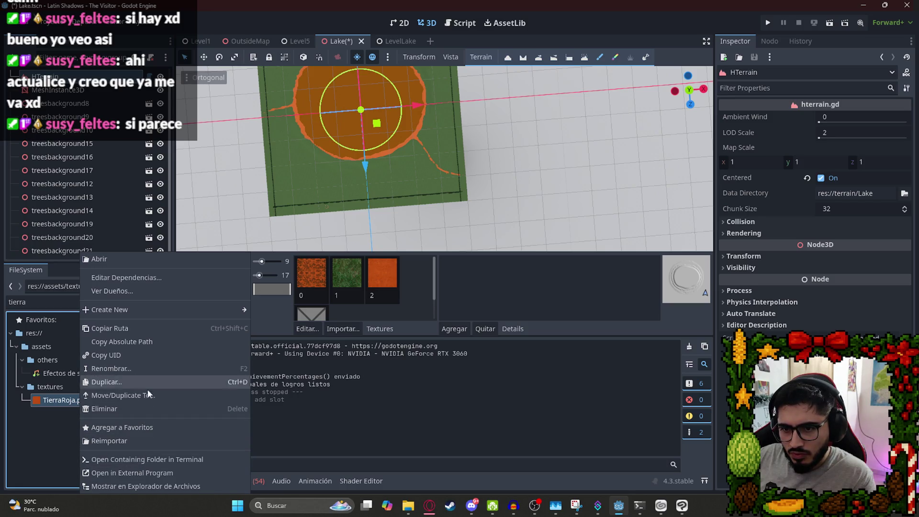
{"action": "left_click", "coordinate": [165, 484]}
{"action": "left_click", "coordinate": [429, 502]}
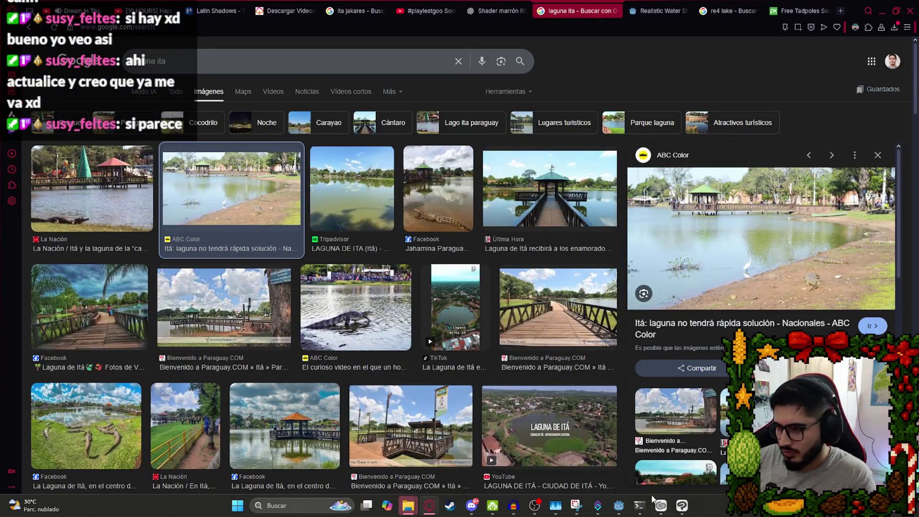
Paste a copy of TierraRoja.png, rename it TierraRojaMojada.png, and drag it into Clip Studio Paint.
{"action": "mouse_move", "coordinate": [408, 504]}
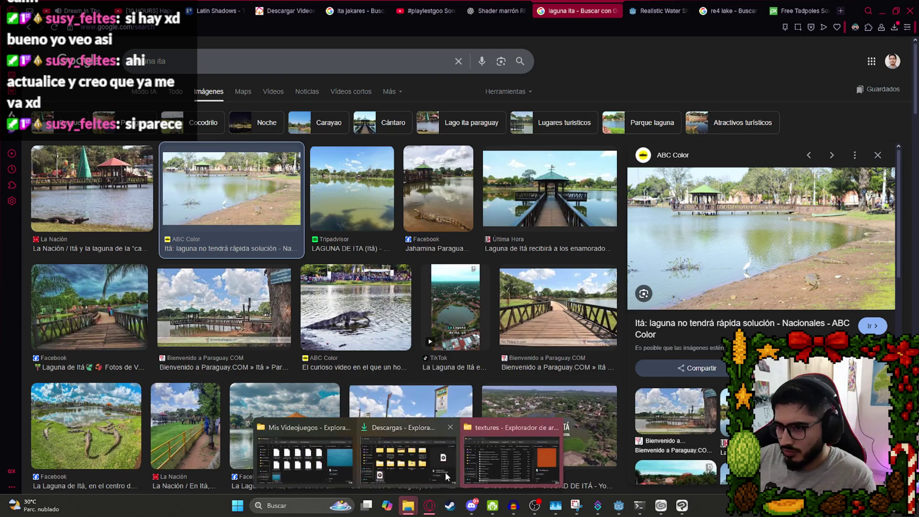
{"action": "left_click", "coordinate": [445, 460]}
{"action": "scroll", "coordinate": [456, 435], "scroll_direction": "down", "scroll_amount": 1}
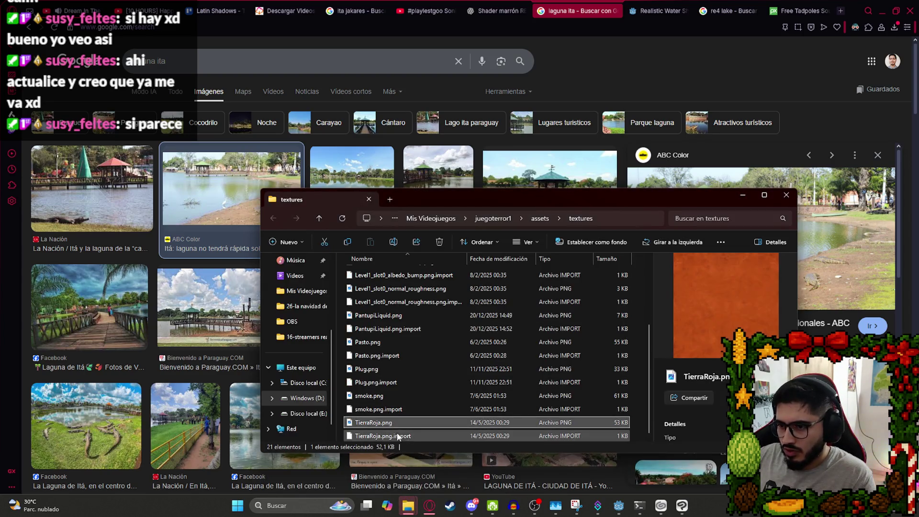
{"action": "key", "text": "ctrl+v"}
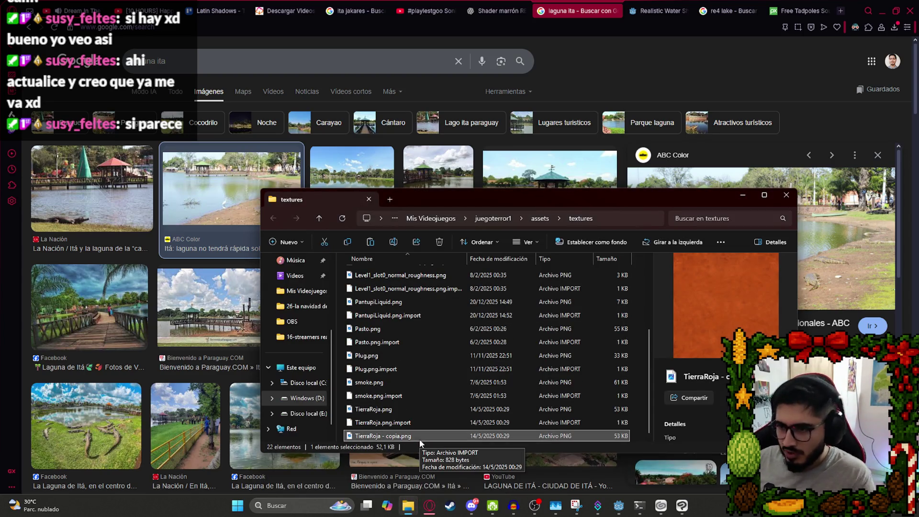
{"action": "left_click", "coordinate": [404, 436]}
{"action": "type", "text": "Moj"}
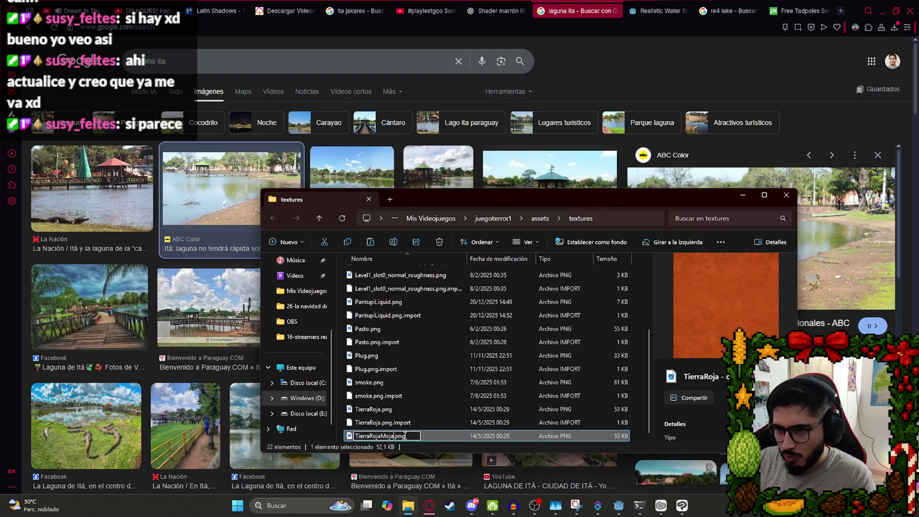
{"action": "type", "text": "da"}
{"action": "key", "text": "Return"}
{"action": "mouse_move", "coordinate": [405, 438]}
{"action": "left_mouse_down"}
{"action": "mouse_move", "coordinate": [470, 421]}
{"action": "mouse_move", "coordinate": [675, 484]}
{"action": "mouse_move", "coordinate": [682, 503]}
{"action": "left_mouse_up"}
{"action": "left_click_drag", "start_coordinate": [225, 89], "coordinate": [230, 96]}
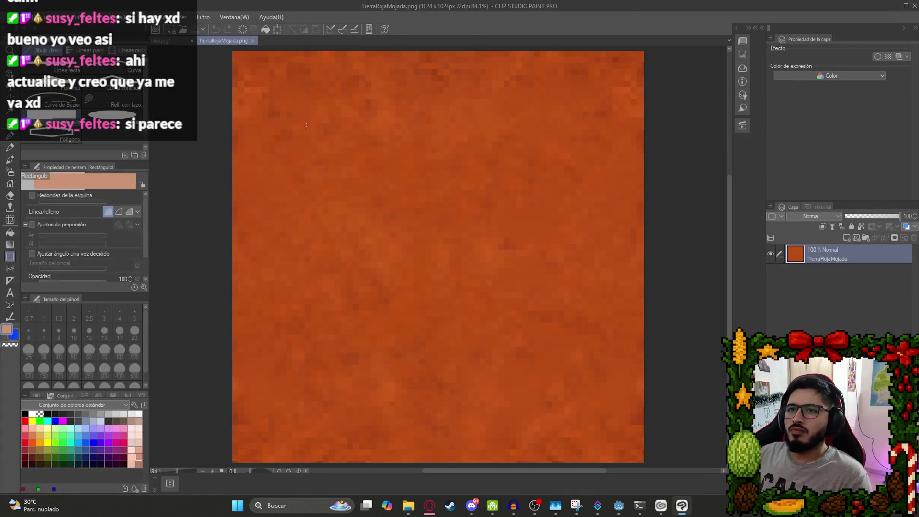
Lower the texture's Brillo and Contraste into a darker, duller wet brown.
{"action": "left_click", "coordinate": [53, 16]}
{"action": "mouse_move", "coordinate": [164, 235]}
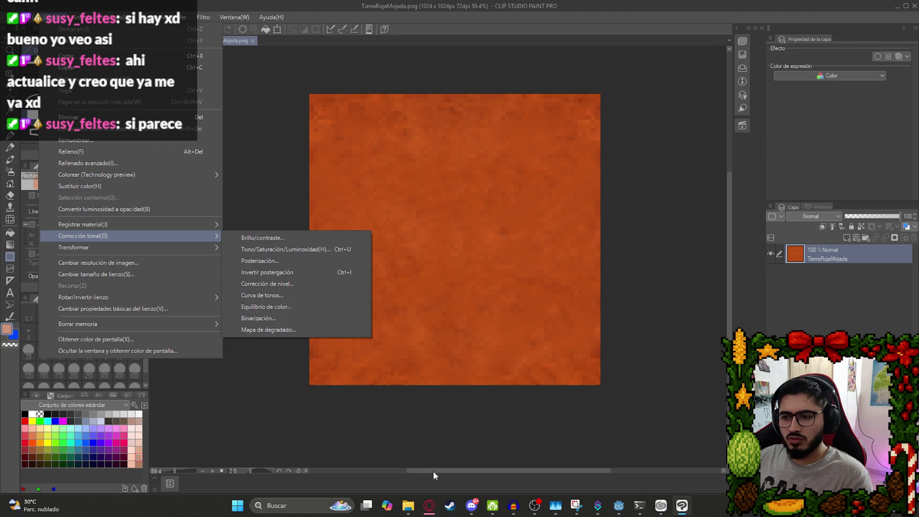
{"action": "left_click", "coordinate": [430, 506]}
{"action": "mouse_move", "coordinate": [127, 437]}
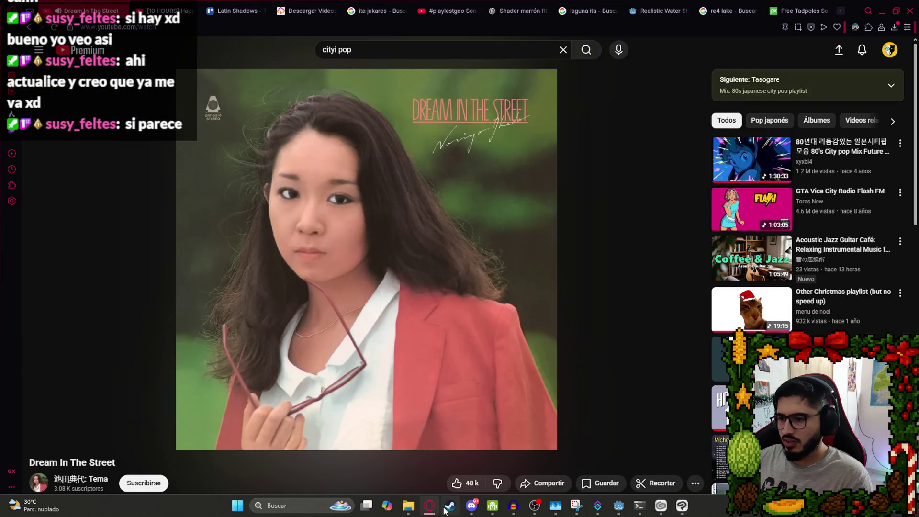
{"action": "key", "text": "alt+Tab"}
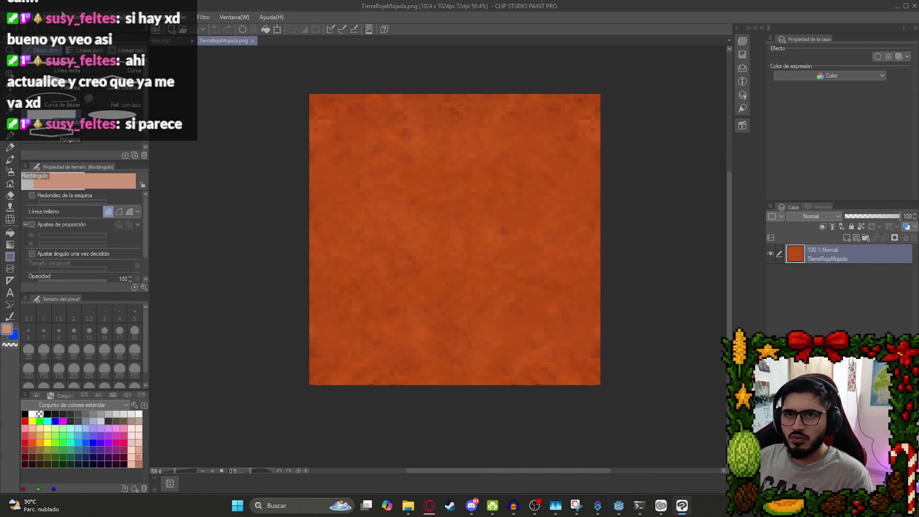
{"action": "left_click", "coordinate": [50, 17]}
{"action": "mouse_move", "coordinate": [196, 235]}
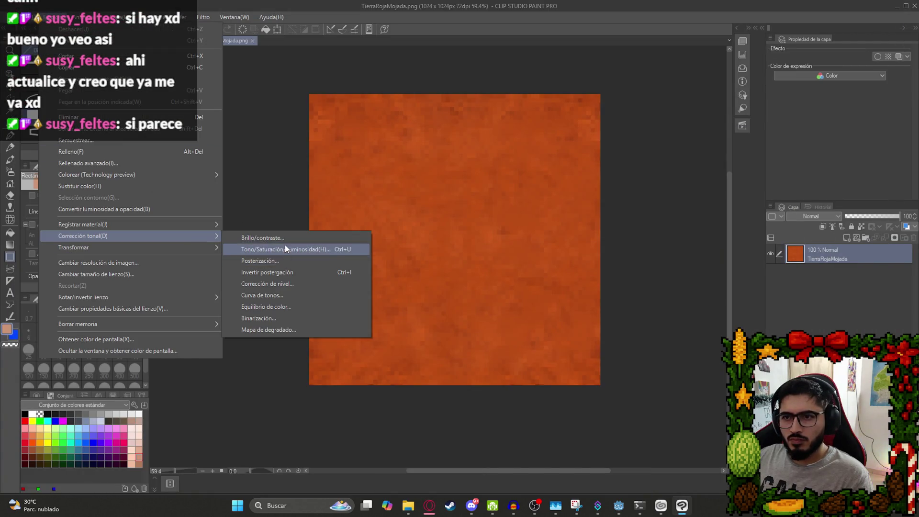
{"action": "left_click", "coordinate": [285, 238]}
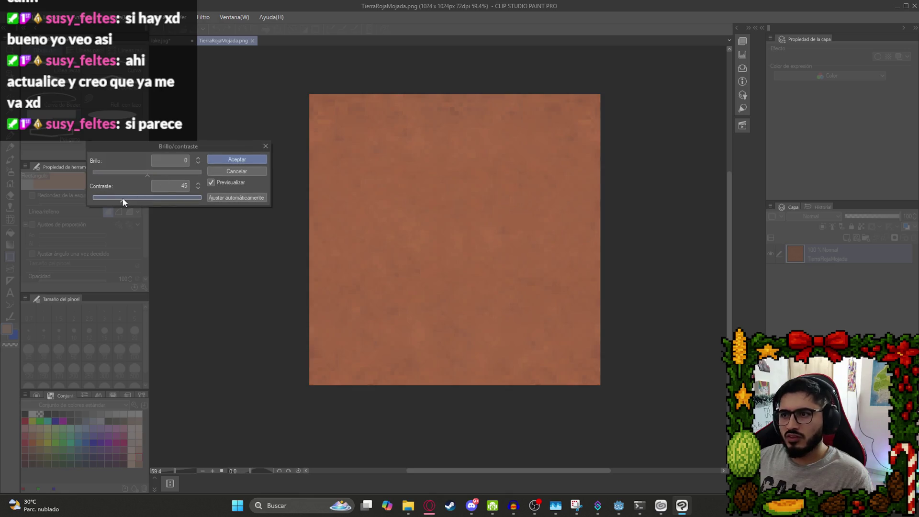
{"action": "left_click_drag", "start_coordinate": [143, 204], "coordinate": [127, 200]}
{"action": "left_click", "coordinate": [133, 173]}
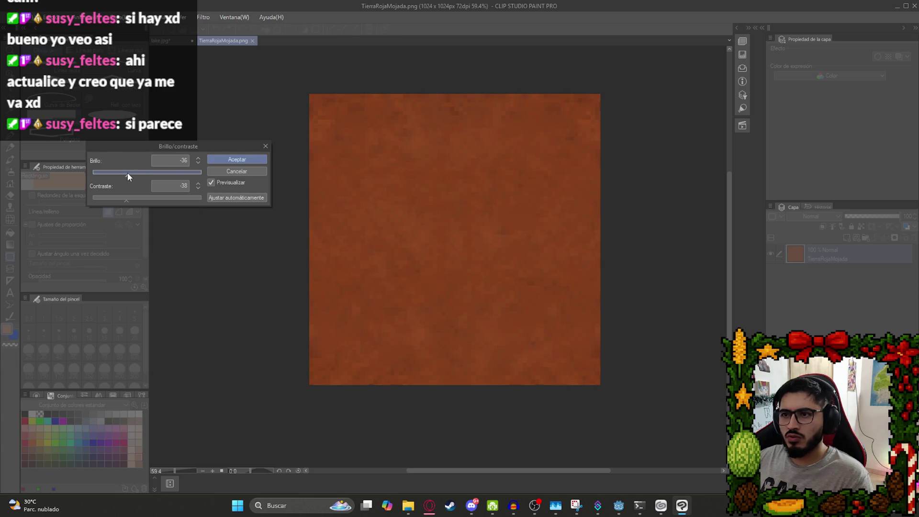
{"action": "mouse_move", "coordinate": [116, 196]}
{"action": "left_mouse_down"}
{"action": "mouse_move", "coordinate": [109, 200]}
{"action": "mouse_move", "coordinate": [113, 175]}
{"action": "left_mouse_up"}
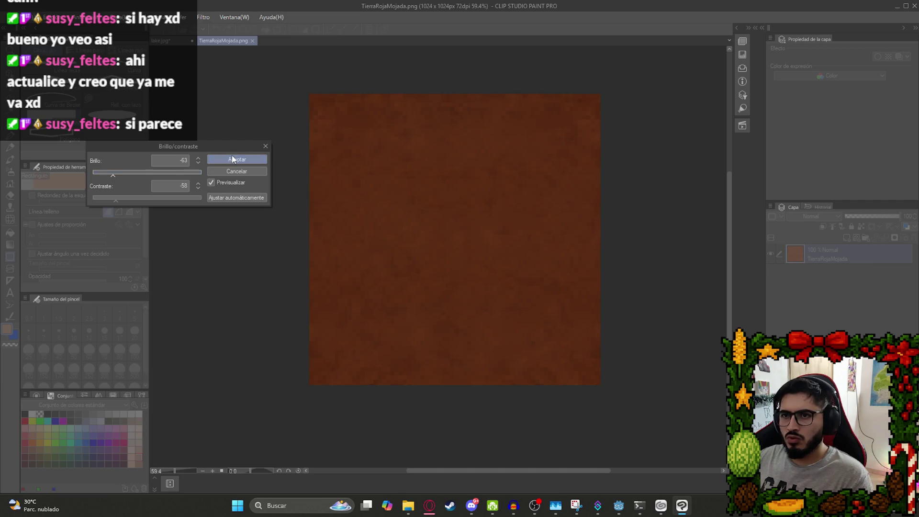
{"action": "left_click", "coordinate": [232, 158]}
{"action": "key", "text": "ctrl+z"}
{"action": "key", "text": "ctrl+y"}
Export the darkened texture as a single-layer PNG and return to Godot.
{"action": "scroll", "coordinate": [531, 280], "scroll_direction": "up", "scroll_amount": 5}
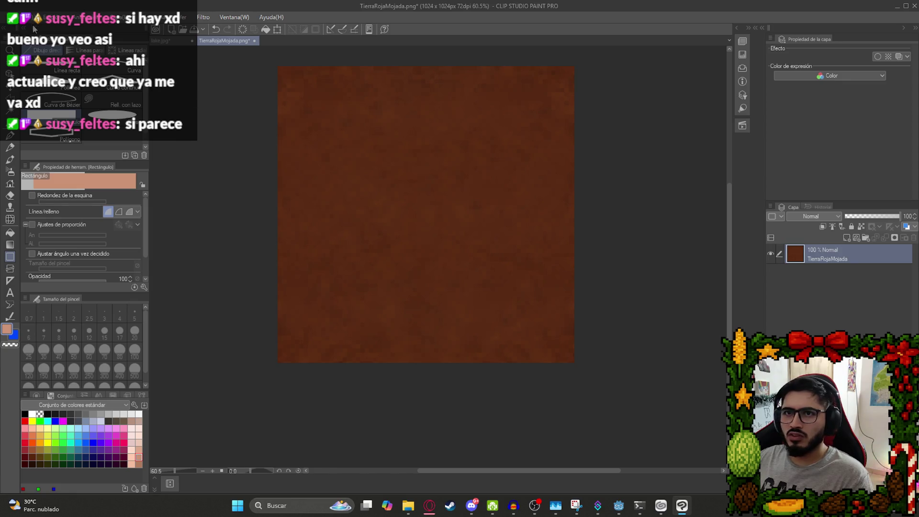
{"action": "left_click", "coordinate": [10, 17]}
{"action": "mouse_move", "coordinate": [115, 140]}
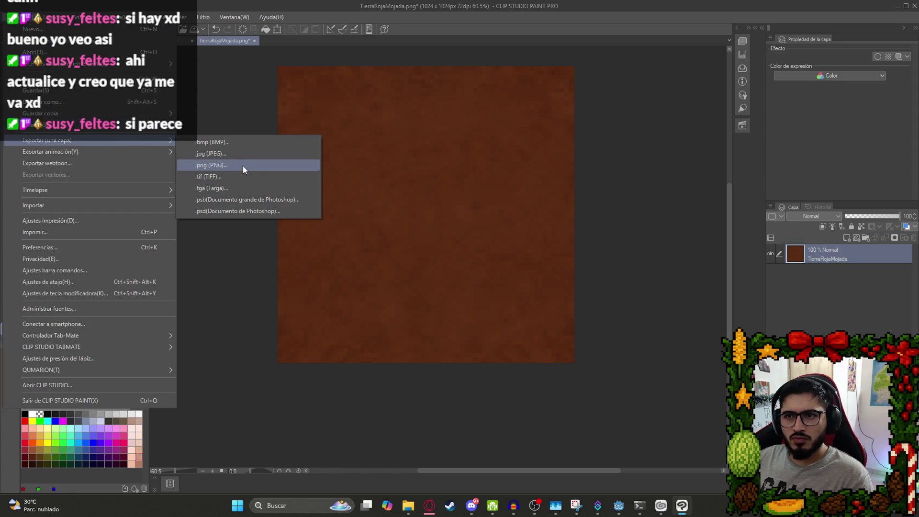
{"action": "left_click", "coordinate": [243, 165]}
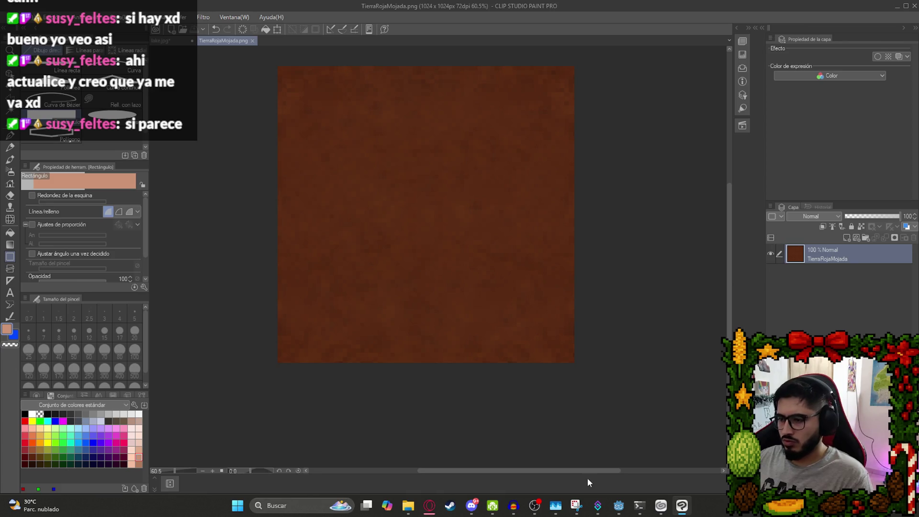
{"action": "left_click", "coordinate": [664, 508]}
{"action": "left_click", "coordinate": [618, 505]}
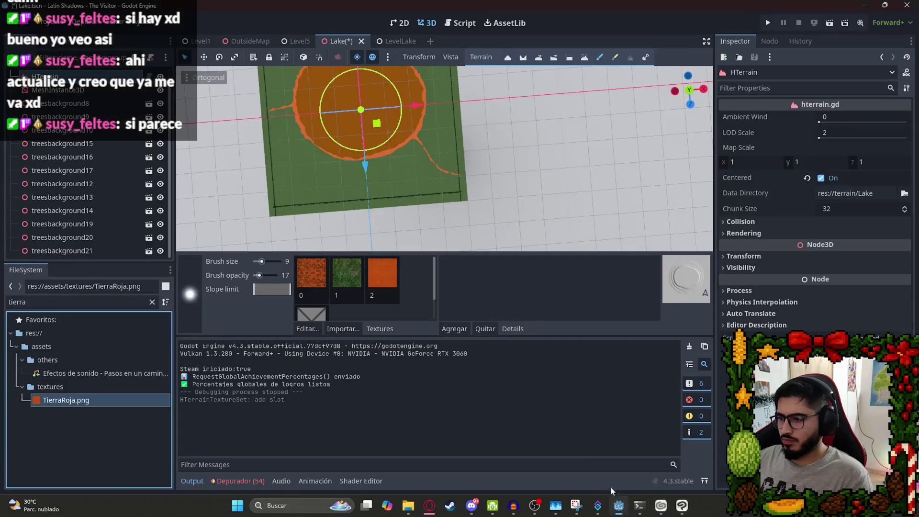
Load assets/textures/TierraRojaMojada.png as Texture 3's albedo in the terrain texture set.
{"action": "left_click", "coordinate": [308, 328]}
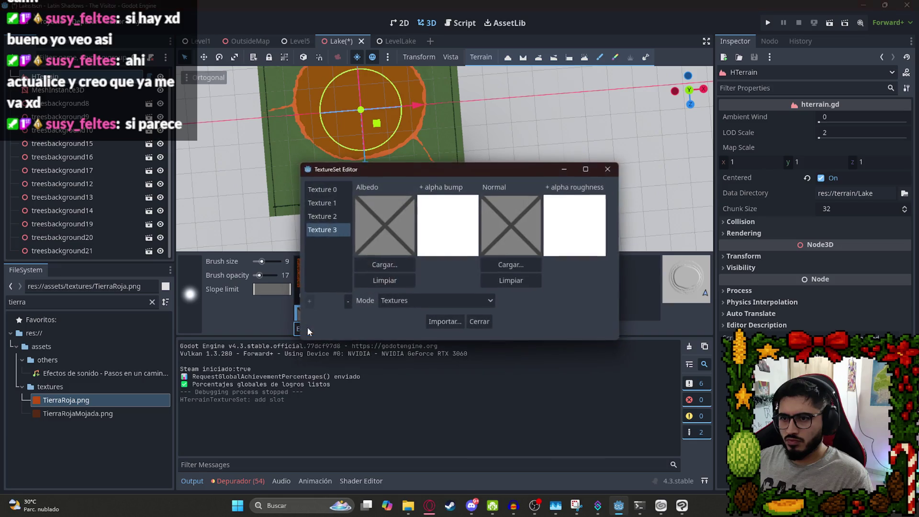
{"action": "left_click", "coordinate": [380, 265]}
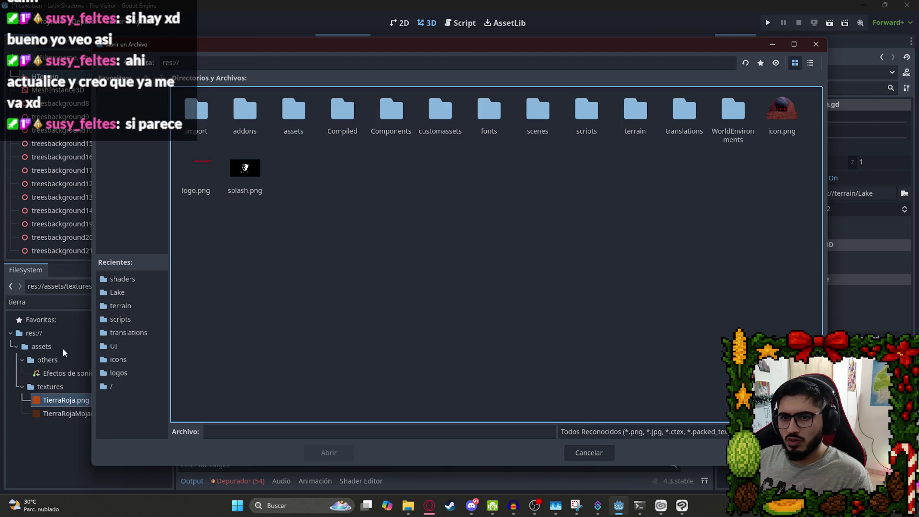
{"action": "double_click", "coordinate": [308, 130]}
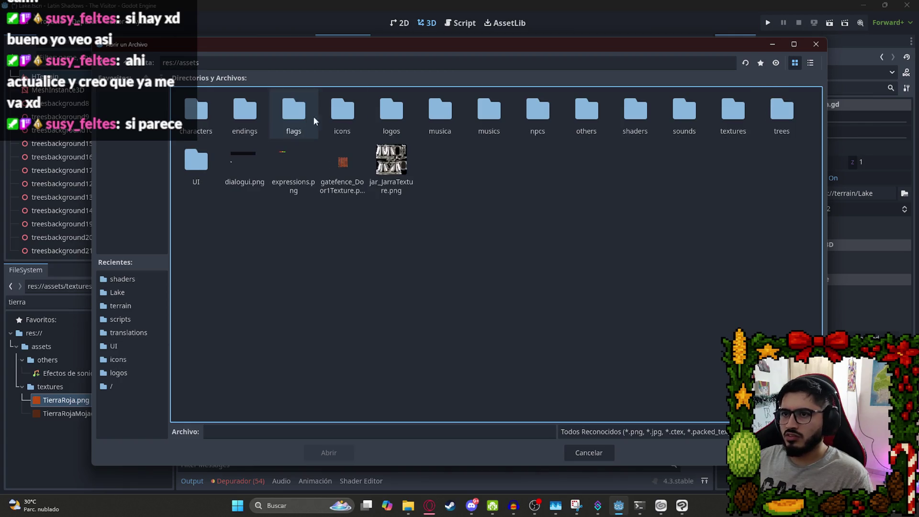
{"action": "double_click", "coordinate": [729, 115]}
{"action": "double_click", "coordinate": [688, 120]}
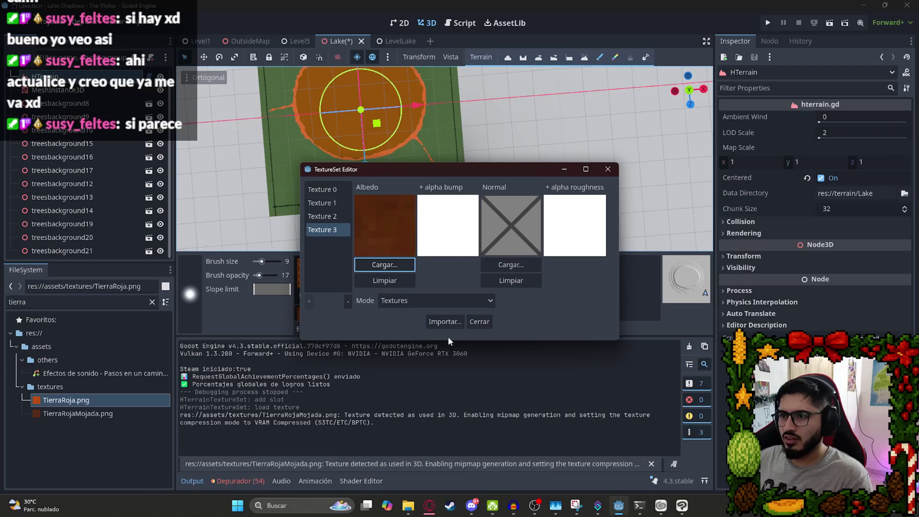
{"action": "left_click", "coordinate": [480, 322]}
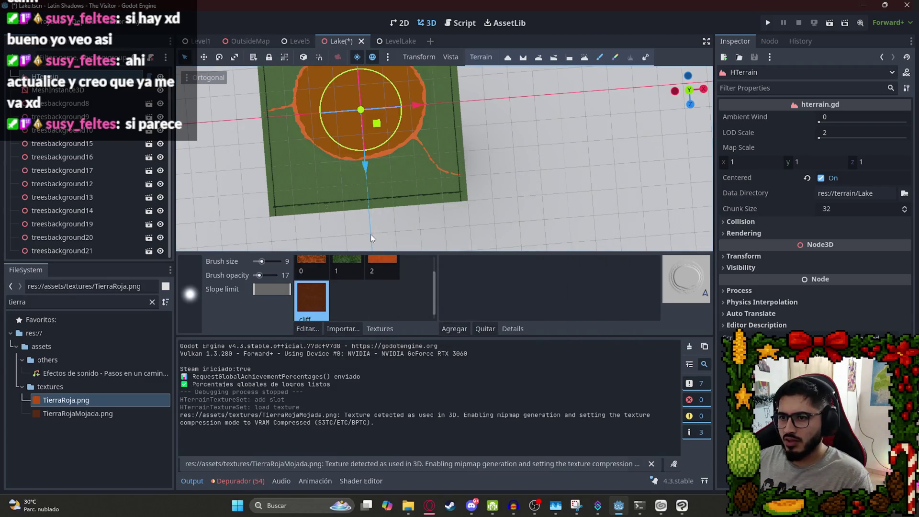
Frame the terrain and paint the first wet-soil strokes along the orange path edge.
{"action": "key", "text": "f"}
{"action": "scroll", "coordinate": [434, 163], "scroll_direction": "up", "scroll_amount": 10}
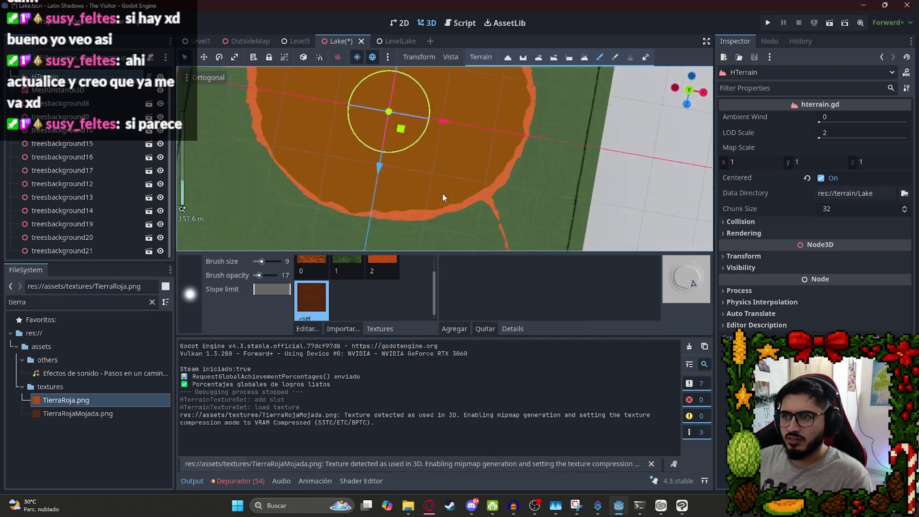
{"action": "scroll", "coordinate": [350, 224], "scroll_direction": "down", "scroll_amount": 3}
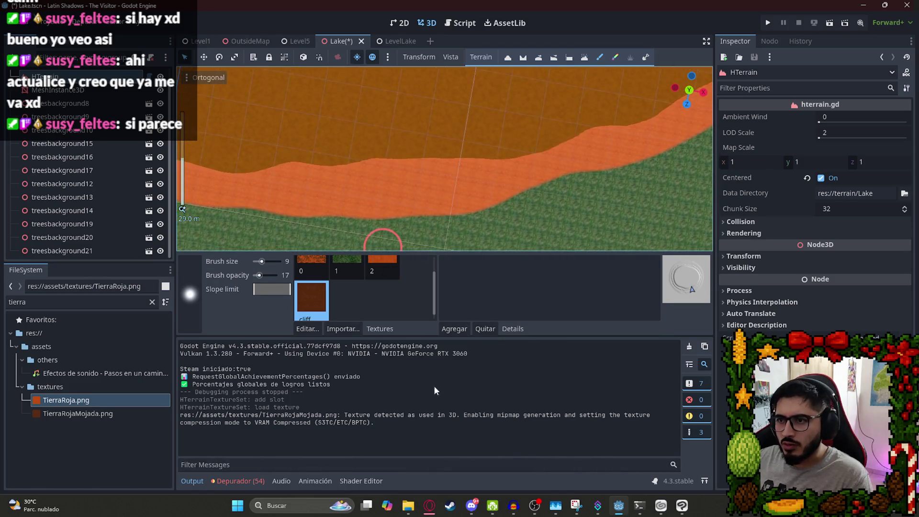
{"action": "left_click_drag", "start_coordinate": [584, 337], "coordinate": [577, 386]}
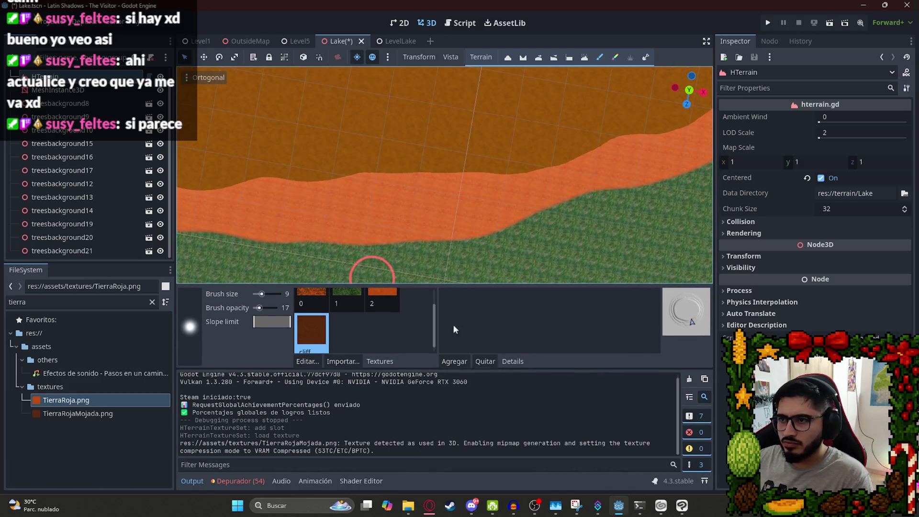
{"action": "mouse_move", "coordinate": [428, 172]}
{"action": "left_mouse_down"}
{"action": "mouse_move", "coordinate": [277, 185]}
{"action": "mouse_move", "coordinate": [428, 183]}
{"action": "left_mouse_up"}
{"action": "mouse_move", "coordinate": [211, 186]}
{"action": "left_mouse_down"}
{"action": "mouse_move", "coordinate": [574, 156]}
{"action": "mouse_move", "coordinate": [510, 179]}
{"action": "mouse_move", "coordinate": [227, 186]}
{"action": "left_mouse_up"}
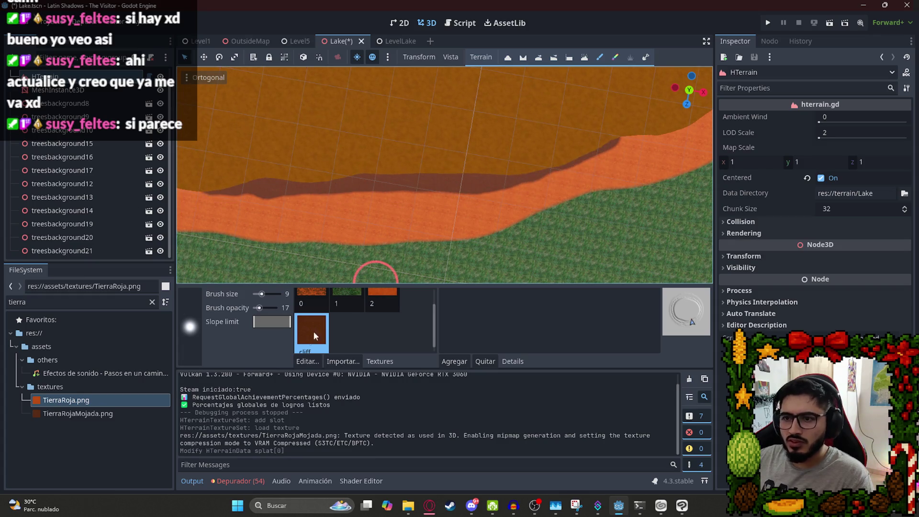
Raise brush opacity to 12, paint a faint stroke, lower the slope limit, undo a test dab.
{"action": "left_click", "coordinate": [261, 309]}
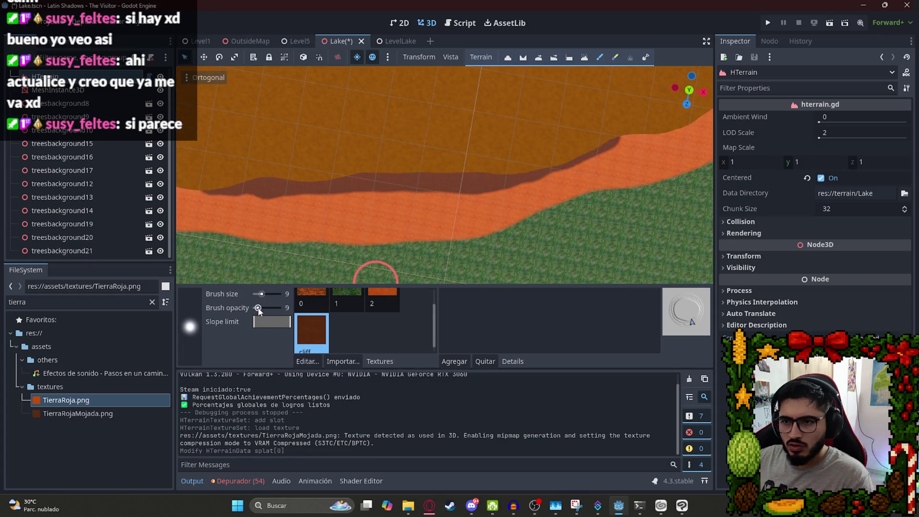
{"action": "left_click", "coordinate": [261, 310]}
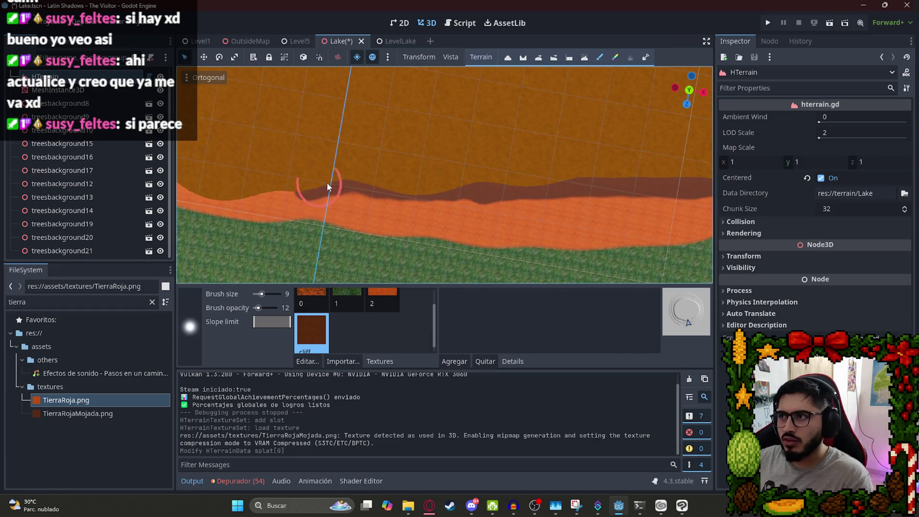
{"action": "left_click_drag", "start_coordinate": [244, 198], "coordinate": [594, 172]}
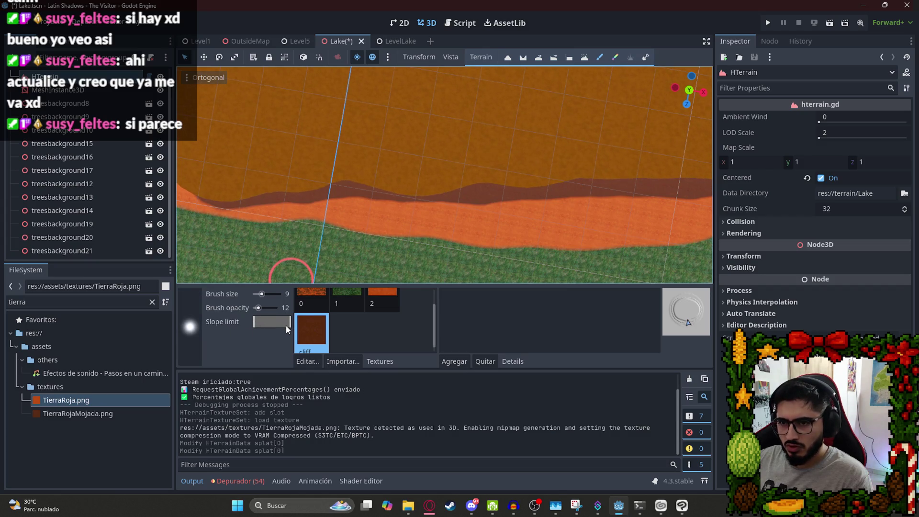
{"action": "left_click_drag", "start_coordinate": [286, 325], "coordinate": [273, 322]}
{"action": "mouse_move", "coordinate": [343, 214]}
{"action": "left_mouse_down"}
{"action": "mouse_move", "coordinate": [398, 202]}
{"action": "mouse_move", "coordinate": [287, 200]}
{"action": "left_mouse_up"}
{"action": "key", "text": "ctrl+z"}
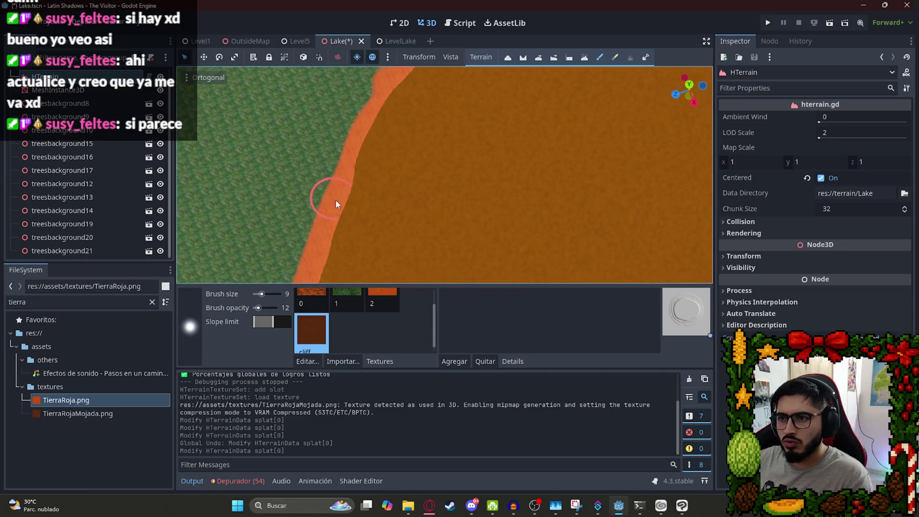
With opacity near zero and slope limit at maximum, paint light wet soil over the path edge.
{"action": "scroll", "coordinate": [337, 204], "scroll_direction": "down", "scroll_amount": 10}
{"action": "scroll", "coordinate": [463, 227], "scroll_direction": "up", "scroll_amount": 15}
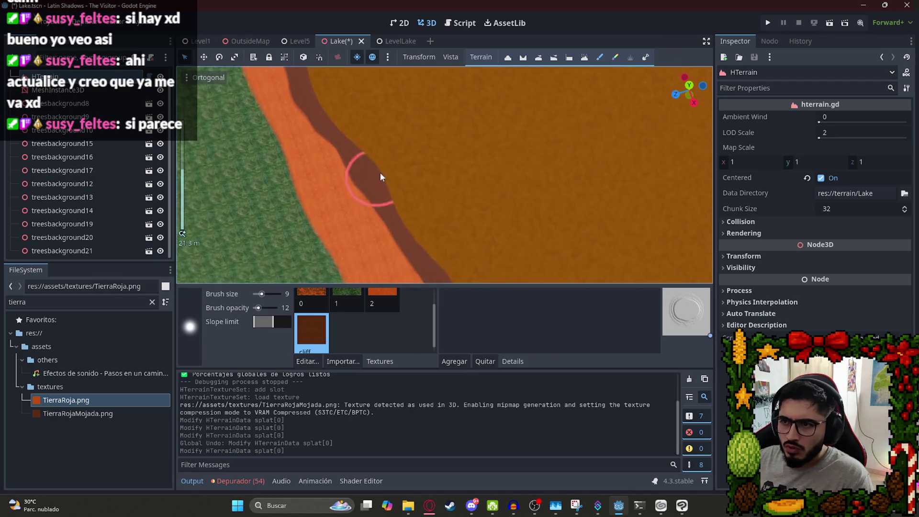
{"action": "scroll", "coordinate": [380, 177], "scroll_direction": "up", "scroll_amount": 1}
{"action": "left_click_drag", "start_coordinate": [259, 309], "coordinate": [257, 308]}
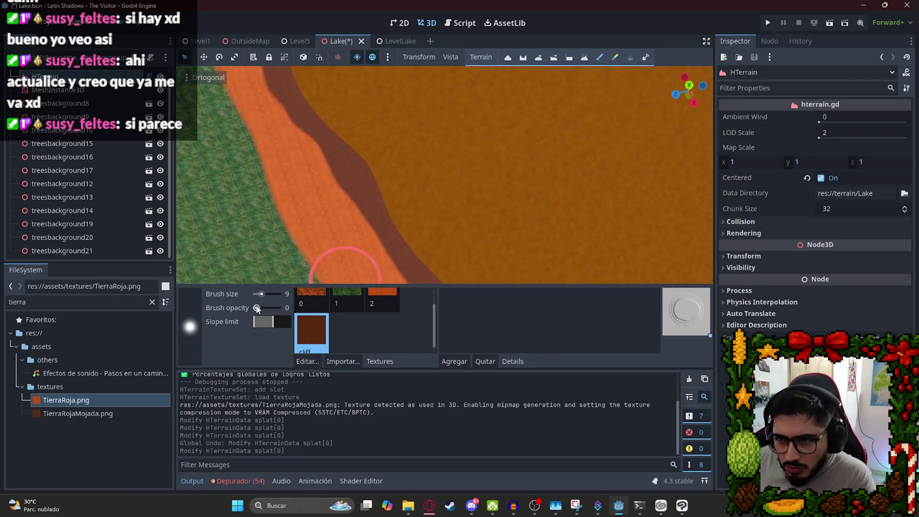
{"action": "mouse_move", "coordinate": [376, 211]}
{"action": "left_mouse_down"}
{"action": "mouse_move", "coordinate": [345, 203]}
{"action": "mouse_move", "coordinate": [339, 189]}
{"action": "mouse_move", "coordinate": [327, 243]}
{"action": "left_mouse_up"}
{"action": "left_click_drag", "start_coordinate": [273, 321], "coordinate": [291, 322]}
{"action": "mouse_move", "coordinate": [348, 211]}
{"action": "left_mouse_down"}
{"action": "mouse_move", "coordinate": [399, 251]}
{"action": "mouse_move", "coordinate": [321, 162]}
{"action": "mouse_move", "coordinate": [367, 251]}
{"action": "mouse_move", "coordinate": [331, 192]}
{"action": "left_mouse_up"}
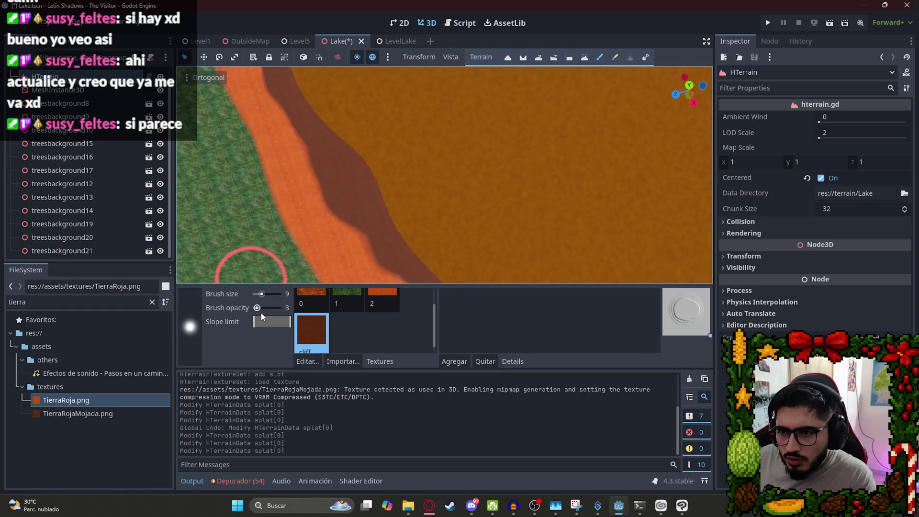
{"action": "left_click_drag", "start_coordinate": [259, 310], "coordinate": [257, 311]}
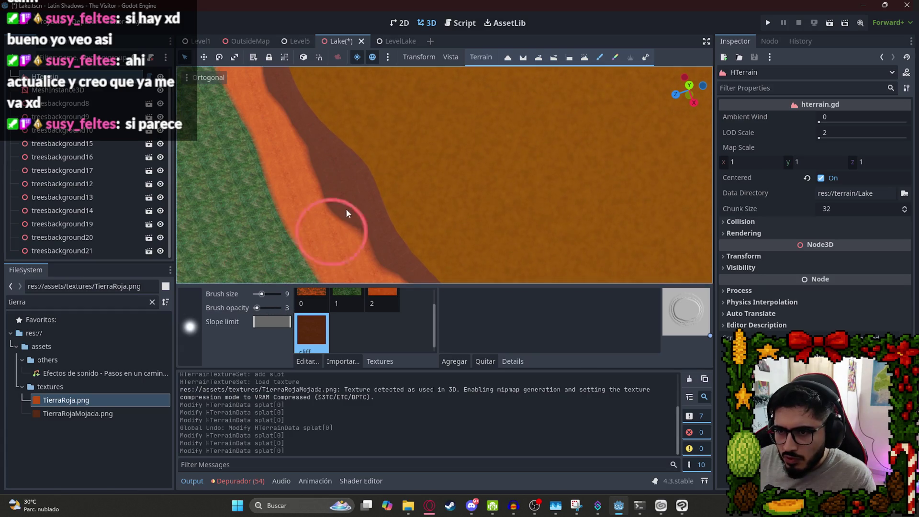
{"action": "left_click_drag", "start_coordinate": [346, 191], "coordinate": [376, 184]}
Blend the dark band along the cliff edge and save the Lake scene.
{"action": "scroll", "coordinate": [383, 182], "scroll_direction": "up", "scroll_amount": 5}
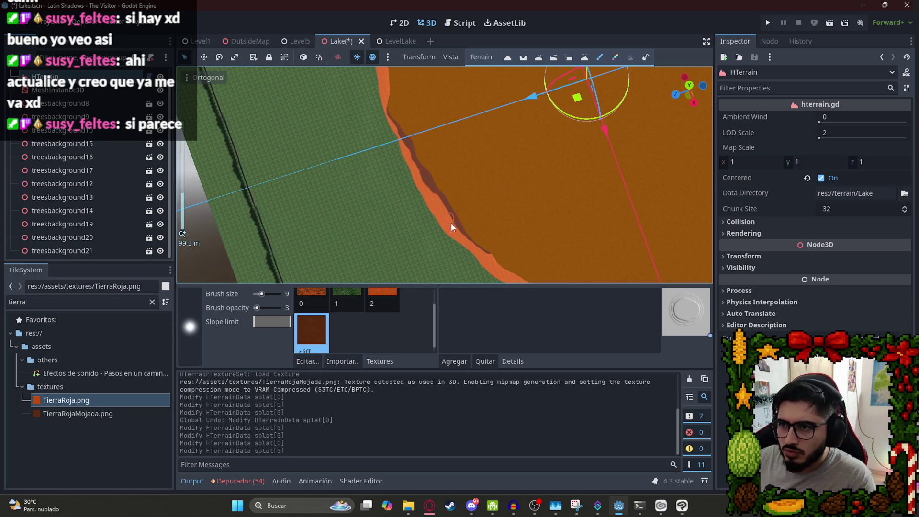
{"action": "scroll", "coordinate": [434, 186], "scroll_direction": "up", "scroll_amount": 5}
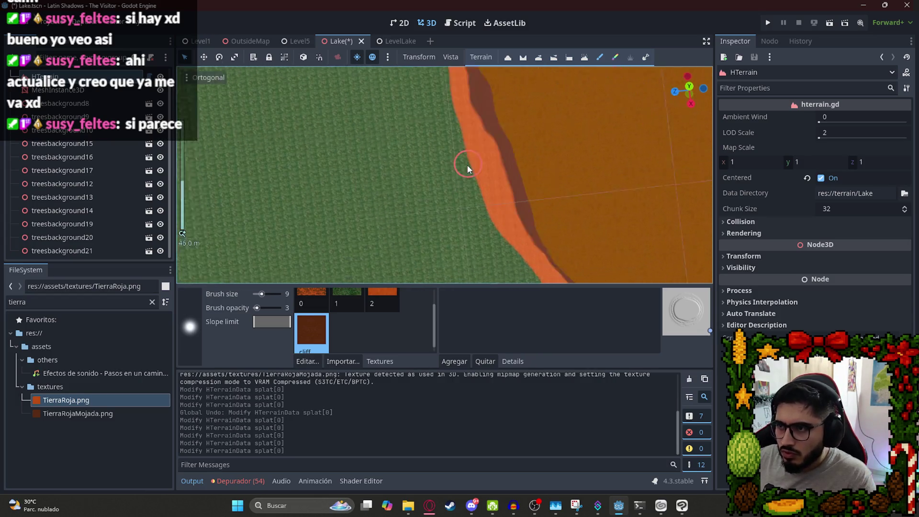
{"action": "left_click_drag", "start_coordinate": [502, 135], "coordinate": [511, 207]}
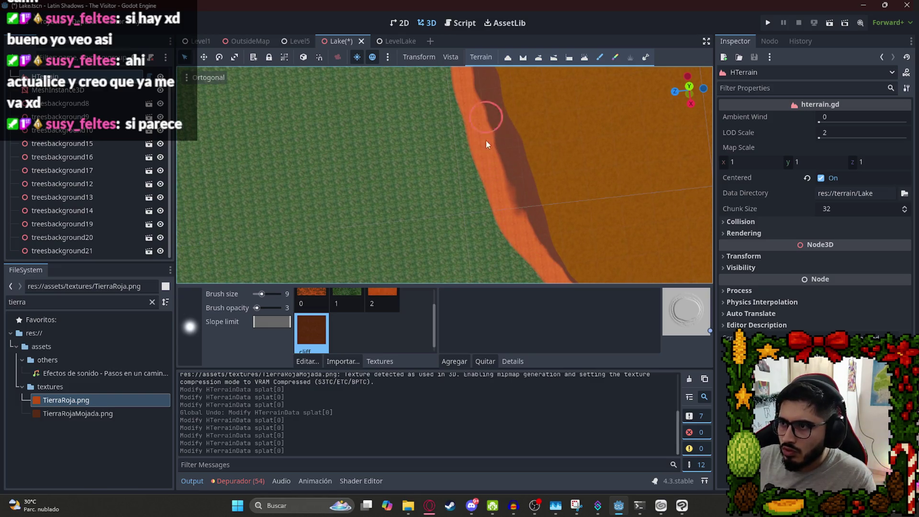
{"action": "scroll", "coordinate": [527, 220], "scroll_direction": "down", "scroll_amount": 6}
{"action": "scroll", "coordinate": [490, 142], "scroll_direction": "up", "scroll_amount": 3}
{"action": "scroll", "coordinate": [490, 143], "scroll_direction": "down", "scroll_amount": 5}
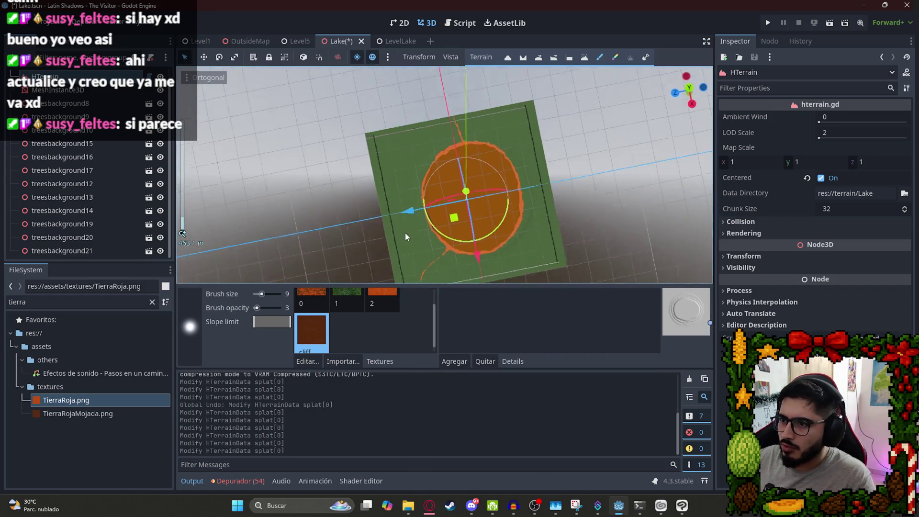
{"action": "scroll", "coordinate": [483, 149], "scroll_direction": "up", "scroll_amount": 3}
{"action": "scroll", "coordinate": [484, 149], "scroll_direction": "up", "scroll_amount": 6}
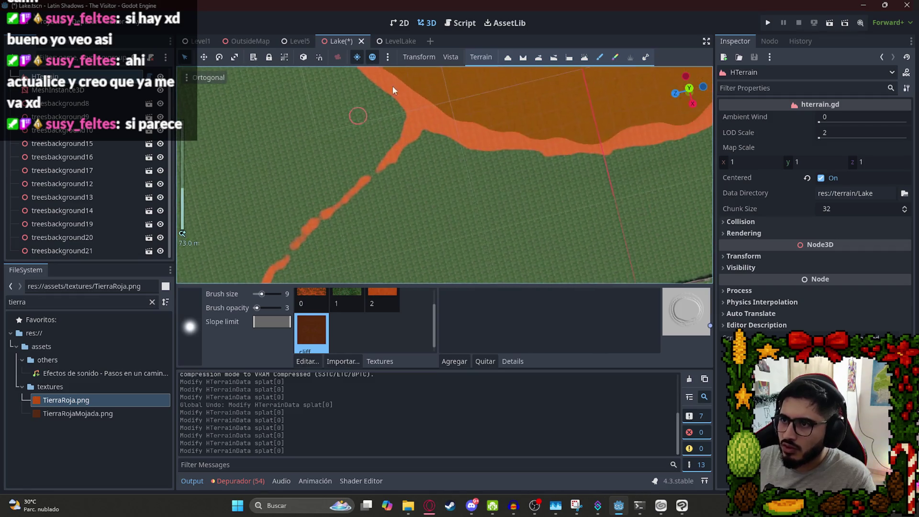
{"action": "scroll", "coordinate": [360, 183], "scroll_direction": "up", "scroll_amount": 5}
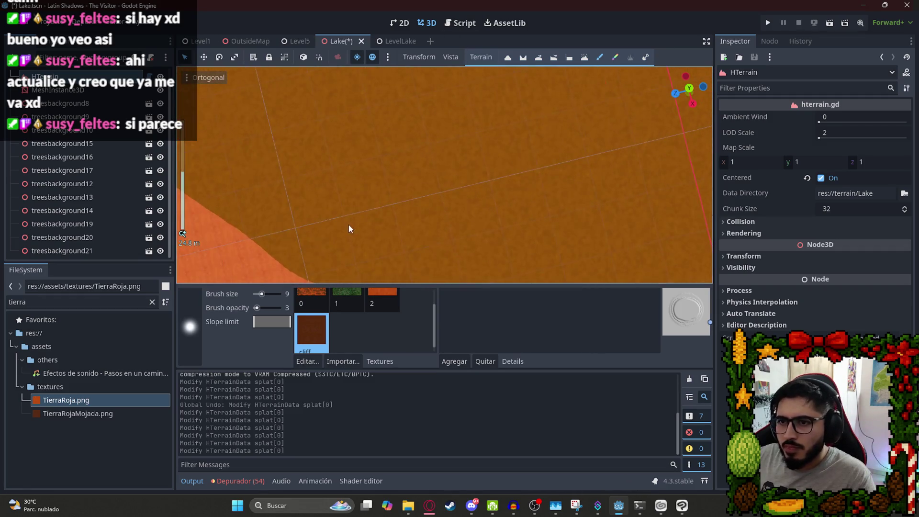
{"action": "key", "text": "ctrl+s"}
Paint the dark band along the edge, undoing misplaced strokes, and extend it rightward.
{"action": "mouse_move", "coordinate": [281, 153]}
{"action": "left_mouse_down"}
{"action": "mouse_move", "coordinate": [317, 208]}
{"action": "mouse_move", "coordinate": [323, 193]}
{"action": "left_mouse_up"}
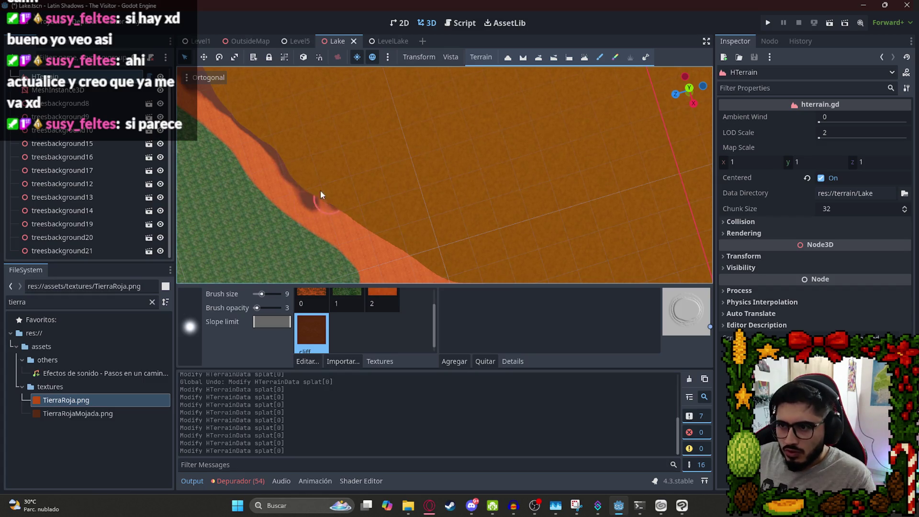
{"action": "key", "text": "ctrl+z"}
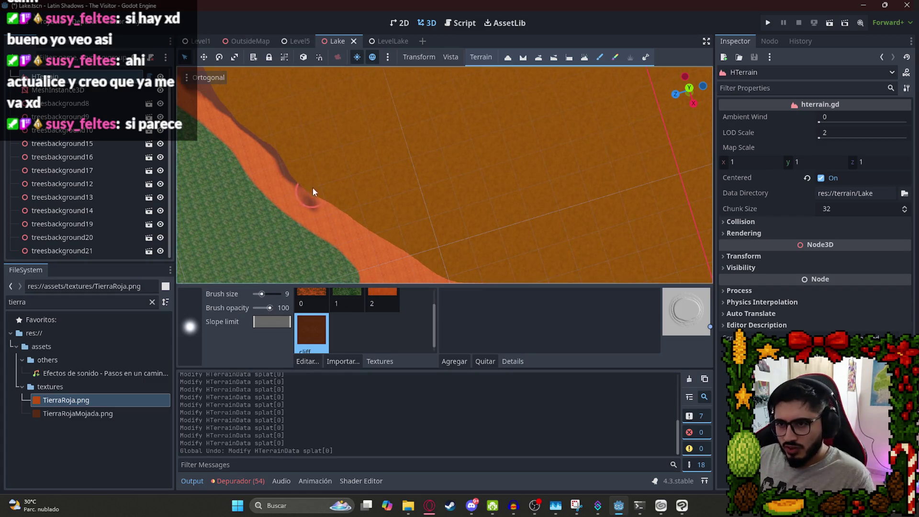
{"action": "left_click_drag", "start_coordinate": [309, 200], "coordinate": [419, 263]}
{"action": "key", "text": "ctrl+z"}
{"action": "mouse_move", "coordinate": [289, 170]}
{"action": "left_mouse_down"}
{"action": "mouse_move", "coordinate": [375, 237]}
{"action": "mouse_move", "coordinate": [456, 249]}
{"action": "left_mouse_up"}
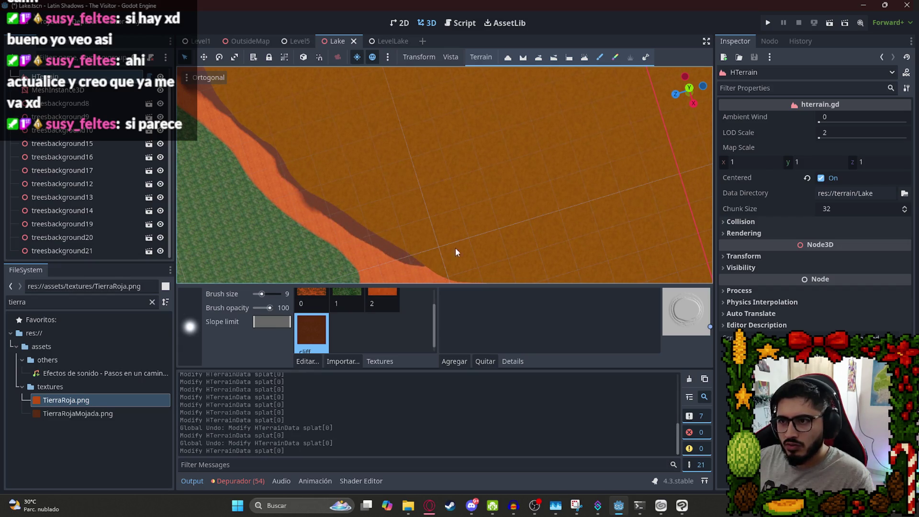
{"action": "mouse_move", "coordinate": [330, 153]}
{"action": "left_mouse_down"}
{"action": "mouse_move", "coordinate": [339, 148]}
{"action": "mouse_move", "coordinate": [411, 205]}
{"action": "mouse_move", "coordinate": [474, 216]}
{"action": "left_mouse_up"}
{"action": "key", "text": "ctrl+z"}
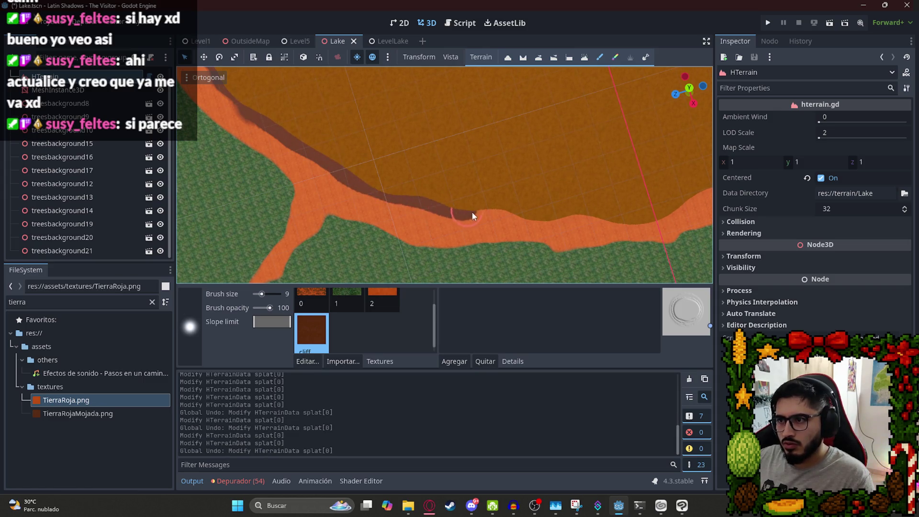
{"action": "mouse_move", "coordinate": [545, 217]}
{"action": "left_mouse_down"}
{"action": "mouse_move", "coordinate": [603, 222]}
{"action": "mouse_move", "coordinate": [654, 211]}
{"action": "left_mouse_up"}
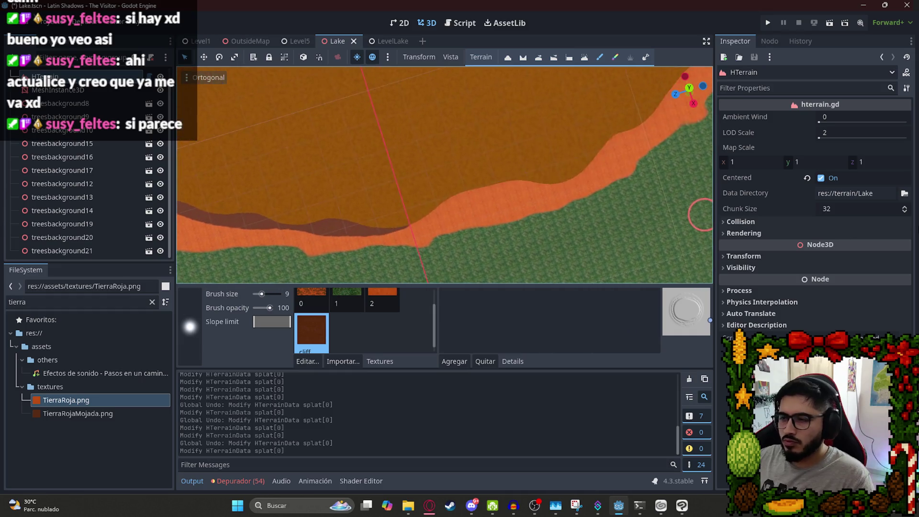
{"action": "mouse_move", "coordinate": [458, 202]}
{"action": "left_mouse_down"}
{"action": "mouse_move", "coordinate": [538, 185]}
{"action": "mouse_move", "coordinate": [592, 158]}
{"action": "mouse_move", "coordinate": [596, 140]}
{"action": "left_mouse_up"}
Extend the wet-soil band near its right end along the path's far edge and cliff.
{"action": "scroll", "coordinate": [575, 168], "scroll_direction": "down", "scroll_amount": 3}
{"action": "scroll", "coordinate": [478, 153], "scroll_direction": "up", "scroll_amount": 5}
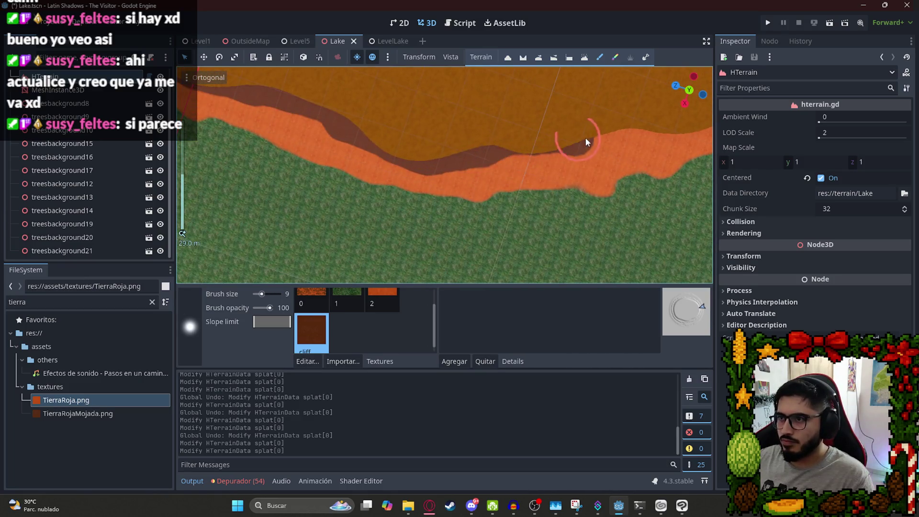
{"action": "mouse_move", "coordinate": [610, 129]}
{"action": "left_mouse_down"}
{"action": "mouse_move", "coordinate": [625, 132]}
{"action": "mouse_move", "coordinate": [554, 164]}
{"action": "left_mouse_up"}
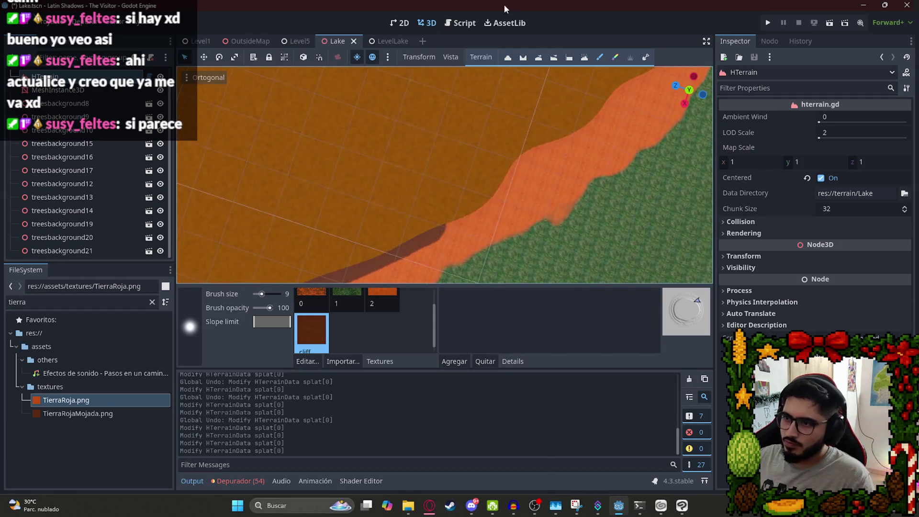
{"action": "left_click_drag", "start_coordinate": [562, 130], "coordinate": [602, 128]}
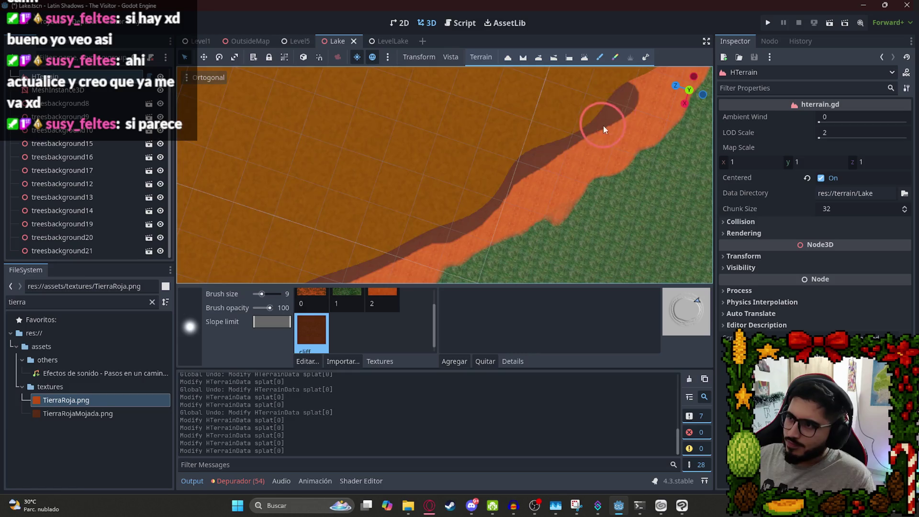
{"action": "scroll", "coordinate": [581, 224], "scroll_direction": "up", "scroll_amount": 5}
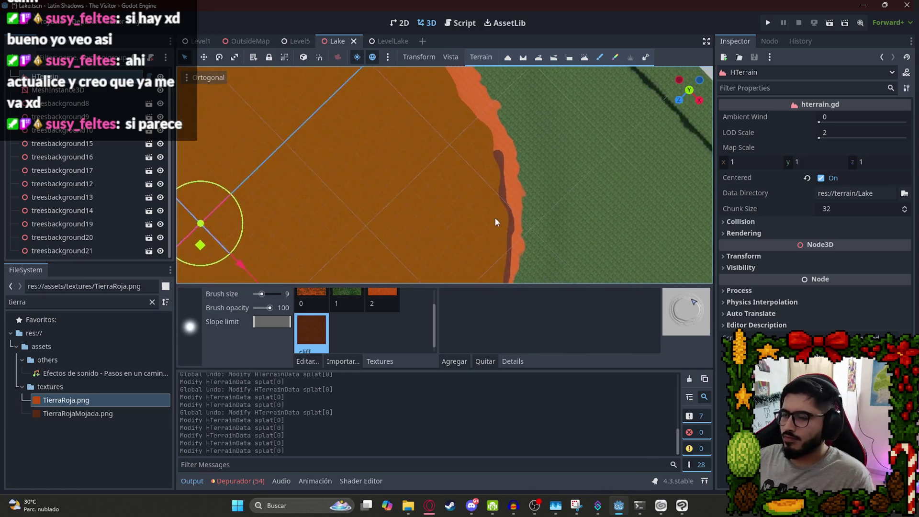
{"action": "left_click_drag", "start_coordinate": [566, 129], "coordinate": [565, 113]}
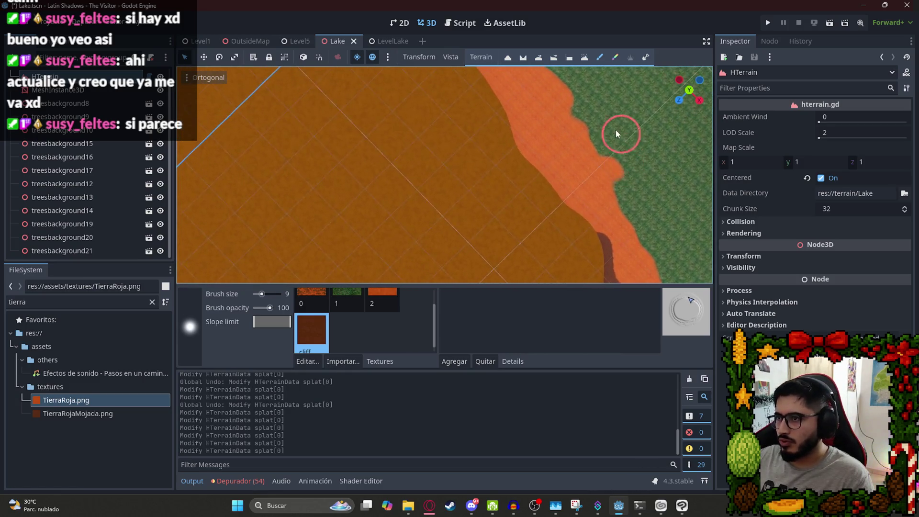
Dab dark soil along the path and slope edges, undoing one stroke.
{"action": "left_click", "coordinate": [509, 122]}
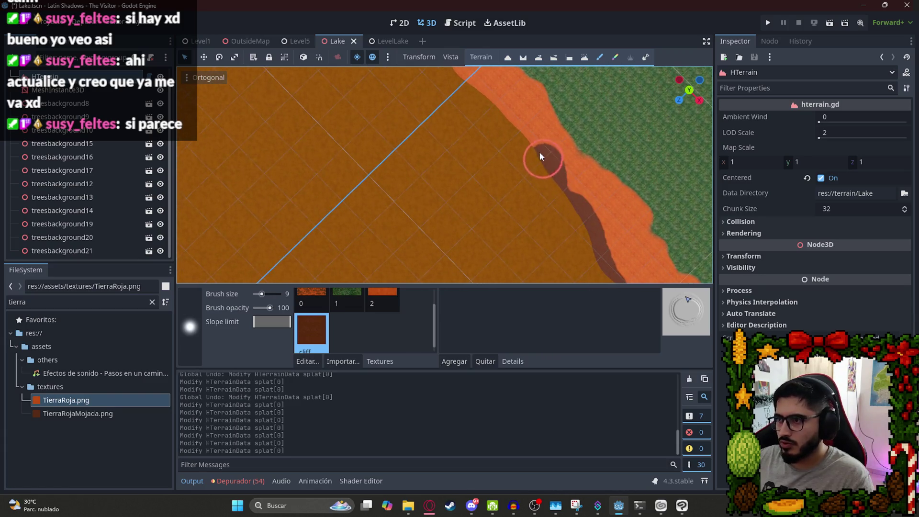
{"action": "left_click", "coordinate": [486, 109]}
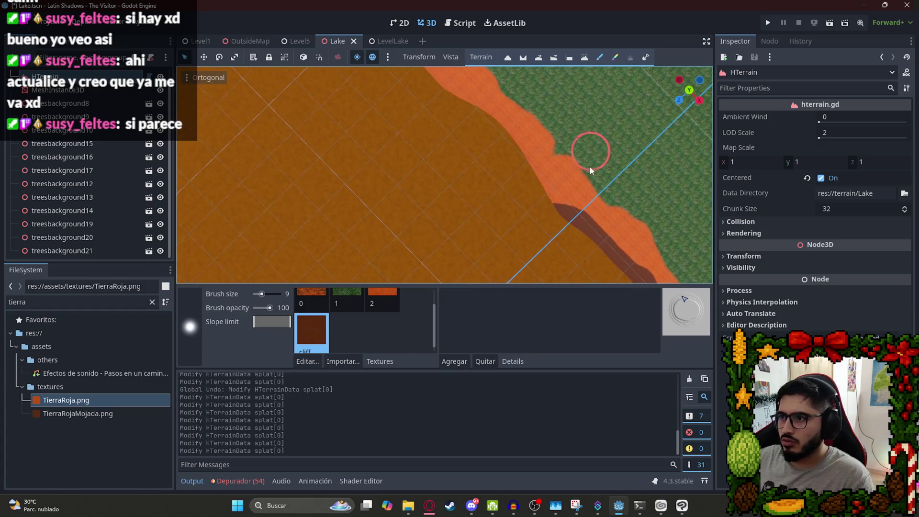
{"action": "left_click", "coordinate": [498, 127]}
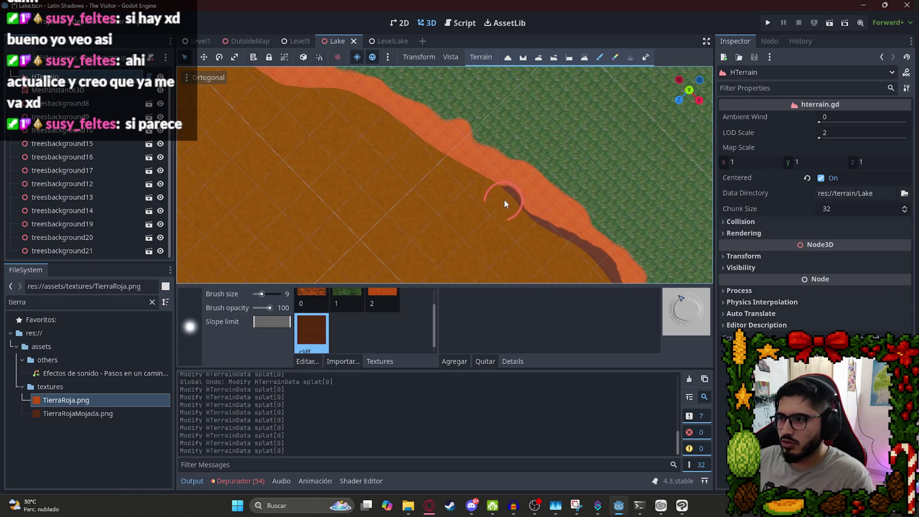
{"action": "left_click", "coordinate": [315, 94]}
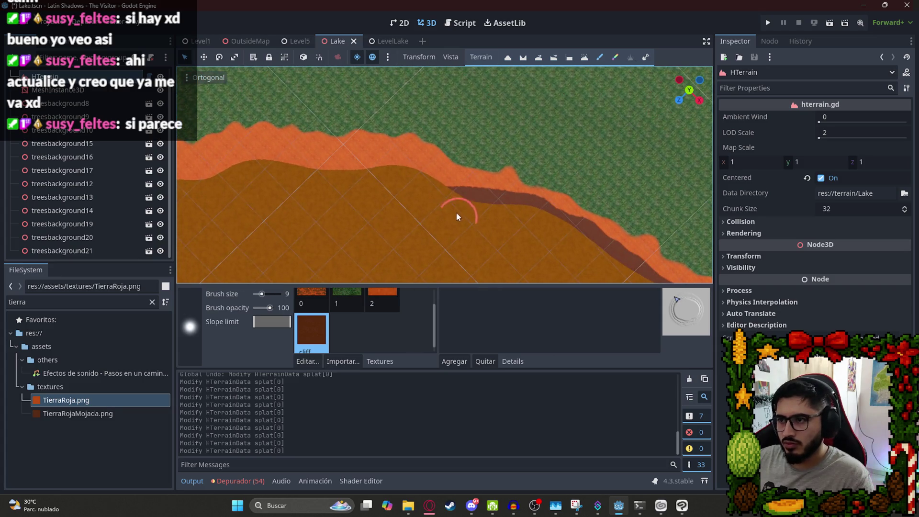
{"action": "key", "text": "ctrl+z"}
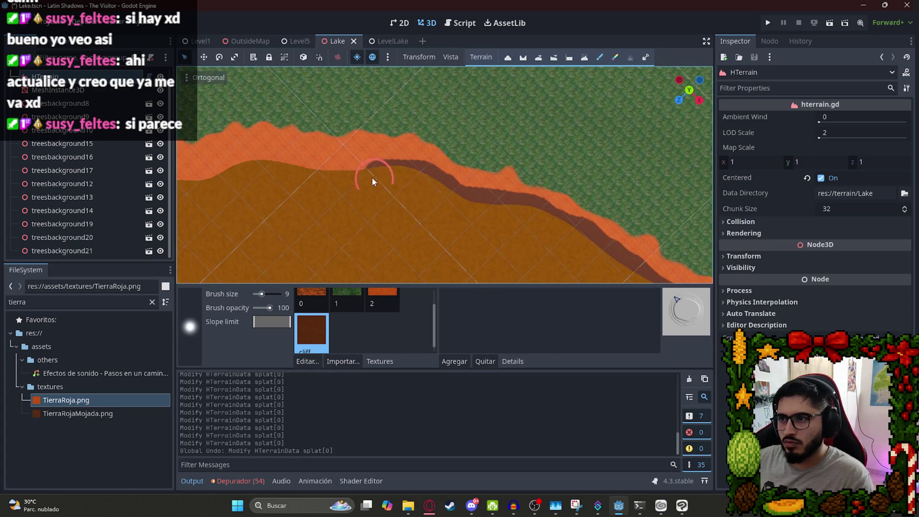
{"action": "left_click", "coordinate": [216, 200]}
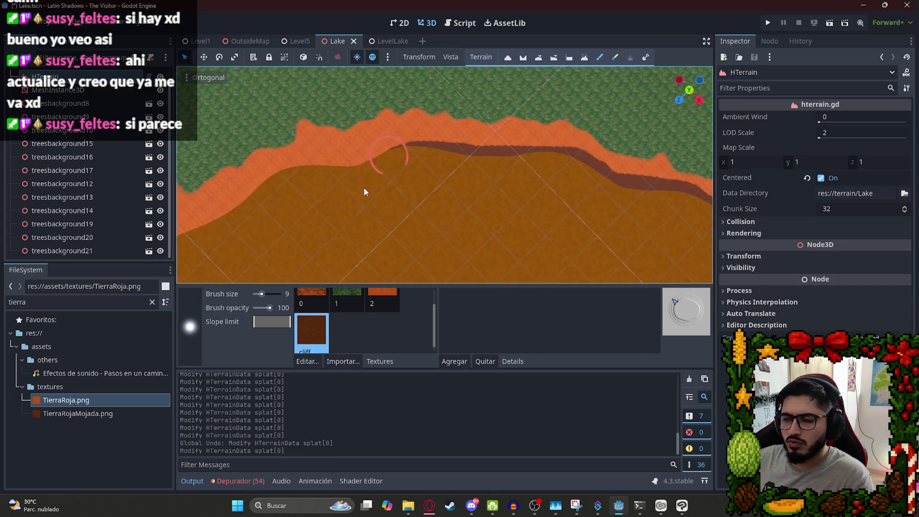
{"action": "scroll", "coordinate": [364, 188], "scroll_direction": "up", "scroll_amount": 2}
Lower brush opacity to 56 and paint wet soil along another stretch of the band.
{"action": "left_click_drag", "start_coordinate": [273, 311], "coordinate": [267, 310]}
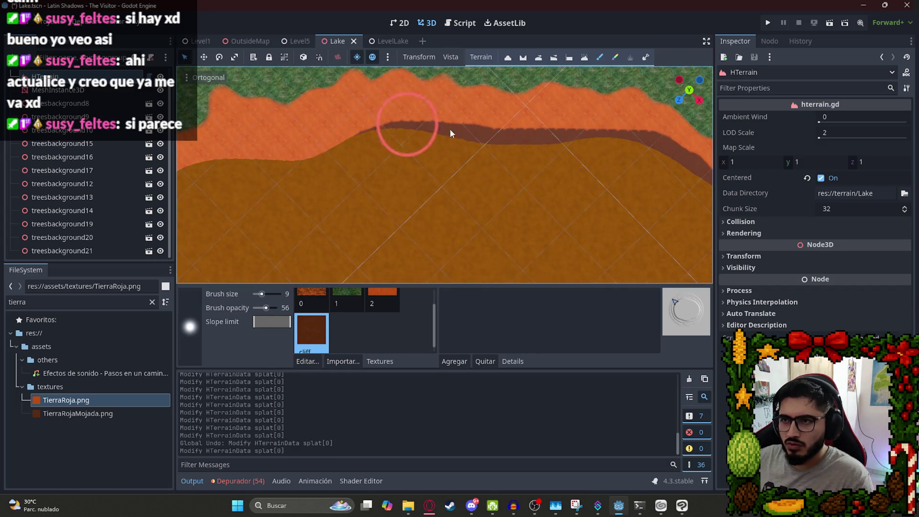
{"action": "mouse_move", "coordinate": [235, 183]}
{"action": "left_mouse_down"}
{"action": "mouse_move", "coordinate": [609, 120]}
{"action": "mouse_move", "coordinate": [429, 155]}
{"action": "mouse_move", "coordinate": [332, 210]}
{"action": "mouse_move", "coordinate": [415, 164]}
{"action": "mouse_move", "coordinate": [466, 170]}
{"action": "mouse_move", "coordinate": [428, 162]}
{"action": "mouse_move", "coordinate": [314, 225]}
{"action": "mouse_move", "coordinate": [302, 249]}
{"action": "left_mouse_up"}
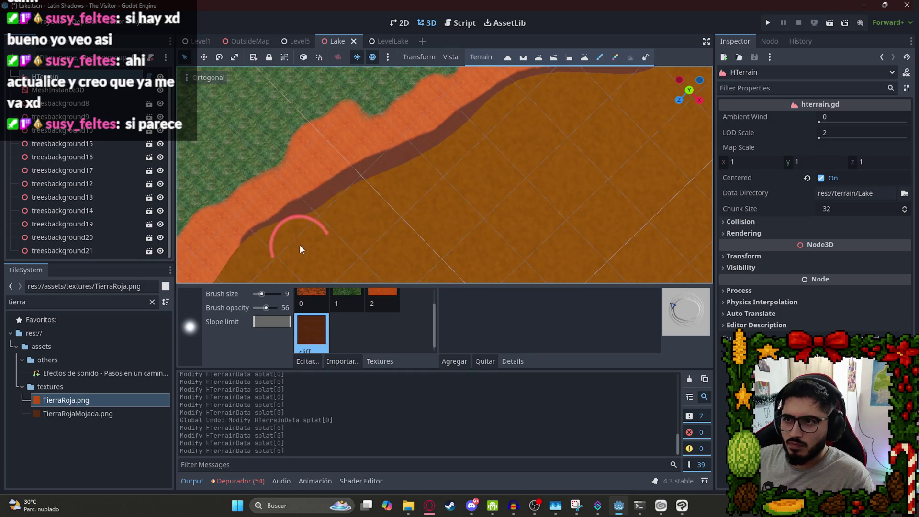
{"action": "scroll", "coordinate": [476, 168], "scroll_direction": "down", "scroll_amount": 3}
{"action": "left_click_drag", "start_coordinate": [427, 201], "coordinate": [474, 115]}
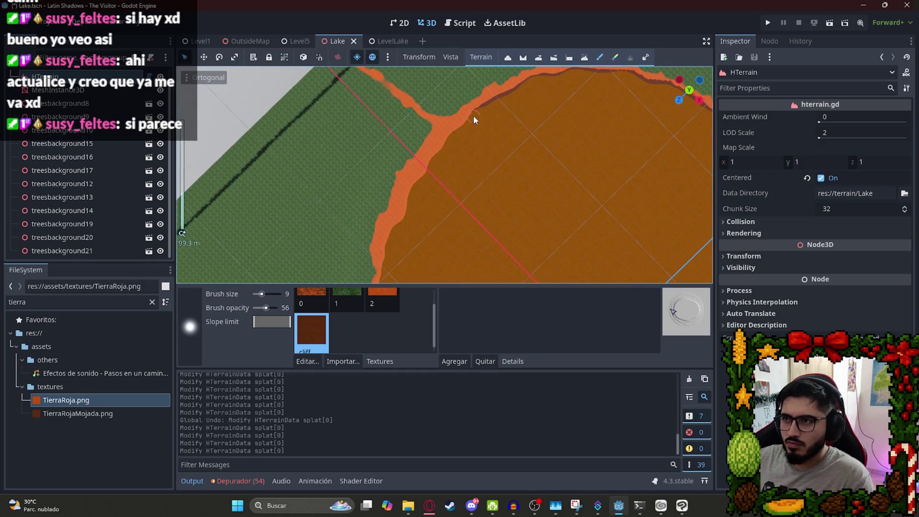
{"action": "left_click_drag", "start_coordinate": [429, 163], "coordinate": [422, 181]}
{"action": "left_click", "coordinate": [386, 266]}
{"action": "mouse_move", "coordinate": [387, 266]}
{"action": "left_mouse_down"}
{"action": "mouse_move", "coordinate": [472, 104]}
{"action": "mouse_move", "coordinate": [492, 159]}
{"action": "left_mouse_up"}
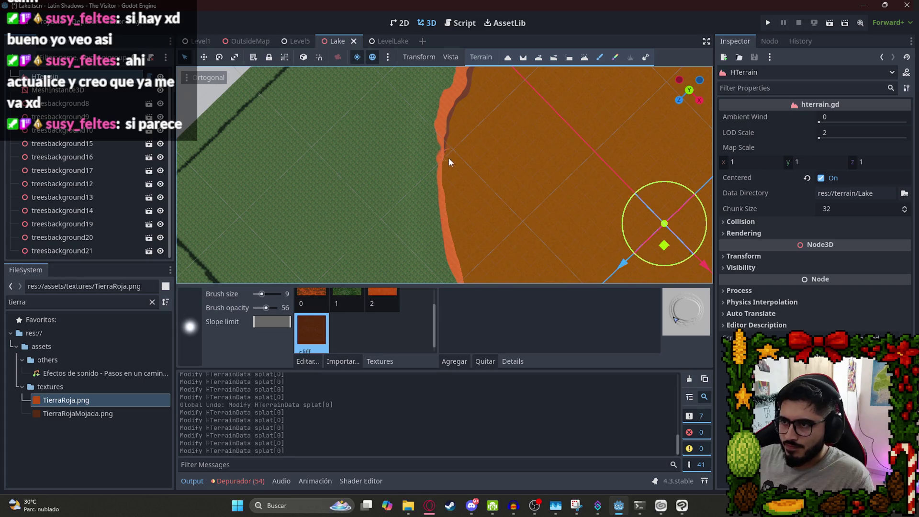
{"action": "left_click_drag", "start_coordinate": [456, 257], "coordinate": [447, 166]}
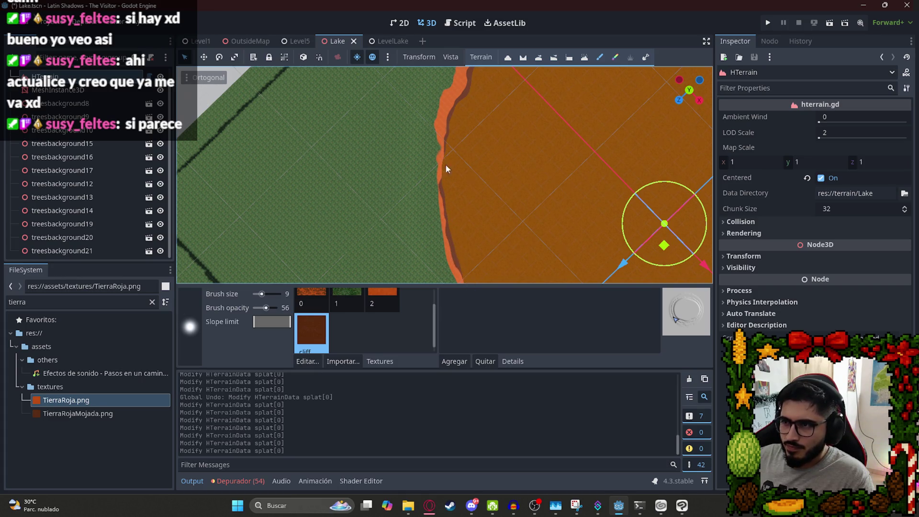
Darken the orange band's edges, including its upper edge, with wet-soil strokes.
{"action": "scroll", "coordinate": [445, 163], "scroll_direction": "down", "scroll_amount": 5}
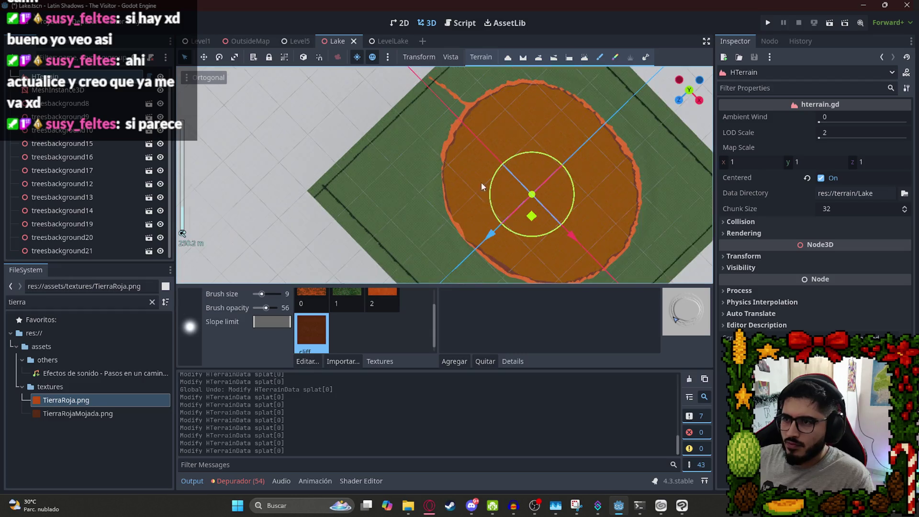
{"action": "scroll", "coordinate": [443, 102], "scroll_direction": "up", "scroll_amount": 5}
{"action": "left_click_drag", "start_coordinate": [415, 106], "coordinate": [438, 134]}
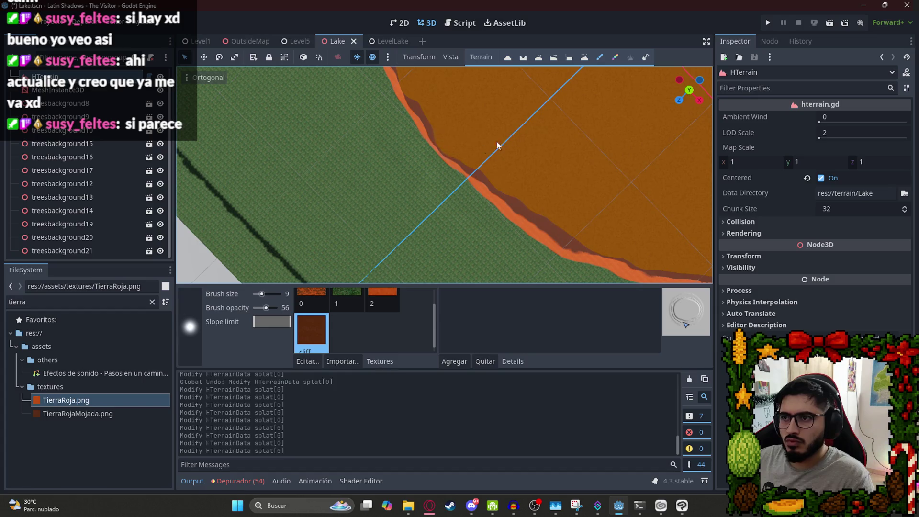
{"action": "scroll", "coordinate": [497, 145], "scroll_direction": "down", "scroll_amount": 5}
{"action": "scroll", "coordinate": [523, 156], "scroll_direction": "up", "scroll_amount": 5}
{"action": "scroll", "coordinate": [593, 240], "scroll_direction": "up", "scroll_amount": 5}
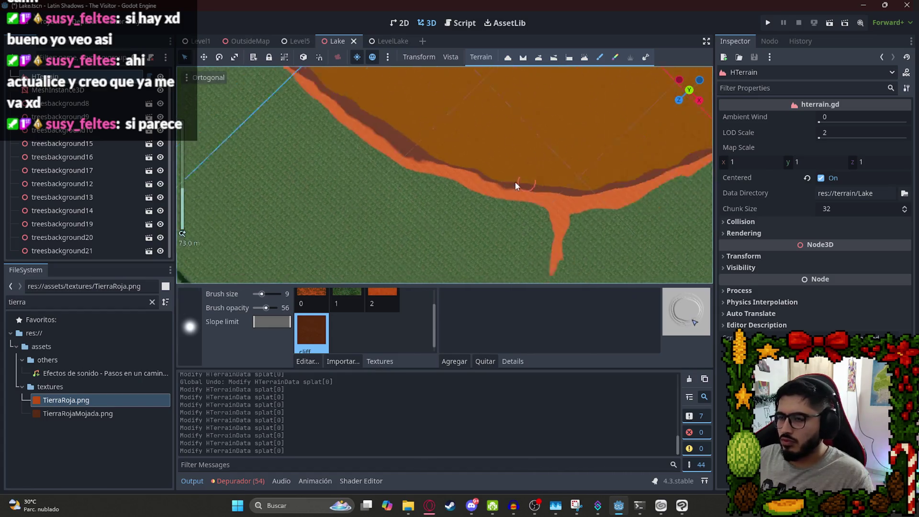
{"action": "mouse_move", "coordinate": [487, 171]}
{"action": "left_mouse_down"}
{"action": "mouse_move", "coordinate": [462, 172]}
{"action": "mouse_move", "coordinate": [566, 195]}
{"action": "mouse_move", "coordinate": [699, 181]}
{"action": "left_mouse_up"}
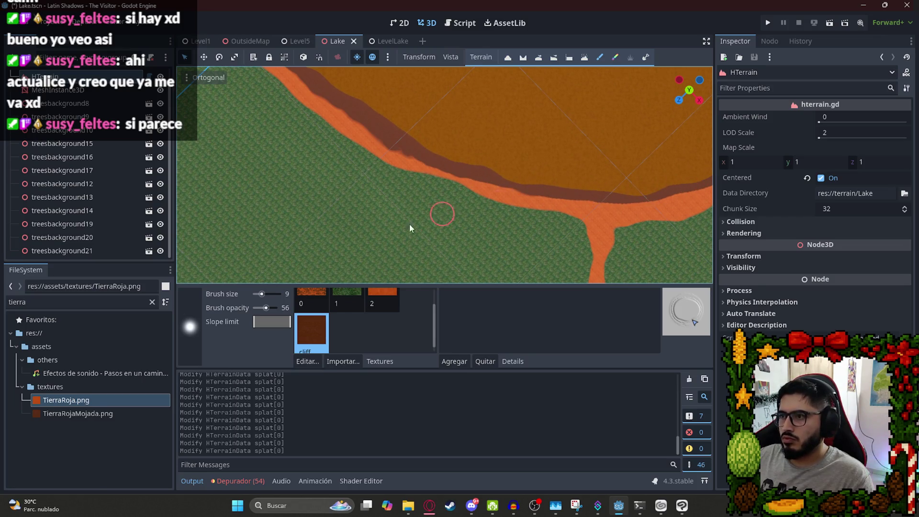
At opacity 25, widen and soften the dark band along the path's right edge.
{"action": "left_click_drag", "start_coordinate": [266, 308], "coordinate": [261, 309]}
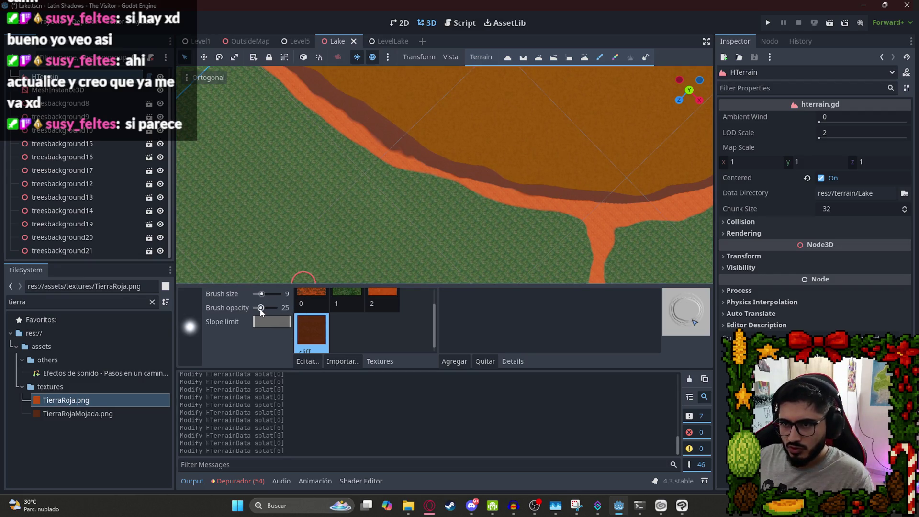
{"action": "scroll", "coordinate": [460, 220], "scroll_direction": "up", "scroll_amount": 3}
{"action": "mouse_move", "coordinate": [602, 199]}
{"action": "left_mouse_down"}
{"action": "mouse_move", "coordinate": [468, 221]}
{"action": "mouse_move", "coordinate": [459, 286]}
{"action": "mouse_move", "coordinate": [455, 201]}
{"action": "left_mouse_up"}
{"action": "scroll", "coordinate": [455, 202], "scroll_direction": "down", "scroll_amount": 6}
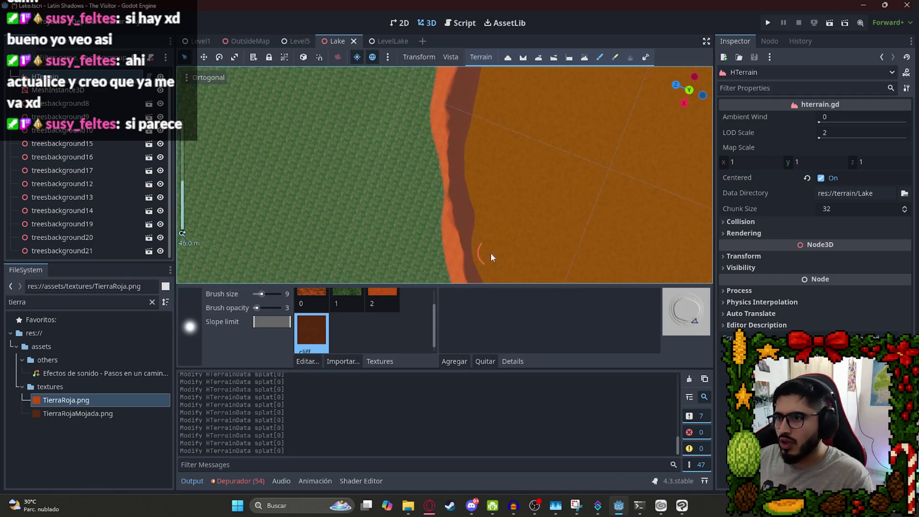
{"action": "key", "text": "ctrl+z"}
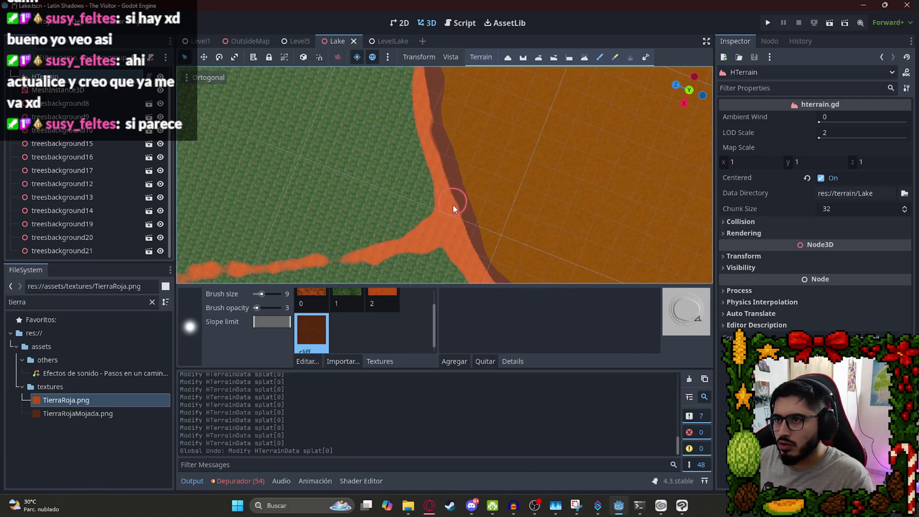
{"action": "mouse_move", "coordinate": [432, 135]}
{"action": "left_mouse_down"}
{"action": "mouse_move", "coordinate": [462, 235]}
{"action": "mouse_move", "coordinate": [464, 202]}
{"action": "left_mouse_up"}
{"action": "scroll", "coordinate": [463, 201], "scroll_direction": "down", "scroll_amount": 2}
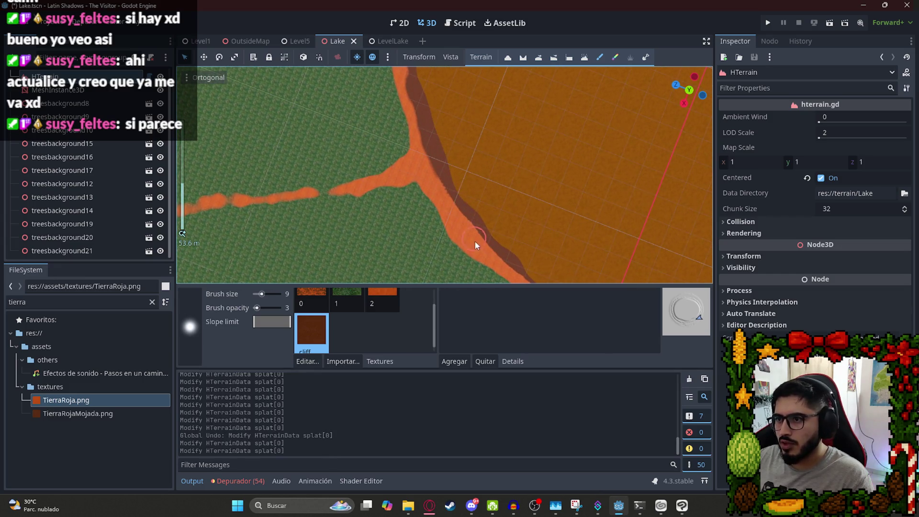
{"action": "left_click_drag", "start_coordinate": [492, 250], "coordinate": [451, 203]}
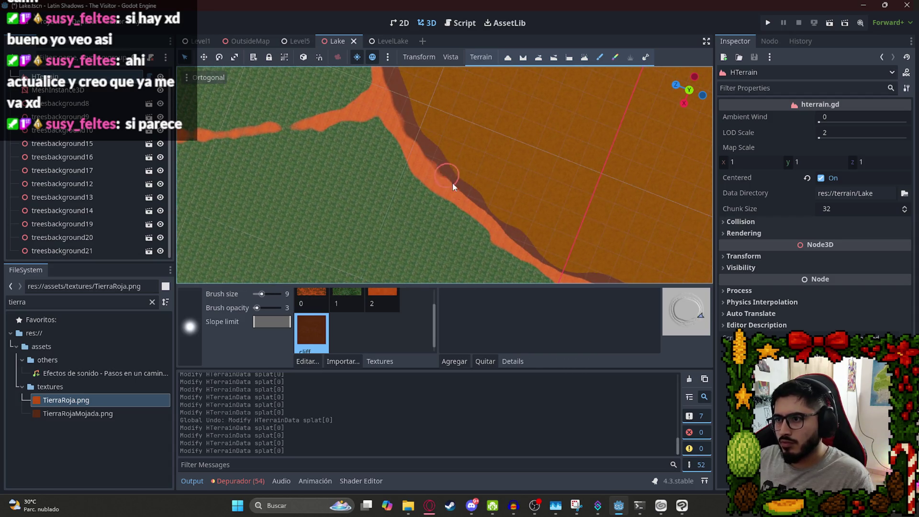
{"action": "scroll", "coordinate": [532, 249], "scroll_direction": "down", "scroll_amount": 4}
{"action": "scroll", "coordinate": [522, 200], "scroll_direction": "up", "scroll_amount": 2}
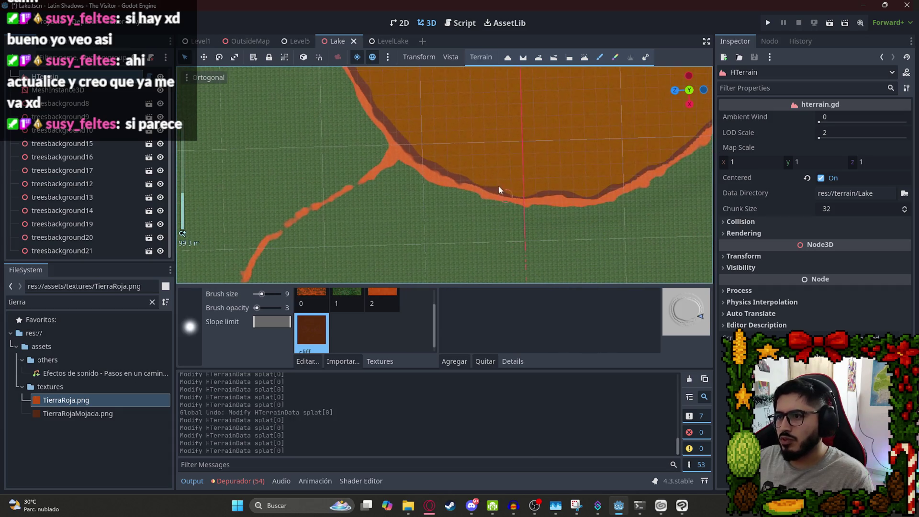
{"action": "left_click", "coordinate": [682, 505]}
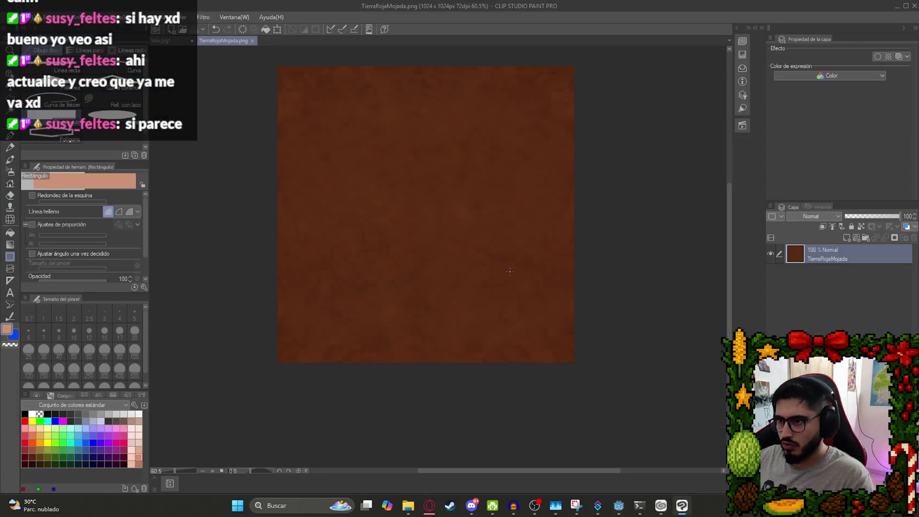
Apply Brightness/Contrast to TierraRojaMojada.png with brightness -30 and contrast -26, then switch back to Godot.
{"action": "left_click", "coordinate": [55, 17]}
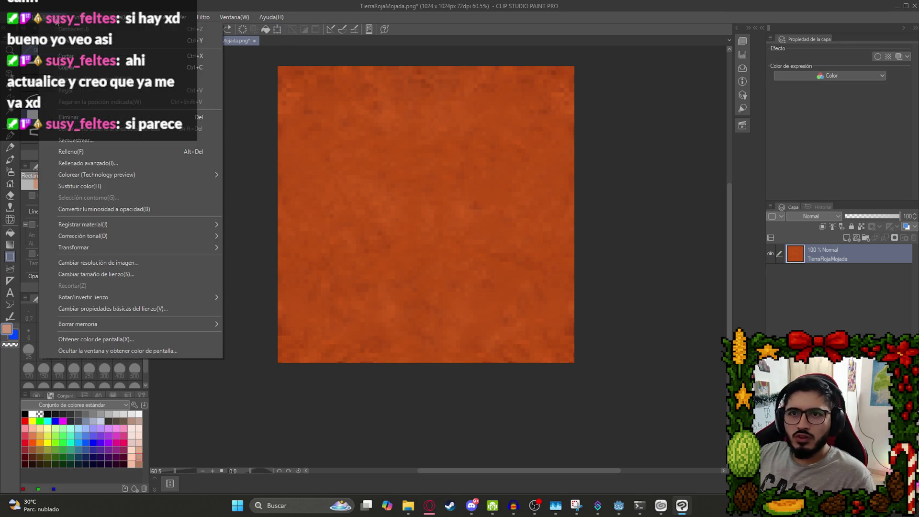
{"action": "mouse_move", "coordinate": [211, 235]}
{"action": "left_click", "coordinate": [240, 237]}
{"action": "left_click", "coordinate": [139, 197]}
{"action": "left_click", "coordinate": [131, 173]}
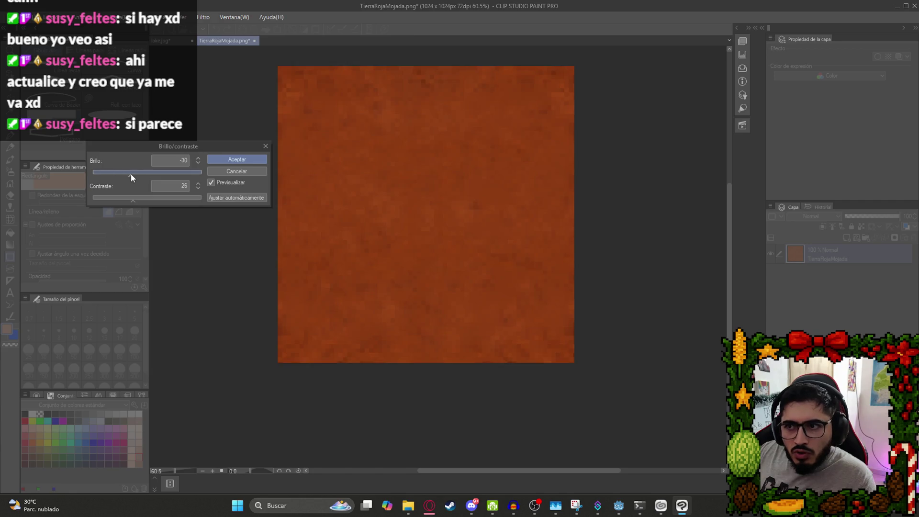
{"action": "left_click", "coordinate": [260, 158]}
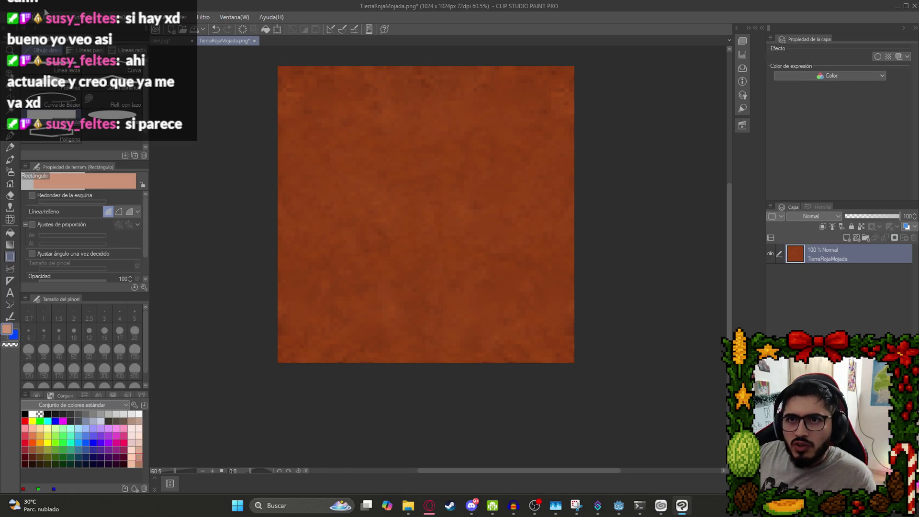
{"action": "left_click", "coordinate": [618, 504]}
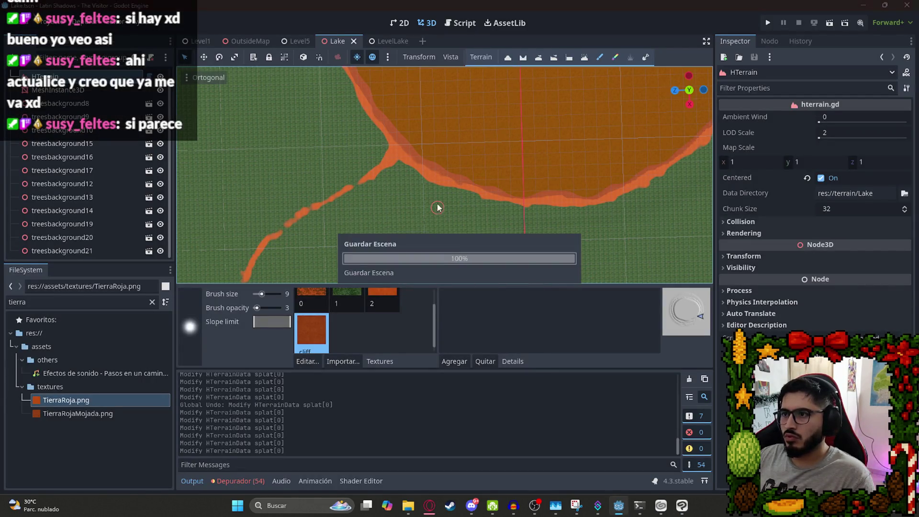
Switch to the LevelLake scene tab and pick an option from its tab context menu.
{"action": "scroll", "coordinate": [437, 168], "scroll_direction": "up", "scroll_amount": 3}
{"action": "left_click", "coordinate": [378, 43]}
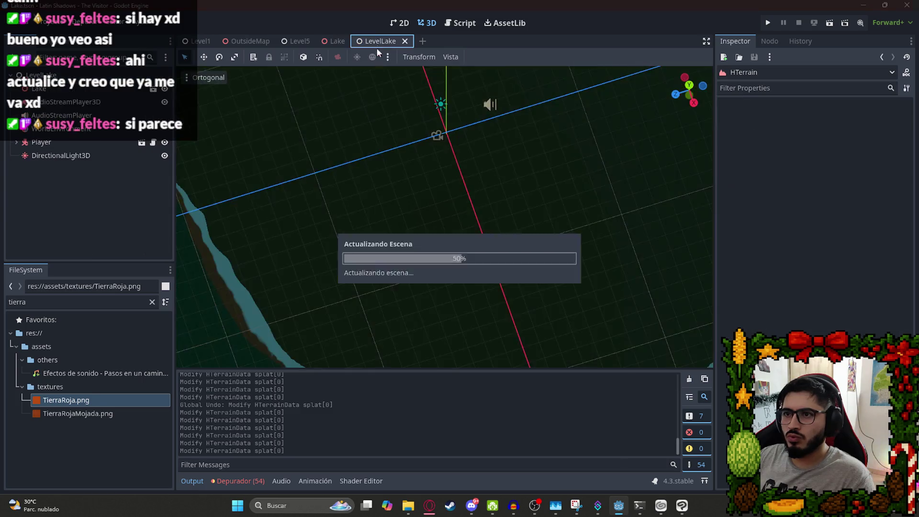
{"action": "right_click", "coordinate": [382, 39]}
{"action": "left_click", "coordinate": [461, 98]}
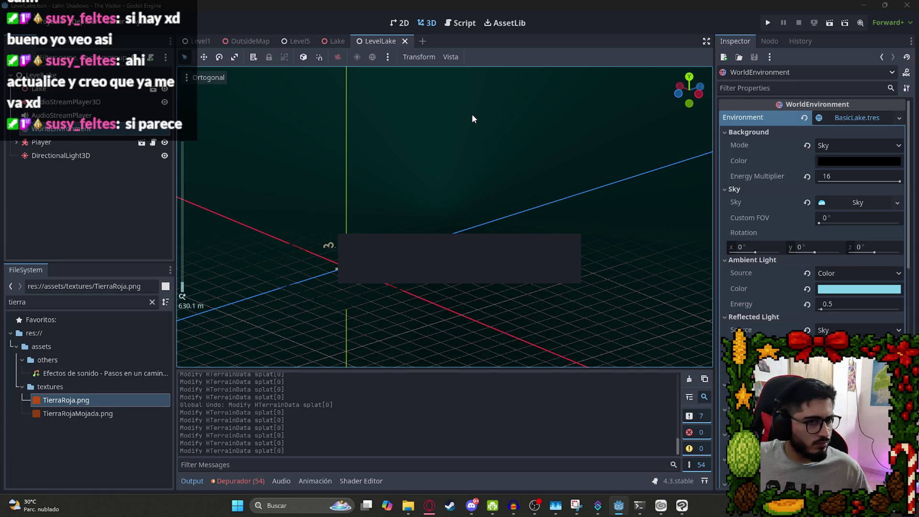
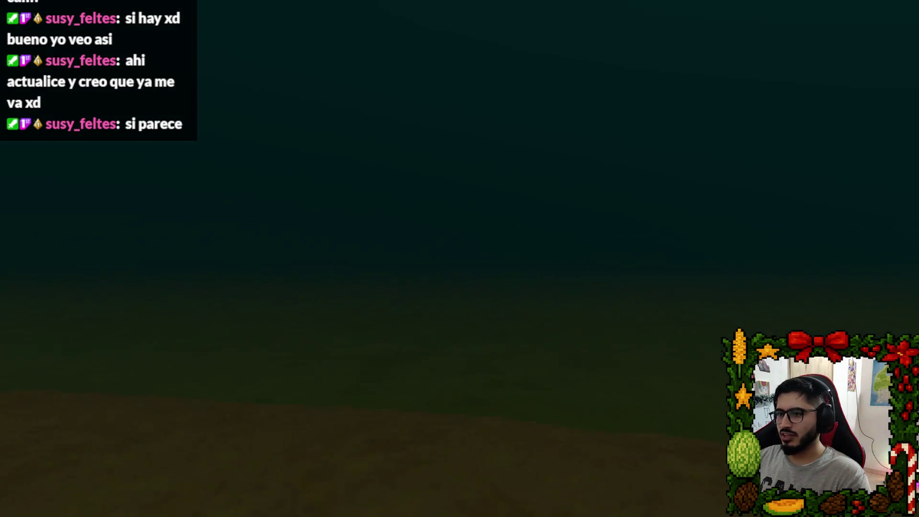
Quit the test play and select the lake MeshInstance3D in the Lake scene.
{"action": "key", "text": "Escape"}
{"action": "left_click", "coordinate": [438, 374]}
{"action": "left_click", "coordinate": [334, 42]}
{"action": "scroll", "coordinate": [407, 211], "scroll_direction": "down", "scroll_amount": 5}
{"action": "scroll", "coordinate": [249, 148], "scroll_direction": "up", "scroll_amount": 5}
{"action": "left_click", "coordinate": [68, 90]}
{"action": "scroll", "coordinate": [869, 315], "scroll_direction": "down", "scroll_amount": 3}
{"action": "scroll", "coordinate": [869, 235], "scroll_direction": "up", "scroll_amount": 3}
Open Lake.gdshader, search for 'vertex' and select the whole vertex() function to copy.
{"action": "left_click", "coordinate": [857, 264]}
{"action": "left_click", "coordinate": [497, 364]}
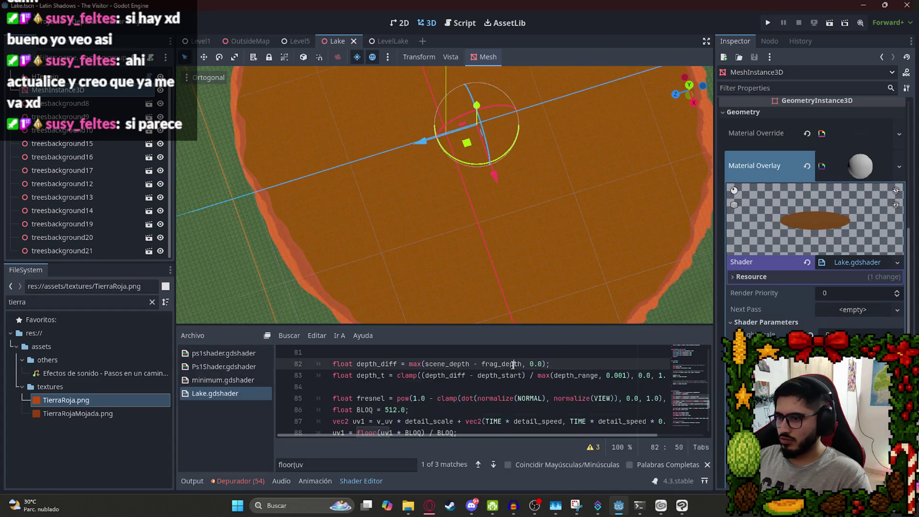
{"action": "key", "text": "ctrl+f"}
{"action": "type", "text": "vertex"}
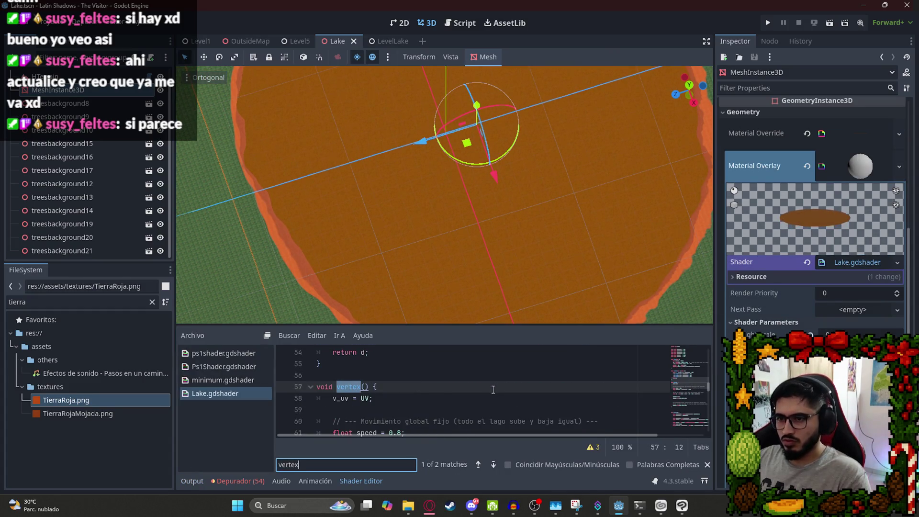
{"action": "key", "text": "Return"}
{"action": "left_click_drag", "start_coordinate": [510, 327], "coordinate": [511, 192]}
{"action": "left_click_drag", "start_coordinate": [335, 330], "coordinate": [299, 249]}
{"action": "key", "text": "ctrl+c"}
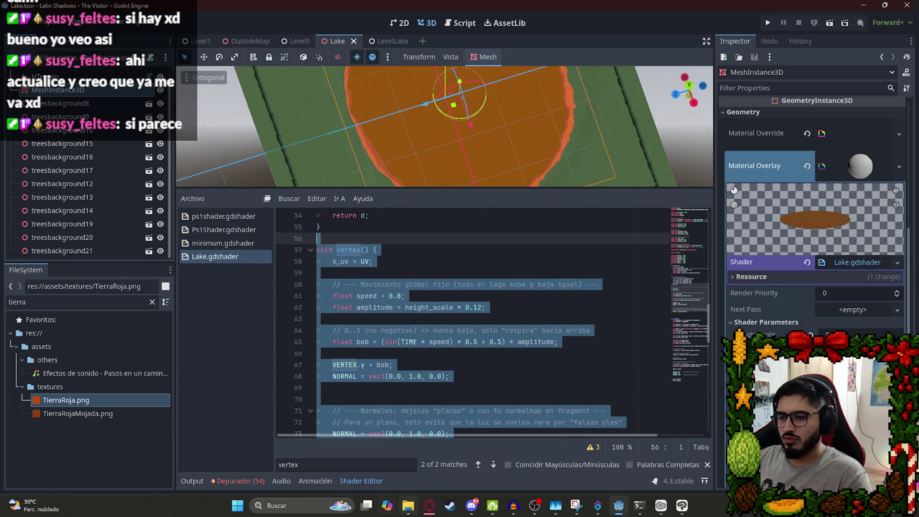
{"action": "left_click", "coordinate": [429, 505]}
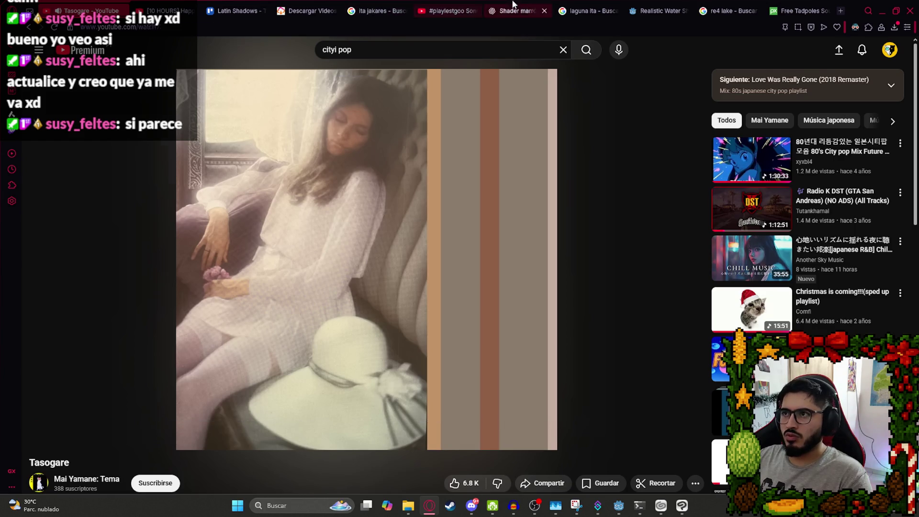
Ask ChatGPT in a new chat how to avoid the grey lake plane, pasting the vertex code.
{"action": "left_click", "coordinate": [517, 11]}
{"action": "left_click", "coordinate": [34, 74]}
{"action": "type", "text": "En "}
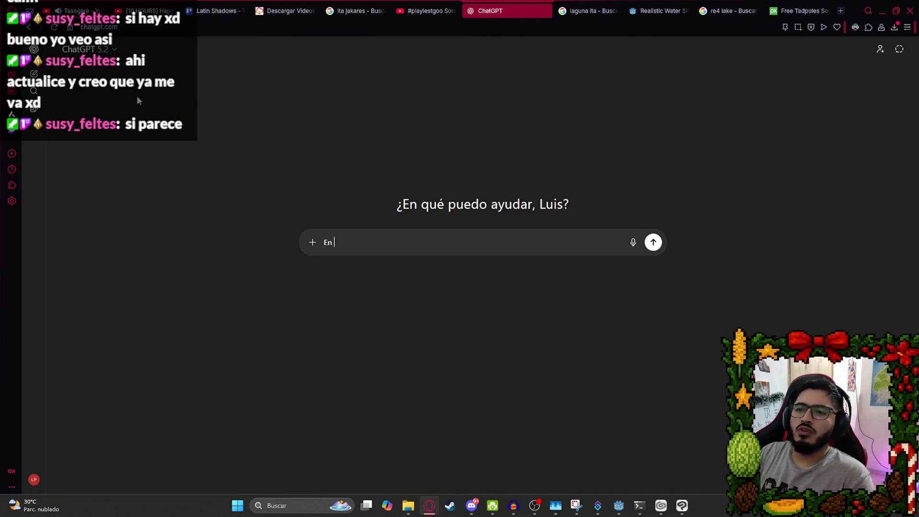
{"action": "type", "text": "esta parte d"}
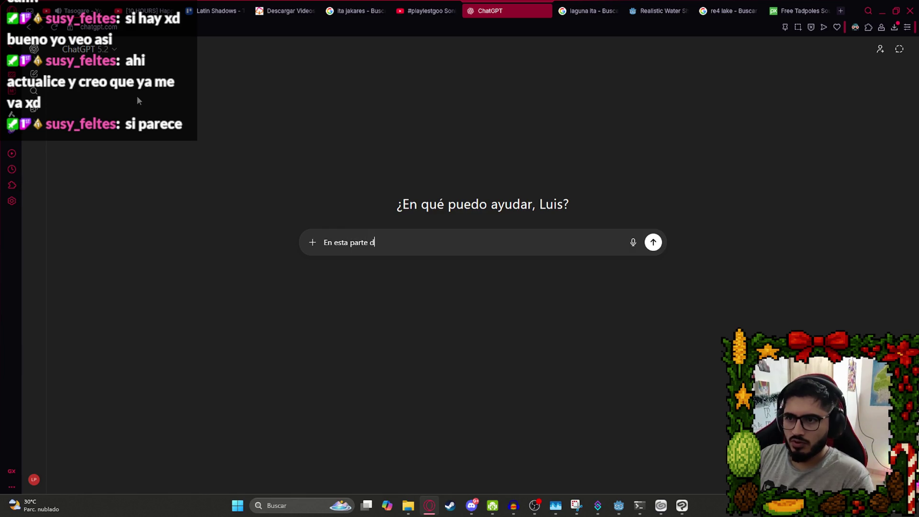
{"action": "type", "text": "el shader de godot"}
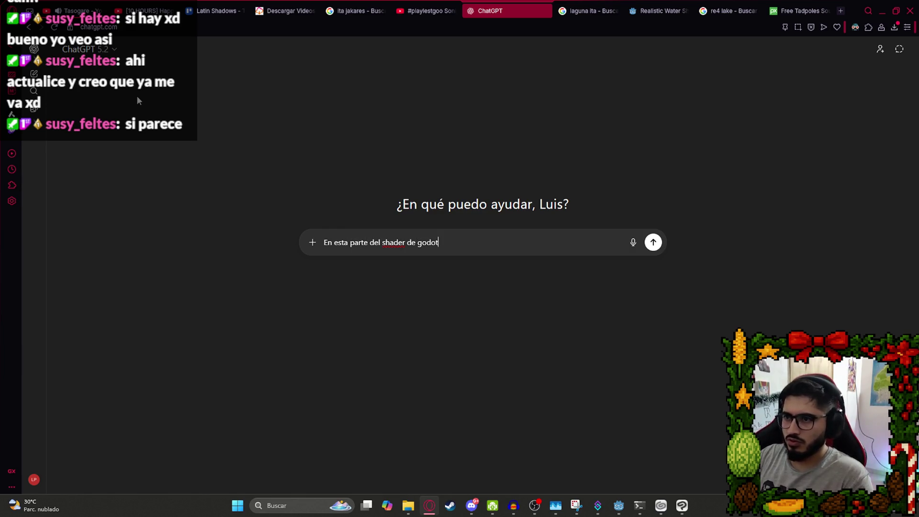
{"action": "key", "text": "ctrl+v"}
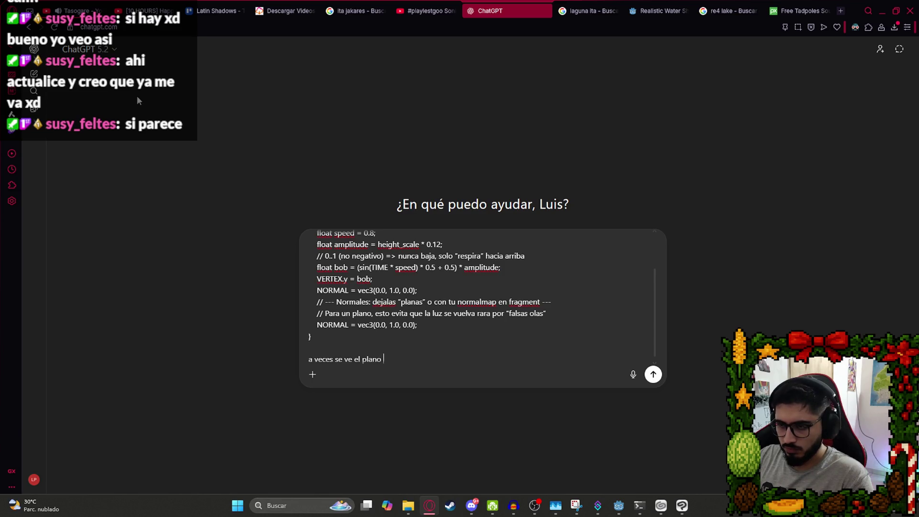
{"action": "type", "text": "gris, como evitar"}
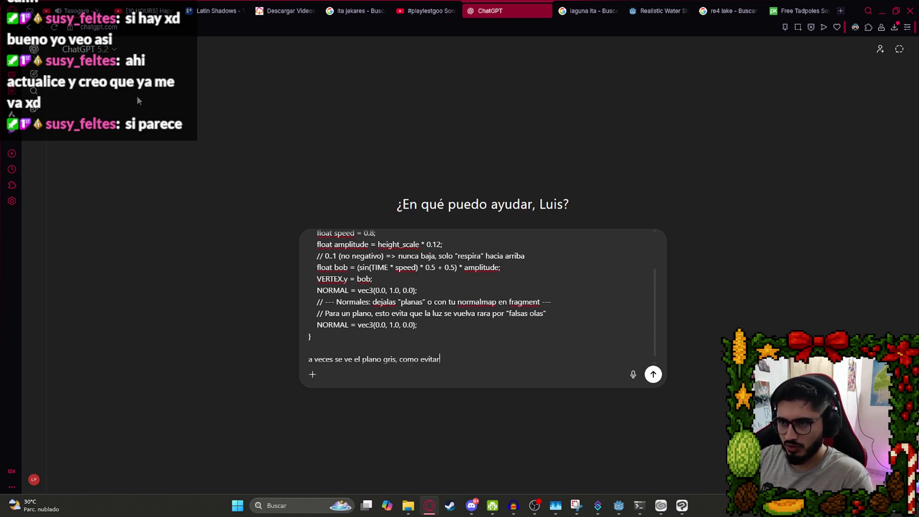
{"action": "key", "text": "Return"}
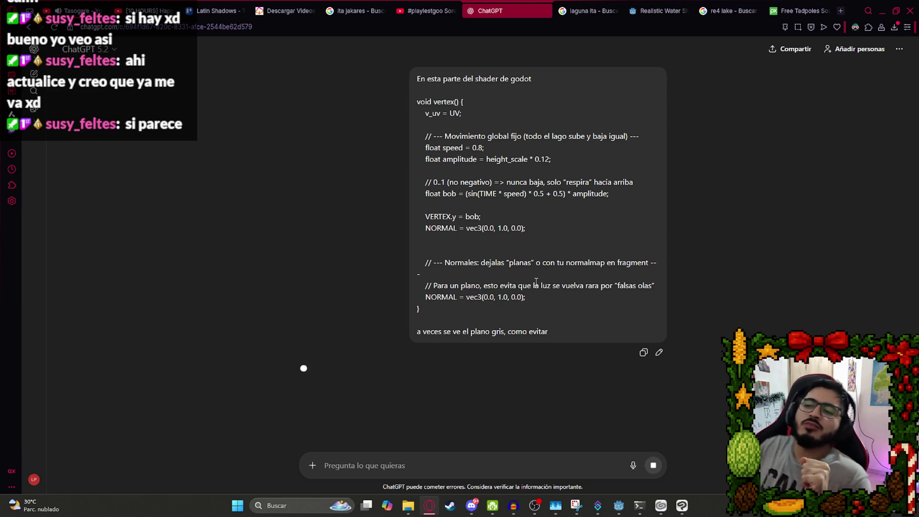
{"action": "left_click", "coordinate": [619, 506]}
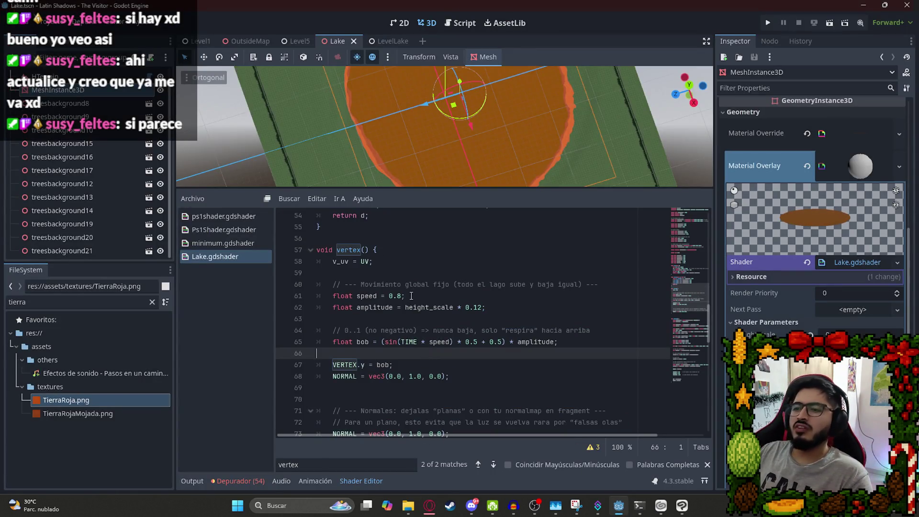
Copy ChatGPT's suggested vertex() code that uses VERTEX.y += bob.
{"action": "scroll", "coordinate": [411, 296], "scroll_direction": "down", "scroll_amount": 1}
{"action": "left_click", "coordinate": [398, 342]}
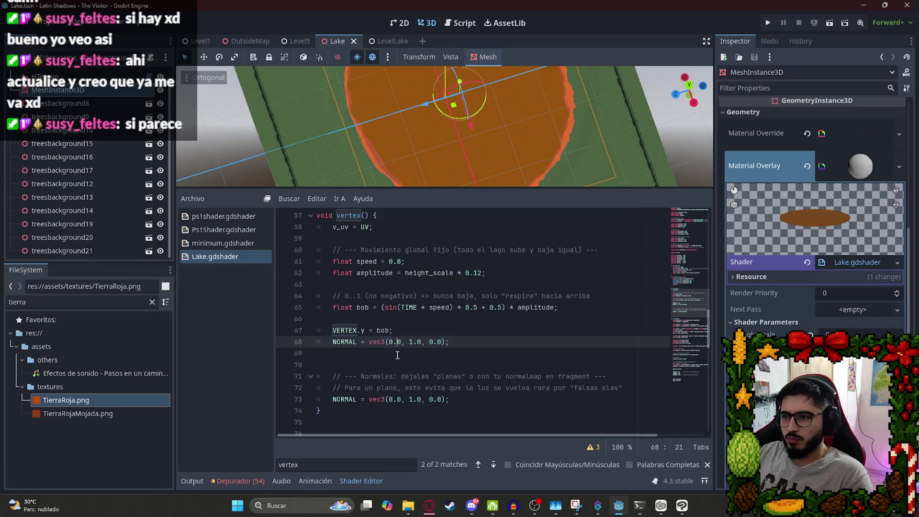
{"action": "key", "text": "alt+Tab"}
{"action": "scroll", "coordinate": [415, 190], "scroll_direction": "down", "scroll_amount": 4}
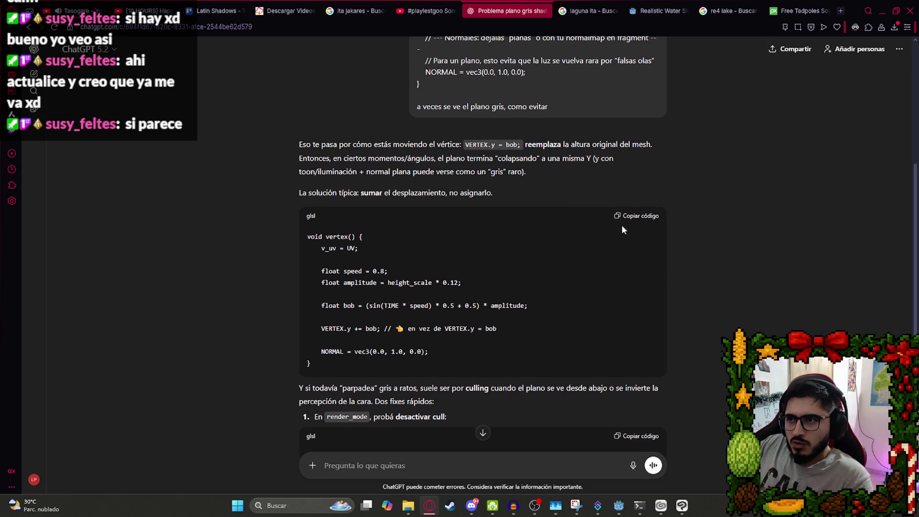
{"action": "scroll", "coordinate": [622, 224], "scroll_direction": "down", "scroll_amount": 1}
{"action": "left_click", "coordinate": [638, 170]}
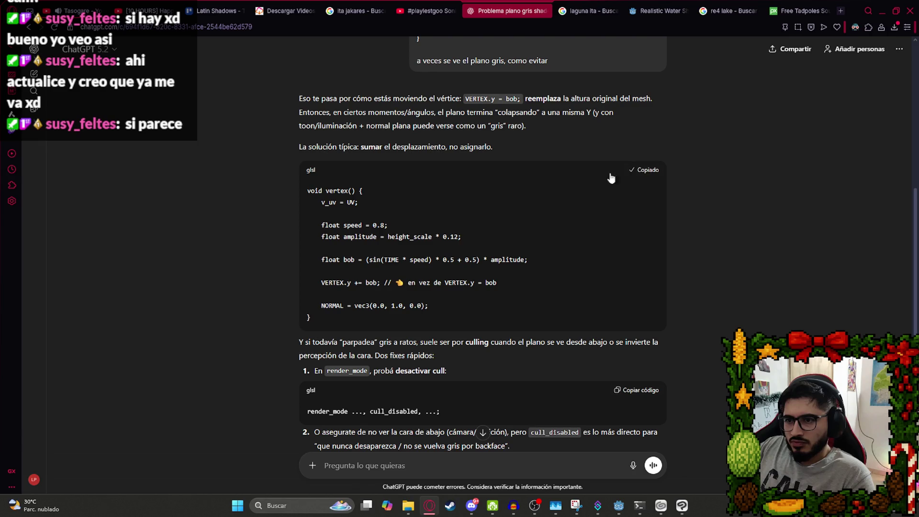
{"action": "scroll", "coordinate": [437, 235], "scroll_direction": "down", "scroll_amount": 2}
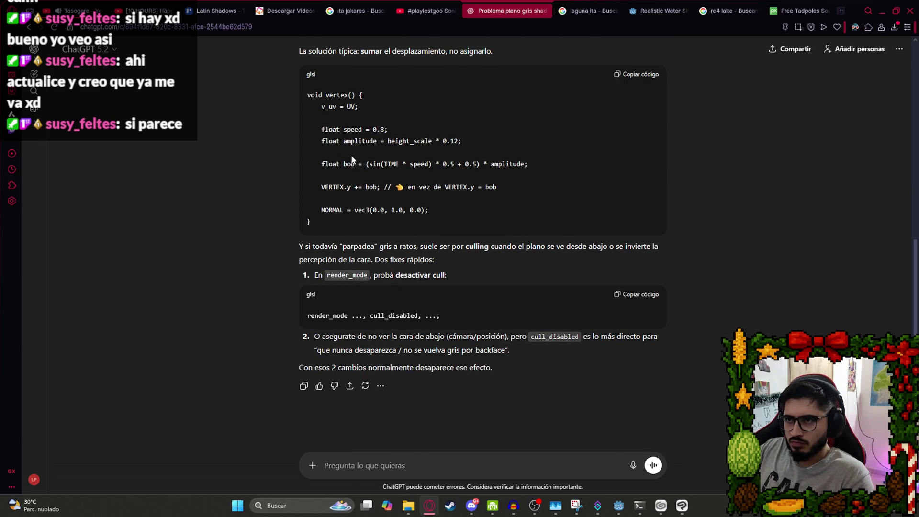
{"action": "key", "text": "alt+Tab"}
Paste the suggested code over the old vertex() function and inspect the lake in the viewport.
{"action": "left_click_drag", "start_coordinate": [332, 408], "coordinate": [275, 218]}
{"action": "type", "text": "void vertex() {     v_uv = UV;      float speed = 0.8;     float amplitude = height_scale * 0.12;      float bob = (sin(TIME * speed) * 0.5 + 0.5) * amplitude;      VERTEX.y += bob; // 👈 en vez de VERTEX.y = bob      NORMAL = vec3(0.0, 1.0, 0.0); }"}
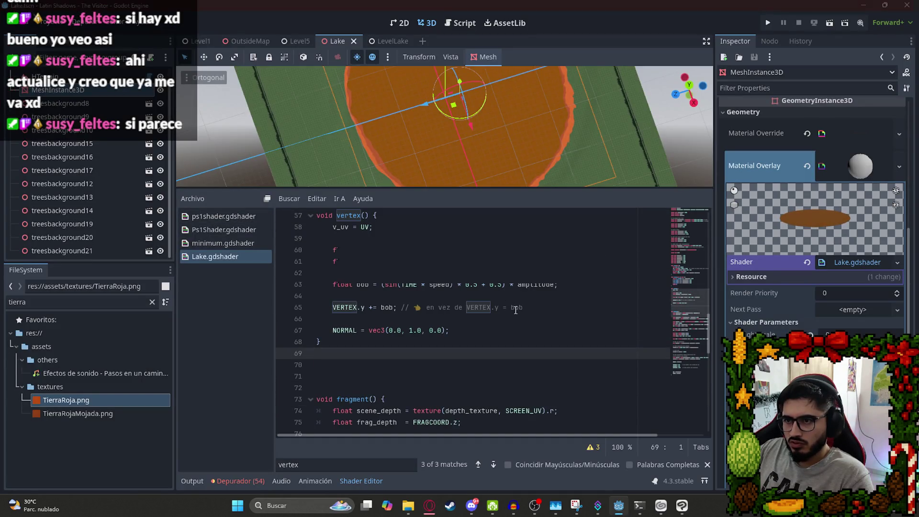
{"action": "mouse_move", "coordinate": [410, 133]}
{"action": "left_mouse_down"}
{"action": "mouse_move", "coordinate": [554, 144]}
{"action": "mouse_move", "coordinate": [297, 134]}
{"action": "mouse_move", "coordinate": [409, 180]}
{"action": "mouse_move", "coordinate": [408, 276]}
{"action": "left_mouse_up"}
{"action": "scroll", "coordinate": [341, 191], "scroll_direction": "up", "scroll_amount": 5}
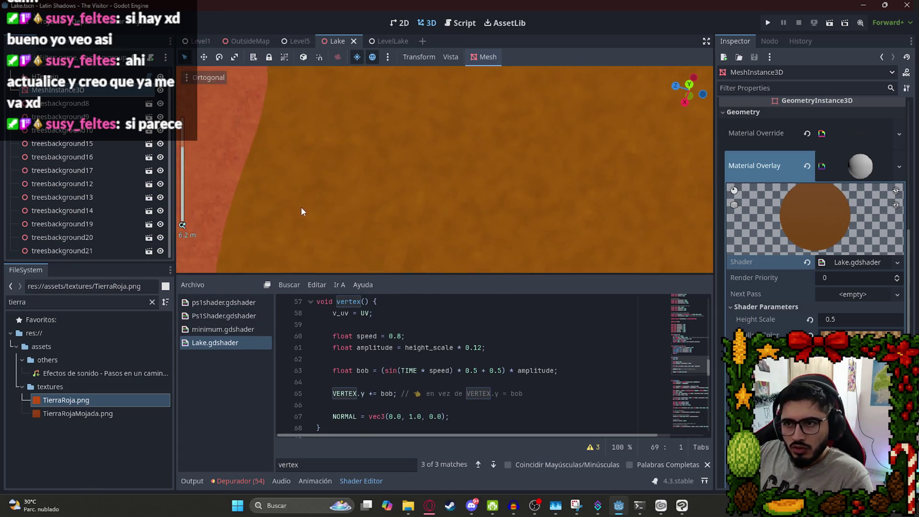
{"action": "scroll", "coordinate": [300, 207], "scroll_direction": "up", "scroll_amount": 5}
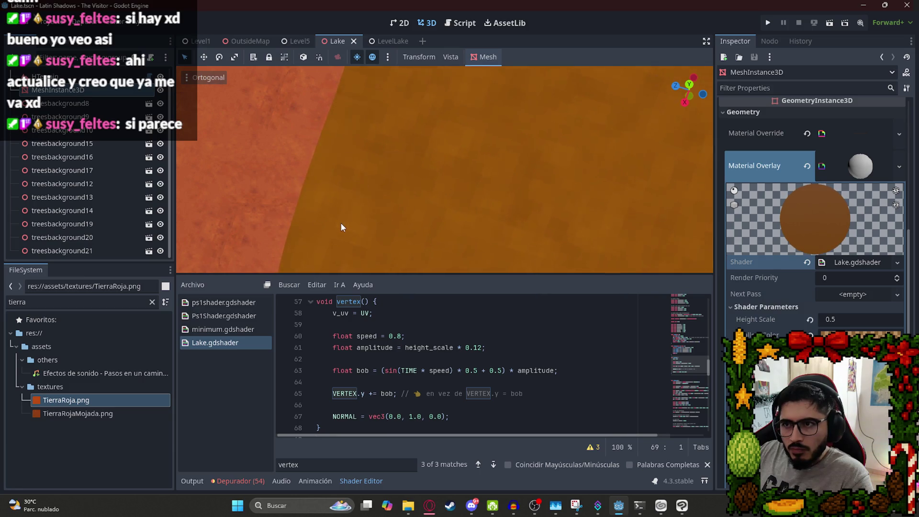
Undo back to the original vertex code and save Lake.gdshader.
{"action": "left_click", "coordinate": [417, 337]}
{"action": "key", "text": "ctrl+z"}
{"action": "key", "text": "ctrl+s"}
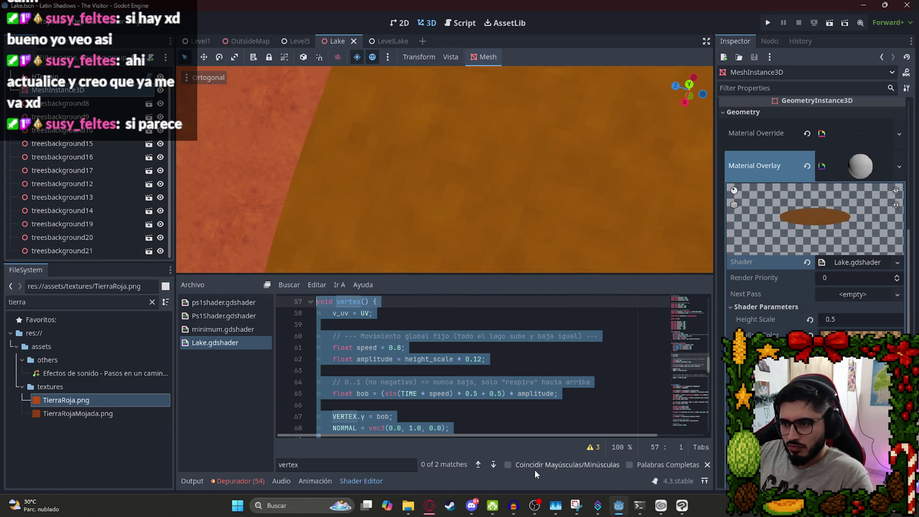
{"action": "left_click", "coordinate": [429, 510]}
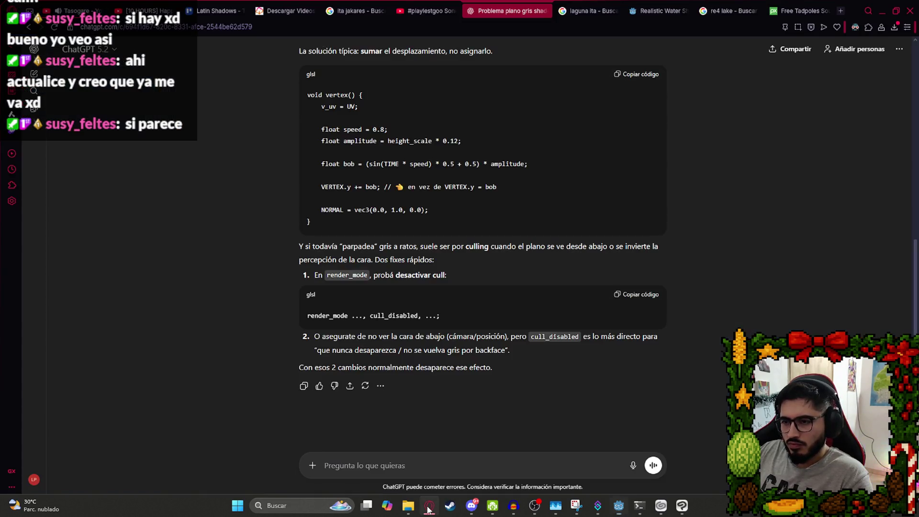
Reapply and then undo the suggested vertex code in Lake.gdshader to compare.
{"action": "left_click", "coordinate": [429, 510]}
{"action": "left_click", "coordinate": [429, 510]}
{"action": "left_click", "coordinate": [428, 509]}
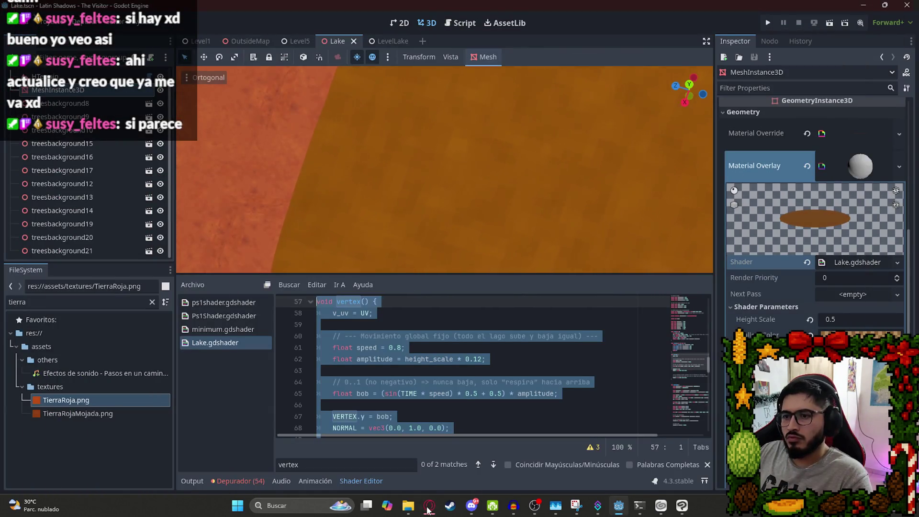
{"action": "left_click", "coordinate": [466, 403]}
{"action": "key", "text": "ctrl+v"}
{"action": "key", "text": "ctrl+z"}
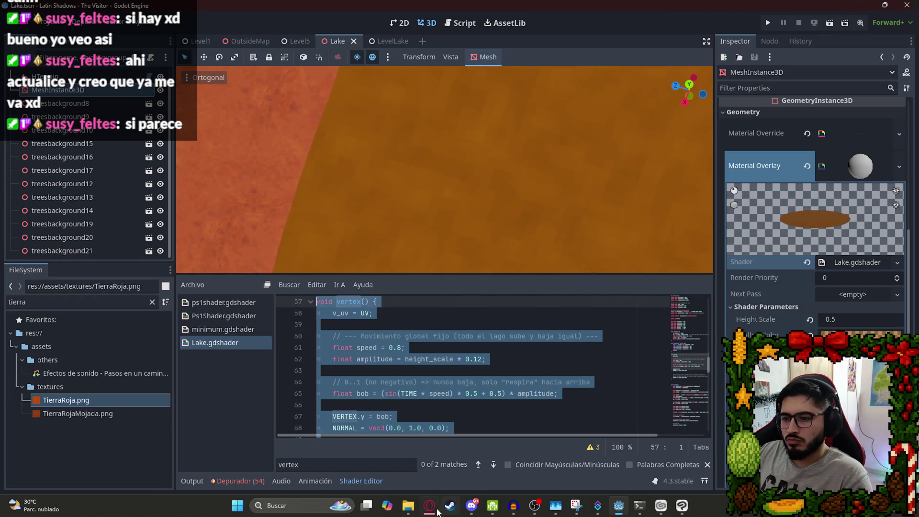
Reply 'da el mismo problema' to ChatGPT and return to the Godot shader editor.
{"action": "mouse_move", "coordinate": [436, 512]}
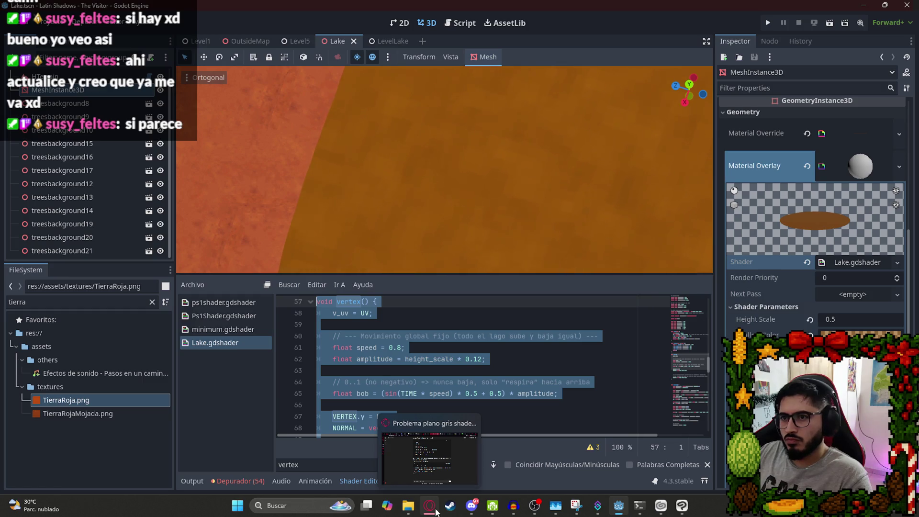
{"action": "left_click", "coordinate": [437, 513]}
{"action": "type", "text": "da el mismo problema"}
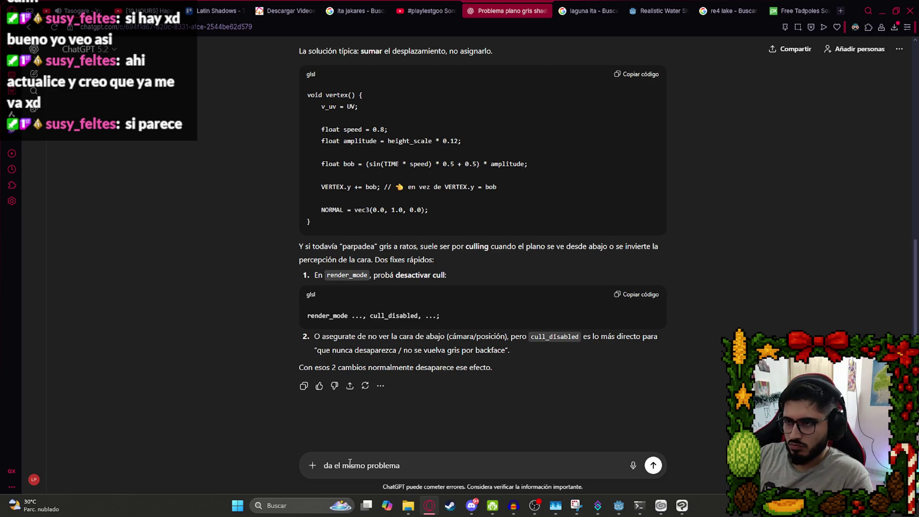
{"action": "key", "text": "Return"}
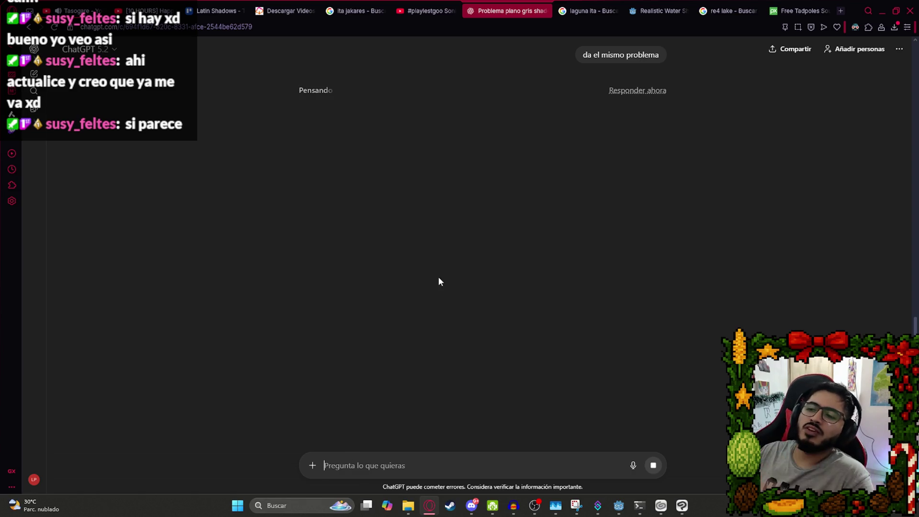
{"action": "key", "text": "alt+Tab"}
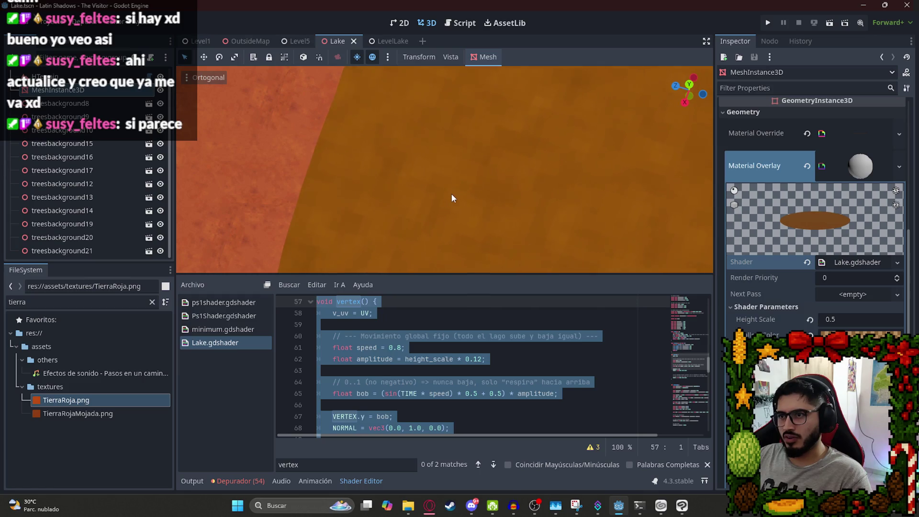
{"action": "key", "text": "alt+Tab"}
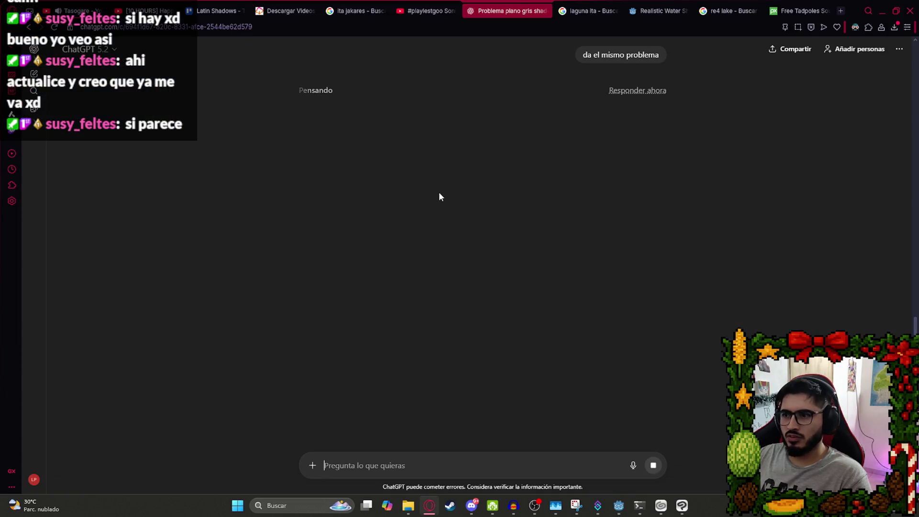
{"action": "key", "text": "alt+Tab"}
{"action": "scroll", "coordinate": [435, 358], "scroll_direction": "down", "scroll_amount": 3}
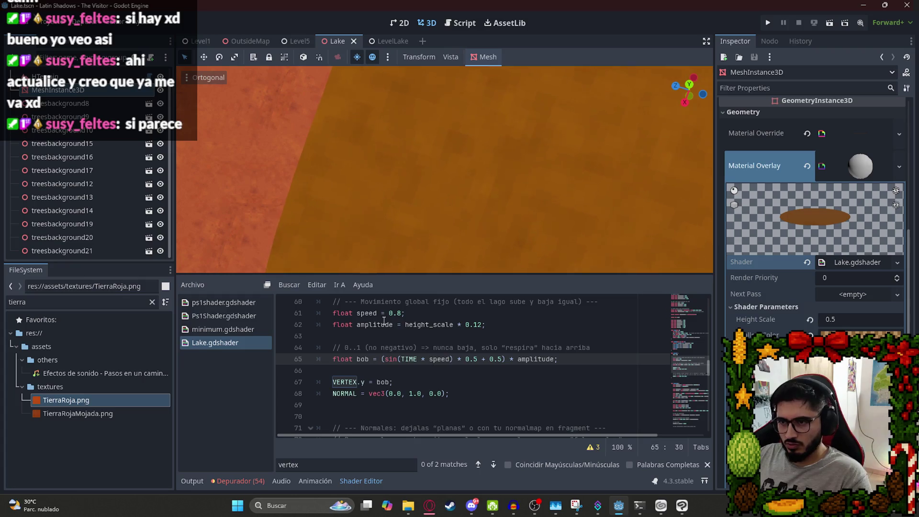
{"action": "double_click", "coordinate": [411, 325]}
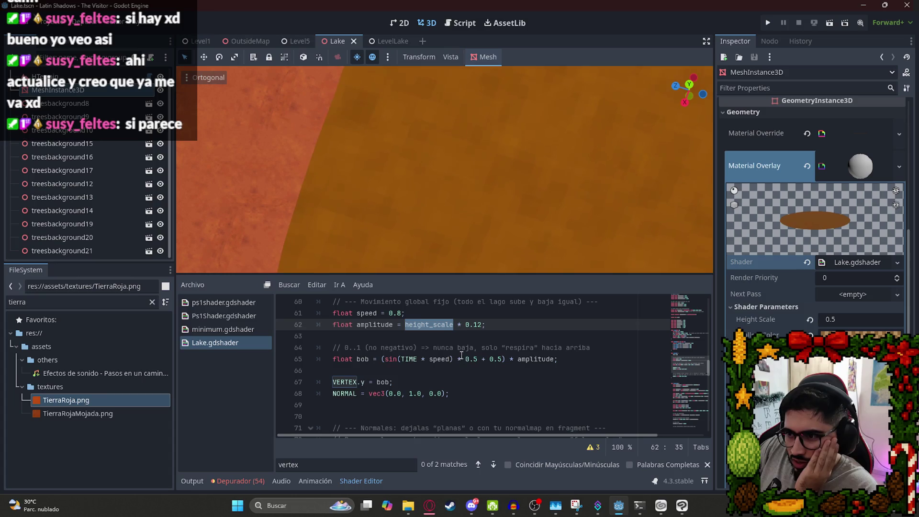
{"action": "double_click", "coordinate": [372, 325]}
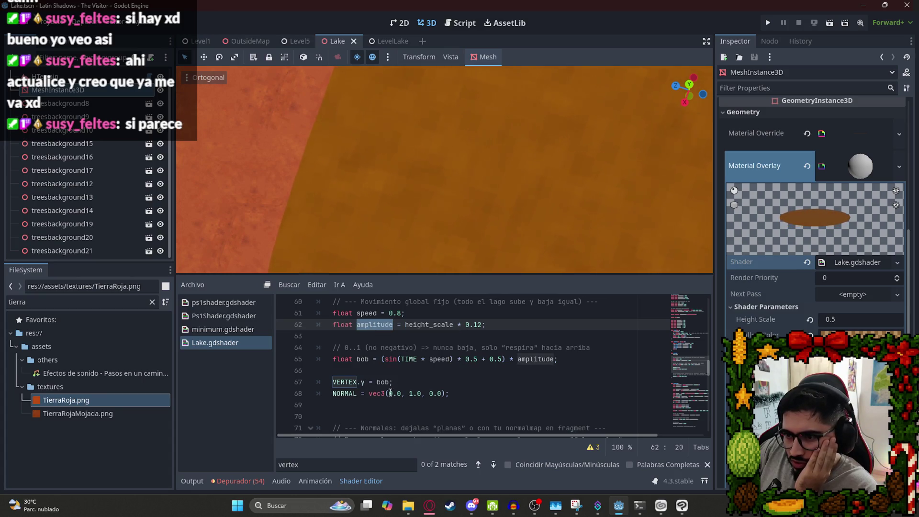
{"action": "scroll", "coordinate": [390, 395], "scroll_direction": "down", "scroll_amount": 2}
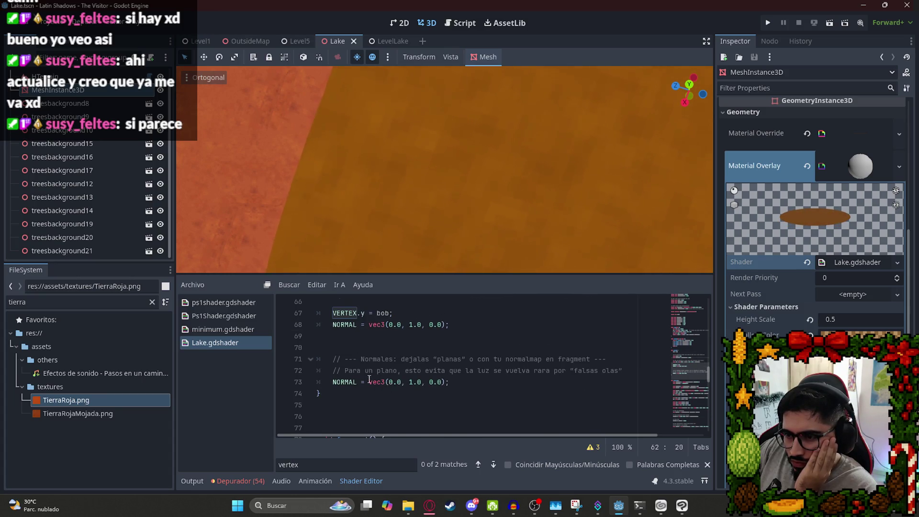
{"action": "scroll", "coordinate": [370, 379], "scroll_direction": "down", "scroll_amount": 1}
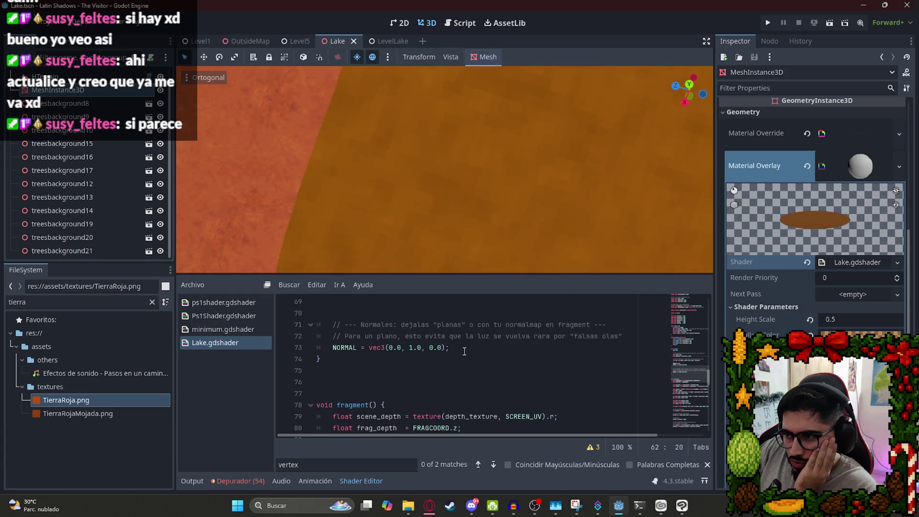
{"action": "scroll", "coordinate": [386, 353], "scroll_direction": "up", "scroll_amount": 2}
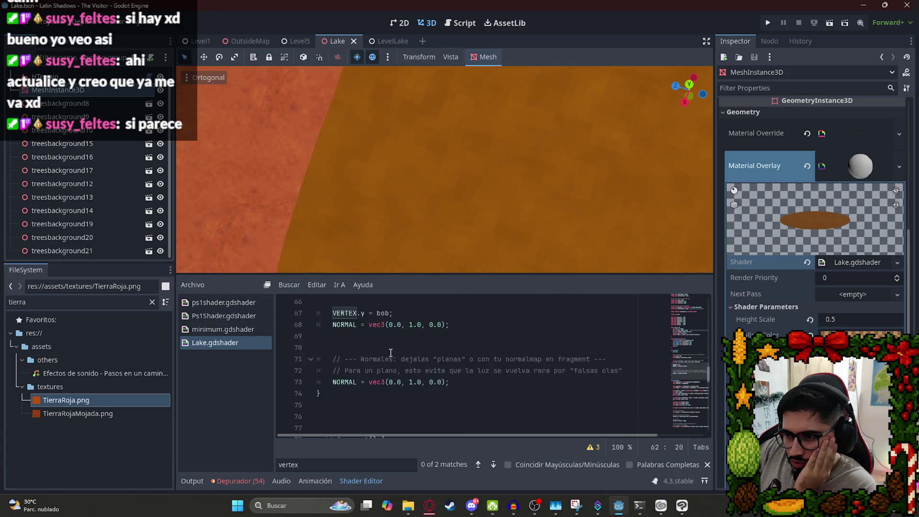
{"action": "left_click", "coordinate": [399, 360]}
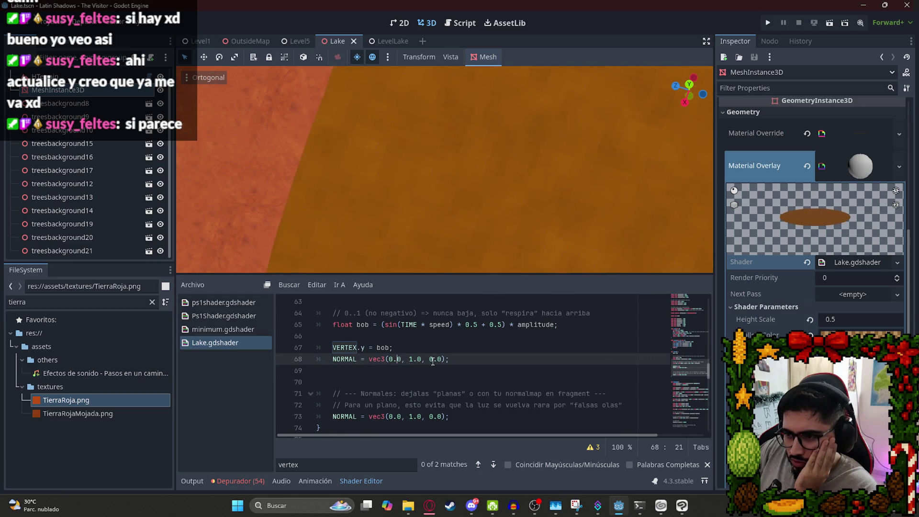
{"action": "key", "text": "BackSpace"}
{"action": "type", "text": "1"}
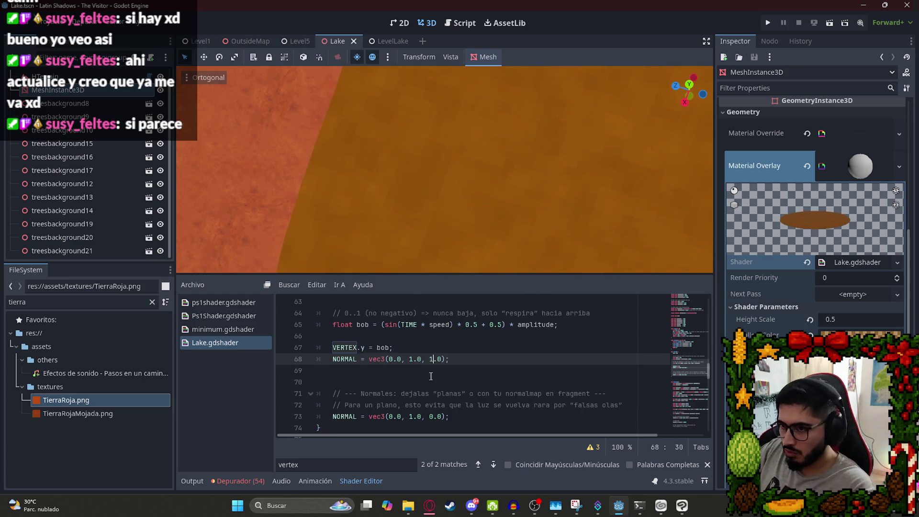
{"action": "left_click", "coordinate": [432, 417]}
{"action": "key", "text": "BackSpace"}
{"action": "type", "text": "1"}
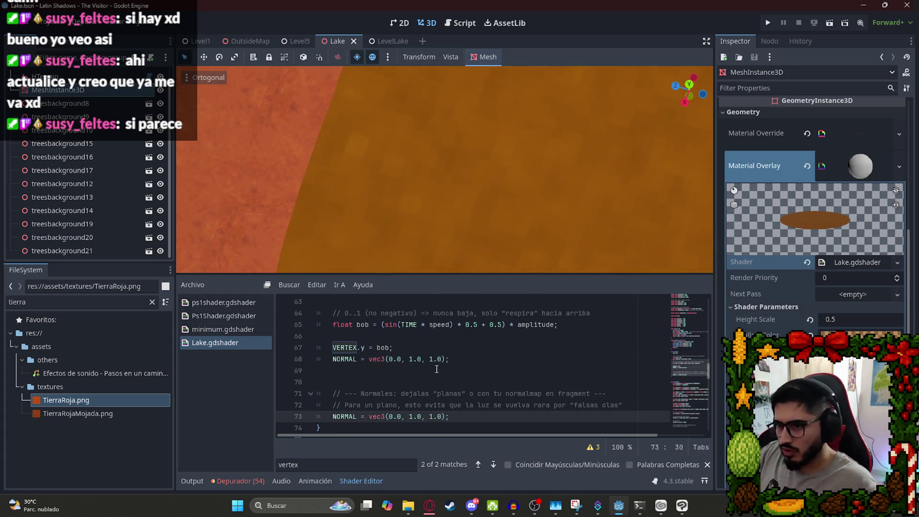
{"action": "key", "text": "ctrl+s"}
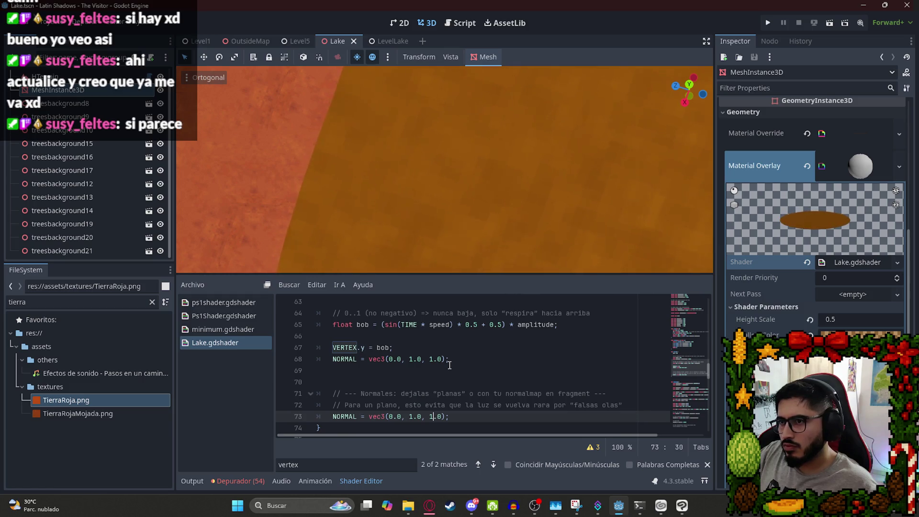
{"action": "key", "text": "ctrl+z"}
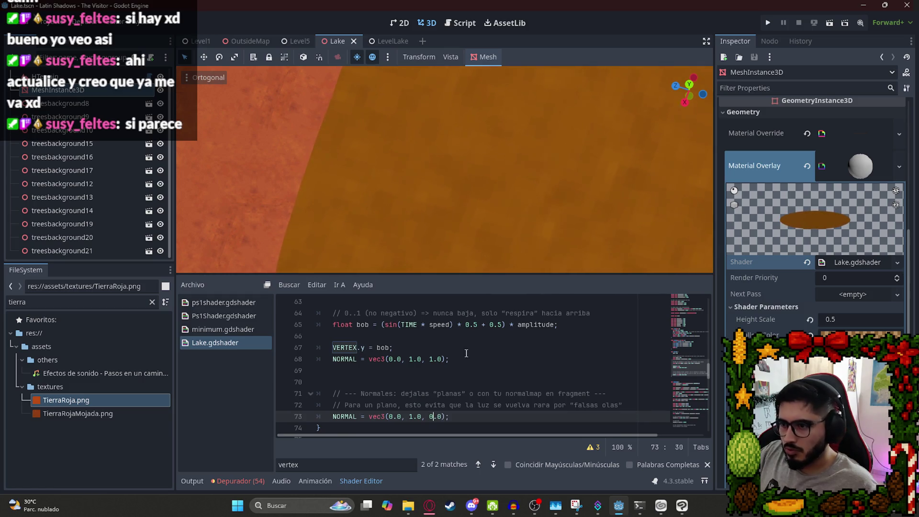
{"action": "left_click", "coordinate": [458, 359]}
{"action": "key", "text": "ctrl+z"}
{"action": "scroll", "coordinate": [445, 364], "scroll_direction": "up", "scroll_amount": 2}
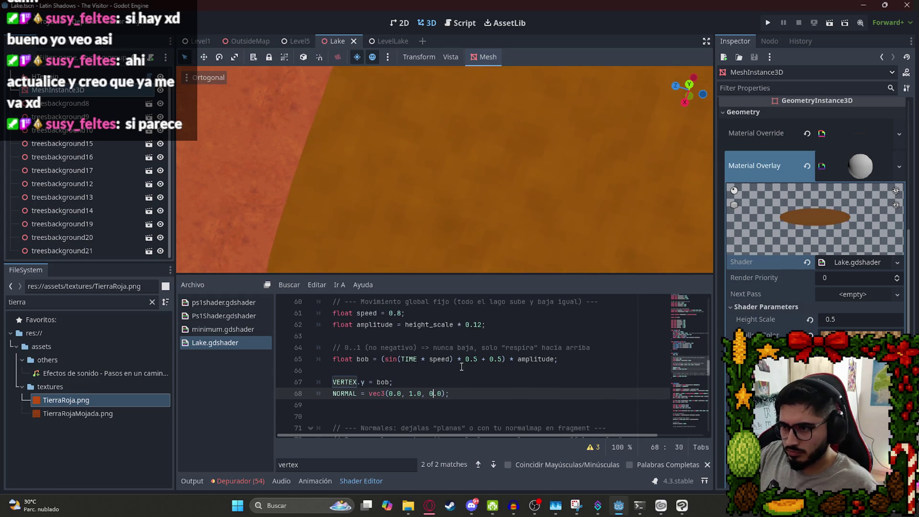
{"action": "scroll", "coordinate": [414, 365], "scroll_direction": "up", "scroll_amount": 1}
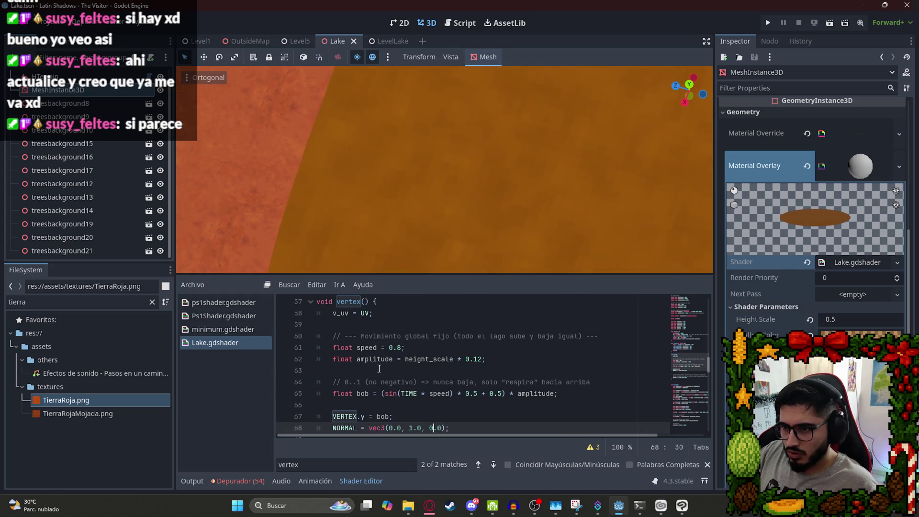
{"action": "double_click", "coordinate": [476, 359]}
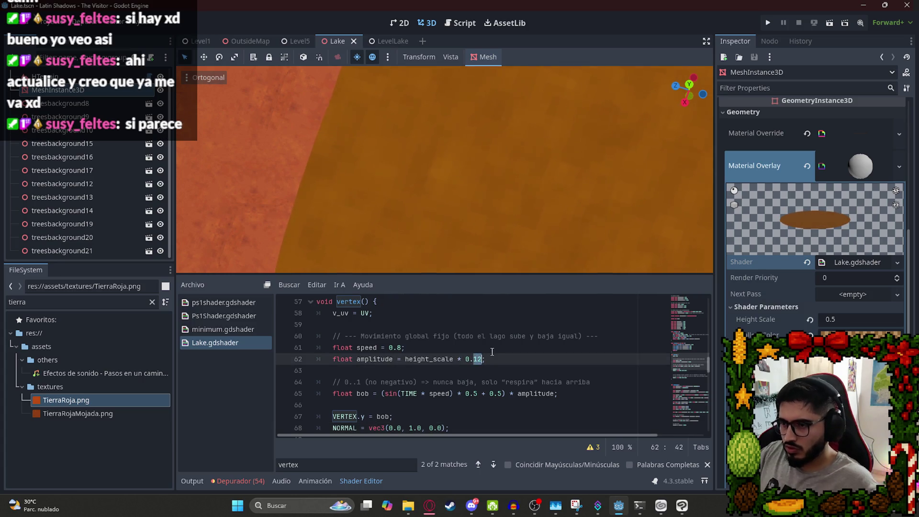
{"action": "type", "text": "08"}
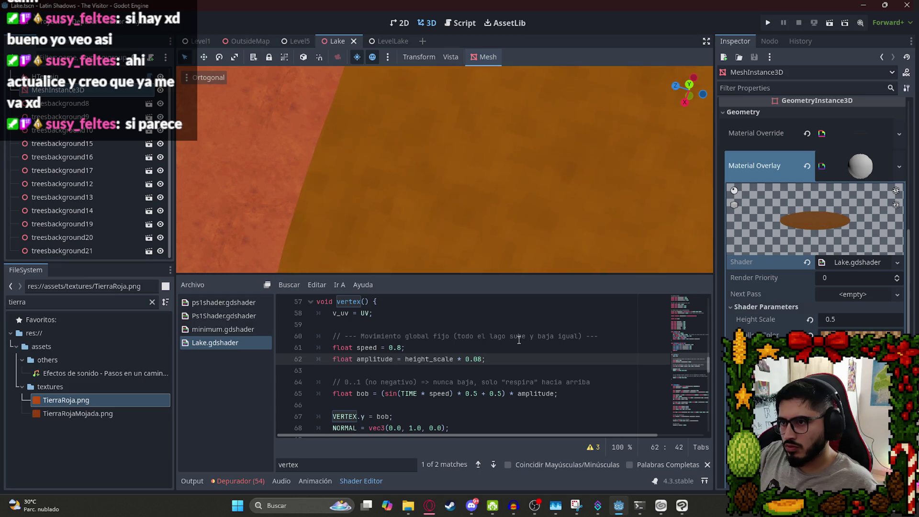
{"action": "key", "text": "ctrl+z"}
{"action": "key", "text": "ctrl+s"}
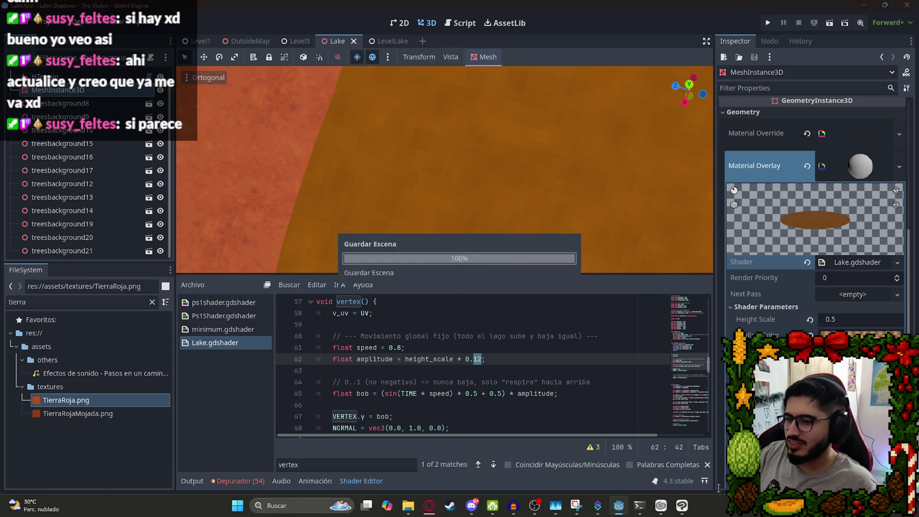
{"action": "left_click", "coordinate": [625, 510]}
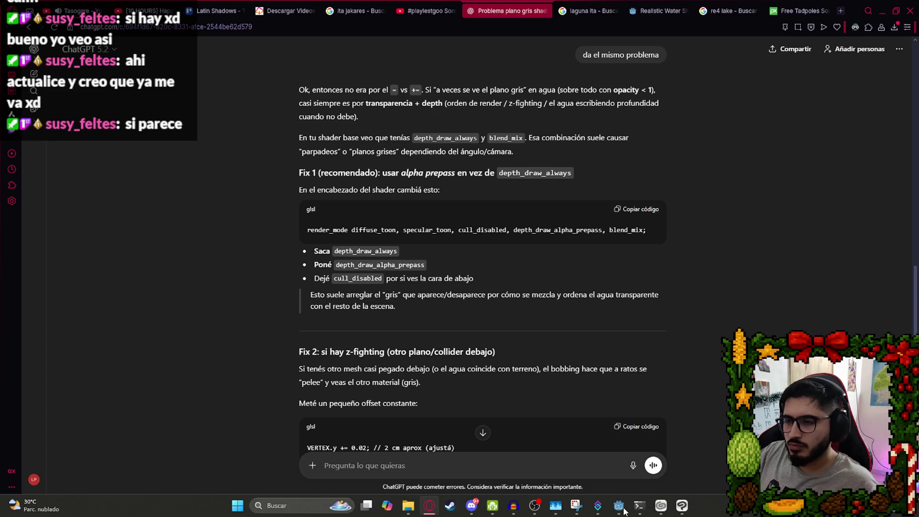
Read ChatGPT's Fix 1, Fix 2 and Fix 3 suggestions and select the word cull_disabled.
{"action": "scroll", "coordinate": [462, 321], "scroll_direction": "up", "scroll_amount": 4}
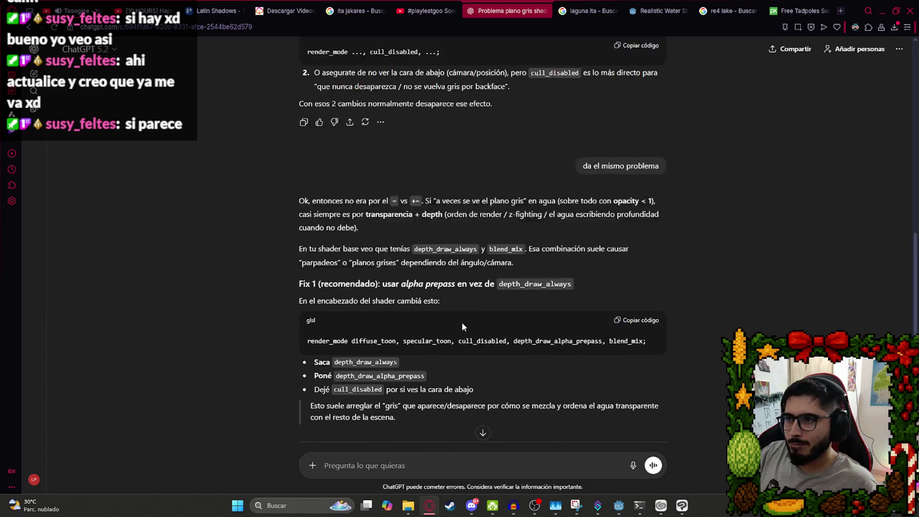
{"action": "scroll", "coordinate": [401, 265], "scroll_direction": "down", "scroll_amount": 3}
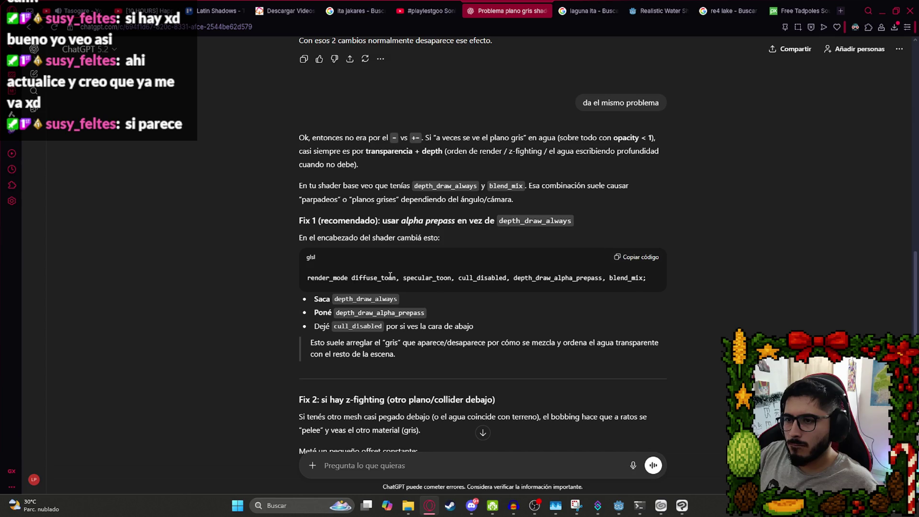
{"action": "scroll", "coordinate": [346, 292], "scroll_direction": "down", "scroll_amount": 3}
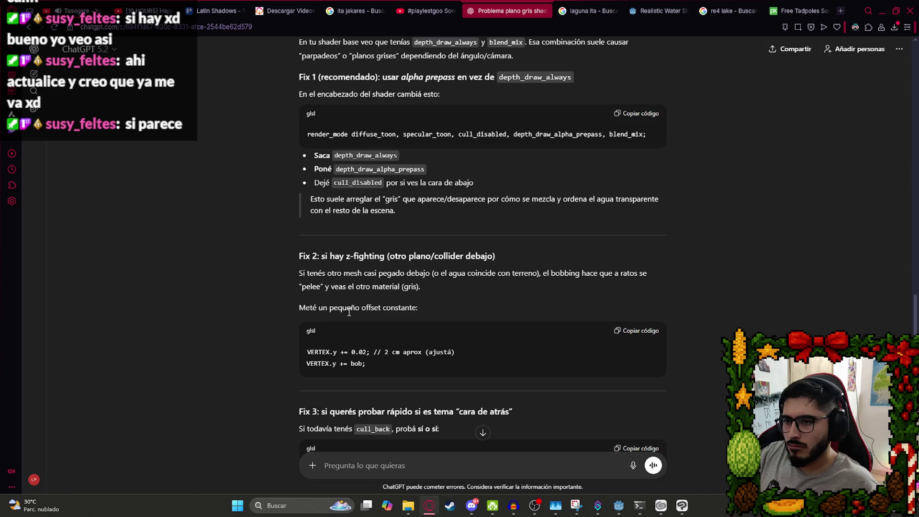
{"action": "scroll", "coordinate": [374, 278], "scroll_direction": "down", "scroll_amount": 2}
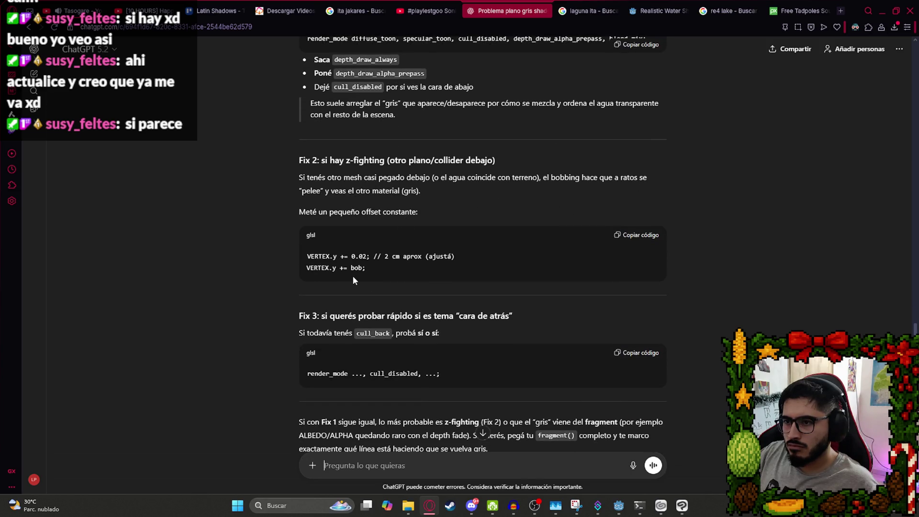
{"action": "scroll", "coordinate": [362, 278], "scroll_direction": "down", "scroll_amount": 2}
{"action": "double_click", "coordinate": [397, 287]}
{"action": "key", "text": "ctrl+c"}
Add cull_disabled to the shader's render_mode line before diffuse_toon and save.
{"action": "key", "text": "alt+Tab"}
{"action": "key", "text": "ctrl+f"}
{"action": "type", "text": "re"}
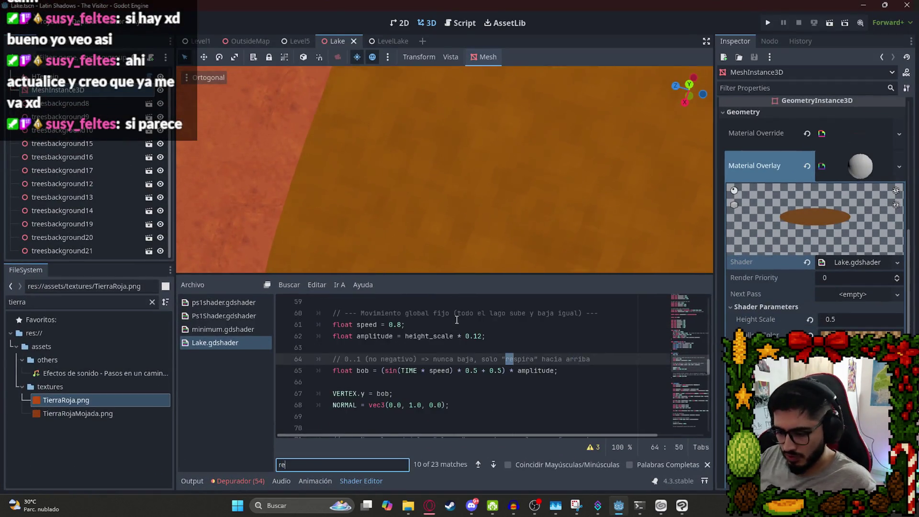
{"action": "type", "text": "nder?mod"}
{"action": "left_click", "coordinate": [640, 312]}
{"action": "key", "text": "ctrl+v"}
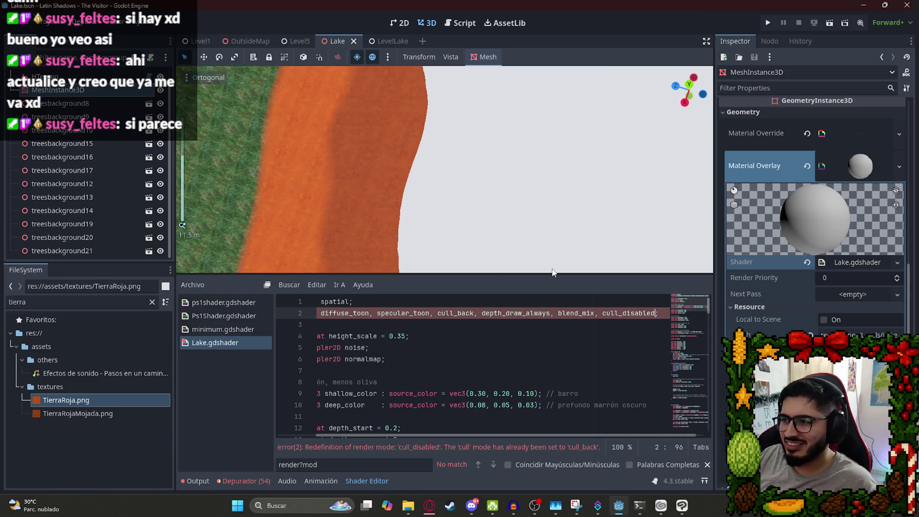
{"action": "key", "text": "ctrl+BackSpace"}
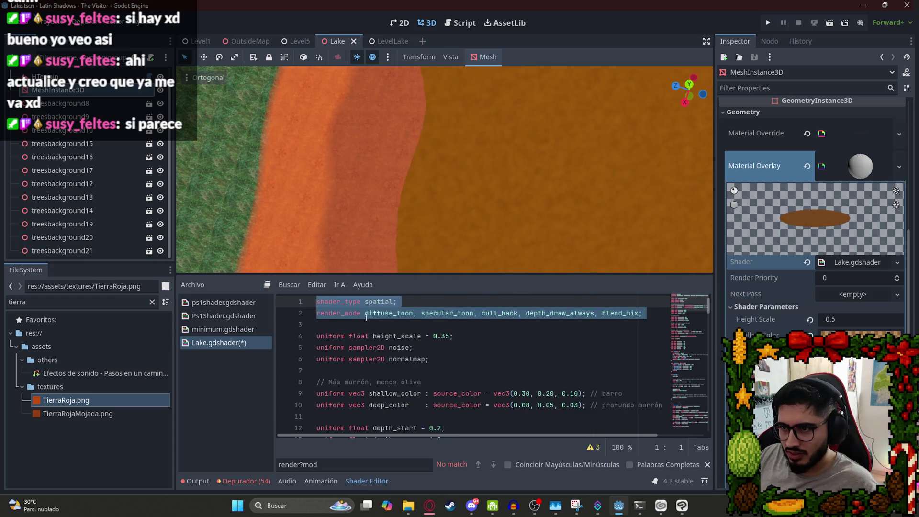
{"action": "left_click", "coordinate": [366, 315]}
{"action": "key", "text": "ctrl+v"}
{"action": "key", "text": "ctrl+s"}
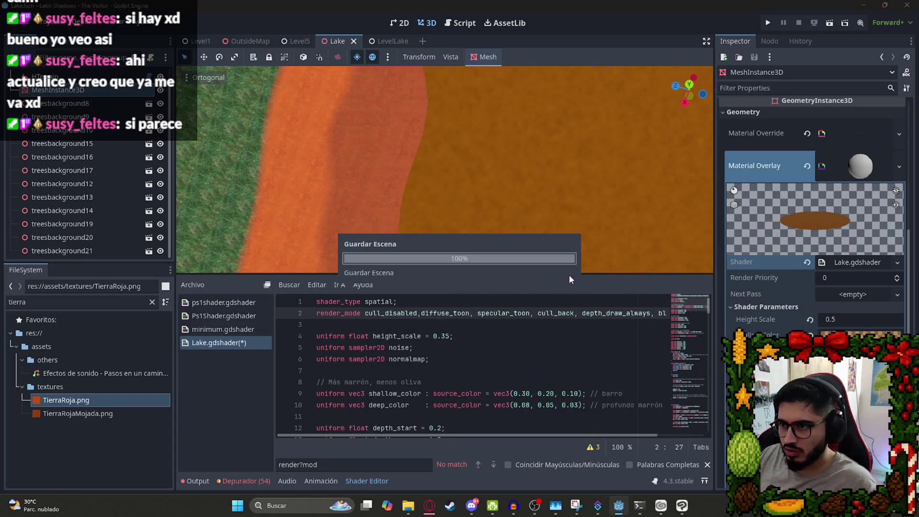
Remove cull_disabled after the cull_back conflict and select all of the shader code.
{"action": "key", "text": "ctrl+BackSpace"}
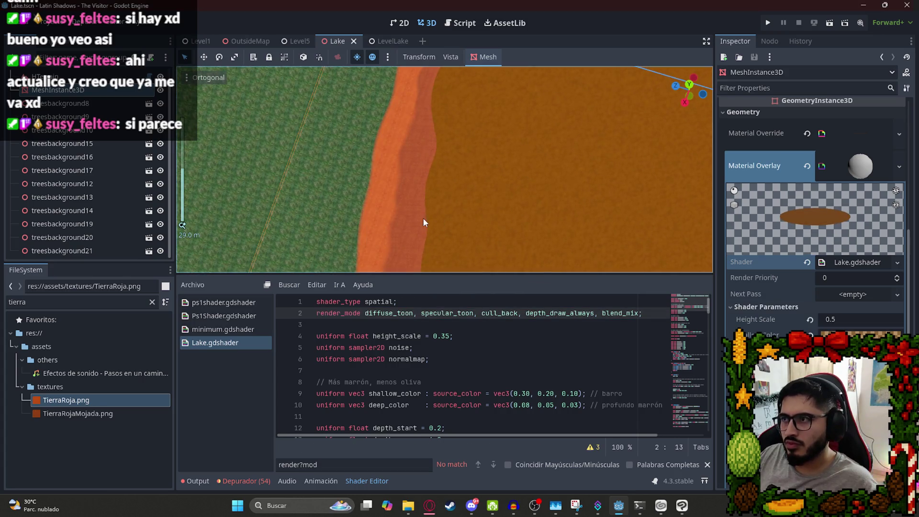
{"action": "scroll", "coordinate": [480, 172], "scroll_direction": "down", "scroll_amount": 5}
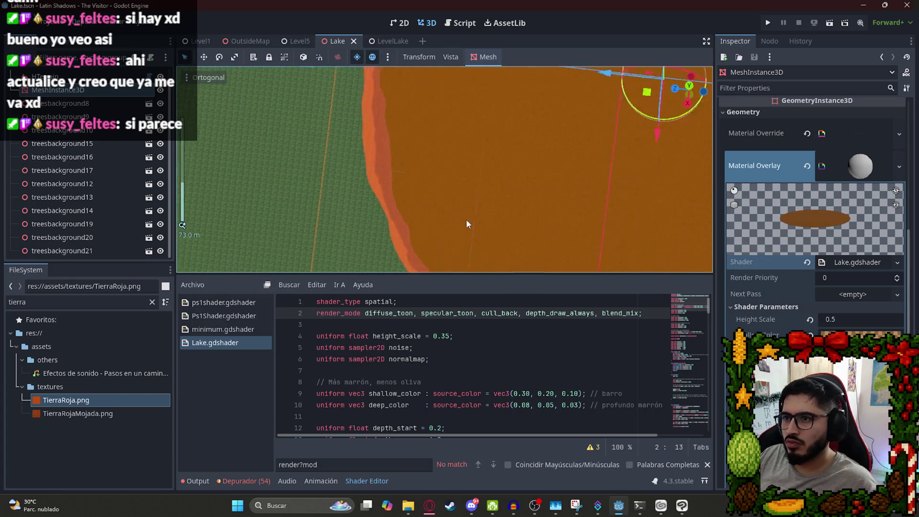
{"action": "scroll", "coordinate": [421, 223], "scroll_direction": "up", "scroll_amount": 6}
{"action": "scroll", "coordinate": [329, 219], "scroll_direction": "up", "scroll_amount": 10}
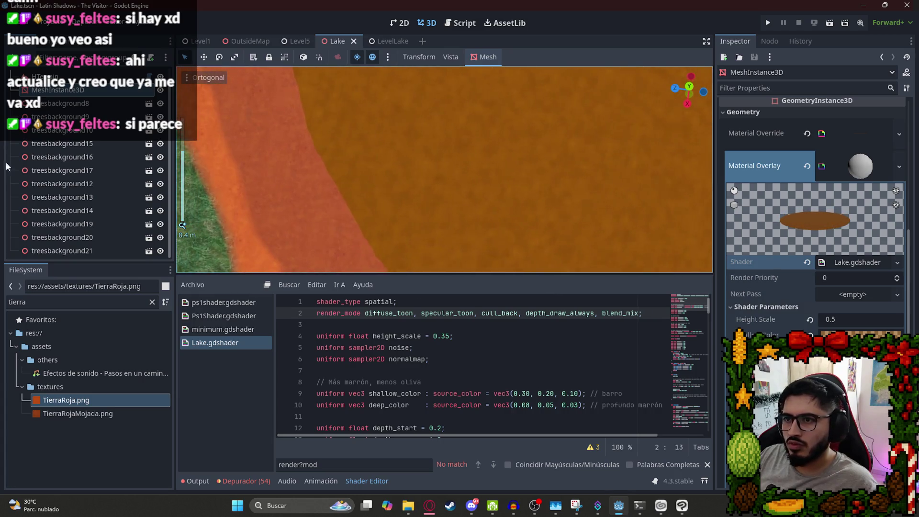
{"action": "left_click", "coordinate": [479, 388]}
{"action": "key", "text": "ctrl+a"}
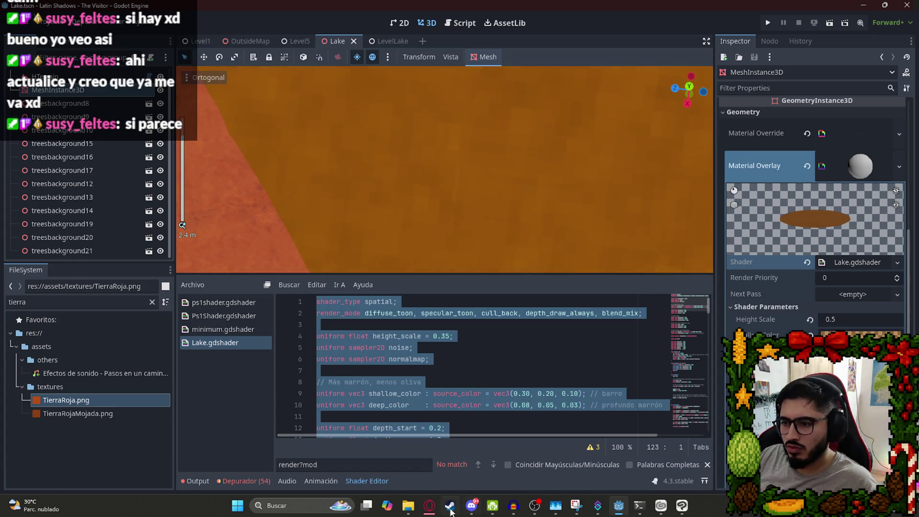
Send ChatGPT the full Lake shader code about the grey plane.
{"action": "left_click", "coordinate": [429, 506]}
{"action": "type", "text": "Este es mi shader completo"}
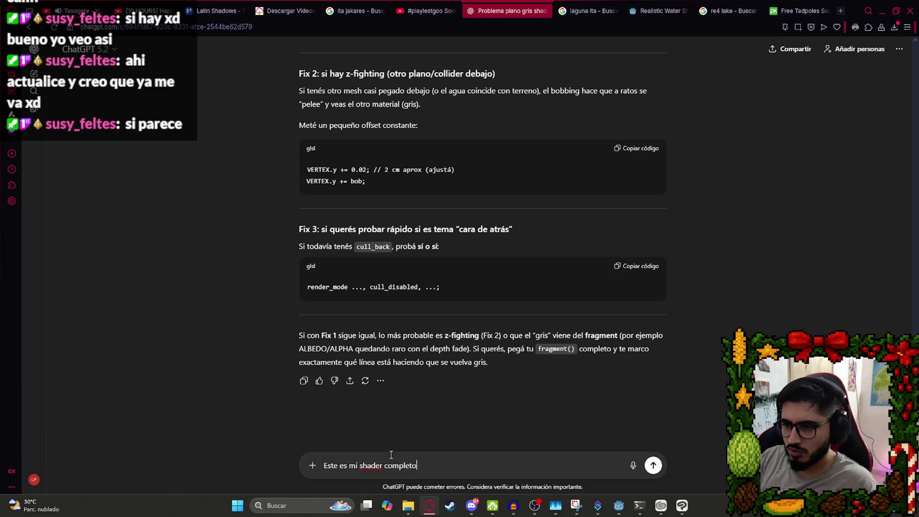
{"action": "type", "text": ":"}
{"action": "key", "text": "shift+Return"}
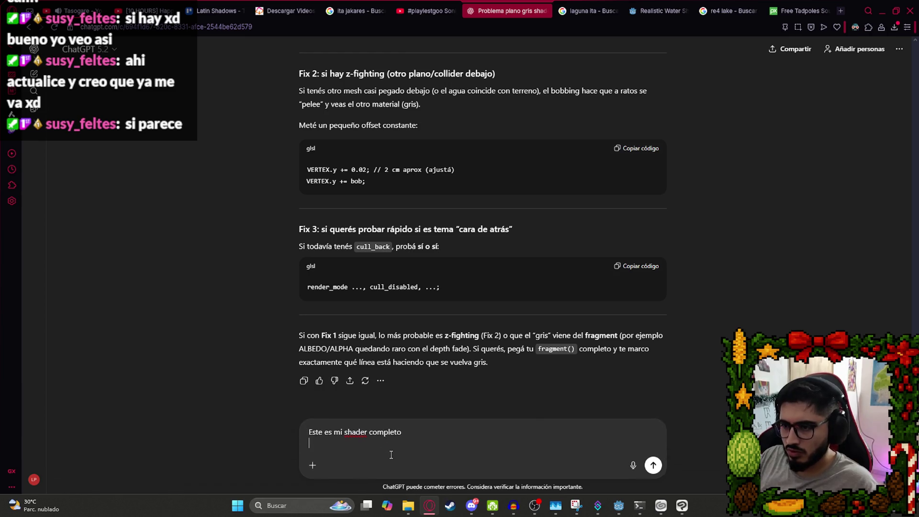
{"action": "key", "text": "ctrl+v"}
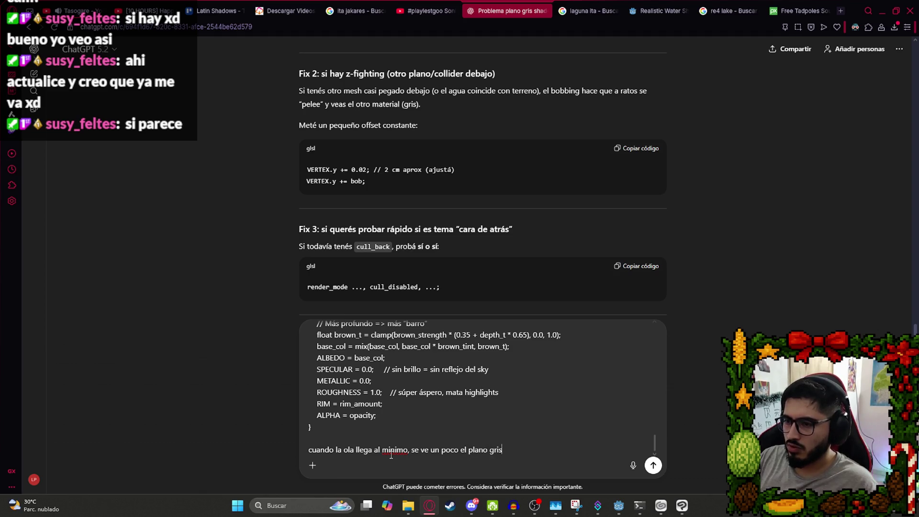
{"action": "key", "text": "Return"}
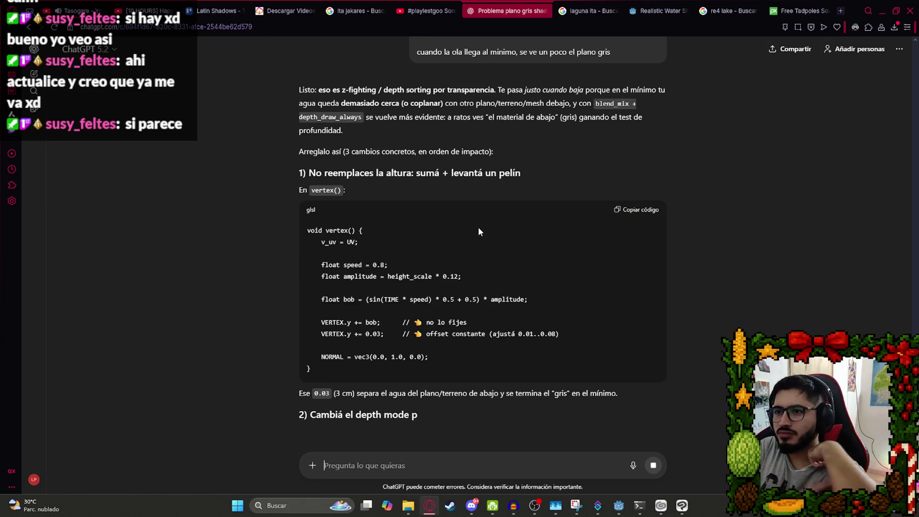
Copy ChatGPT's vertex() code that adds a constant 0.03 height offset.
{"action": "scroll", "coordinate": [461, 251], "scroll_direction": "down", "scroll_amount": 1}
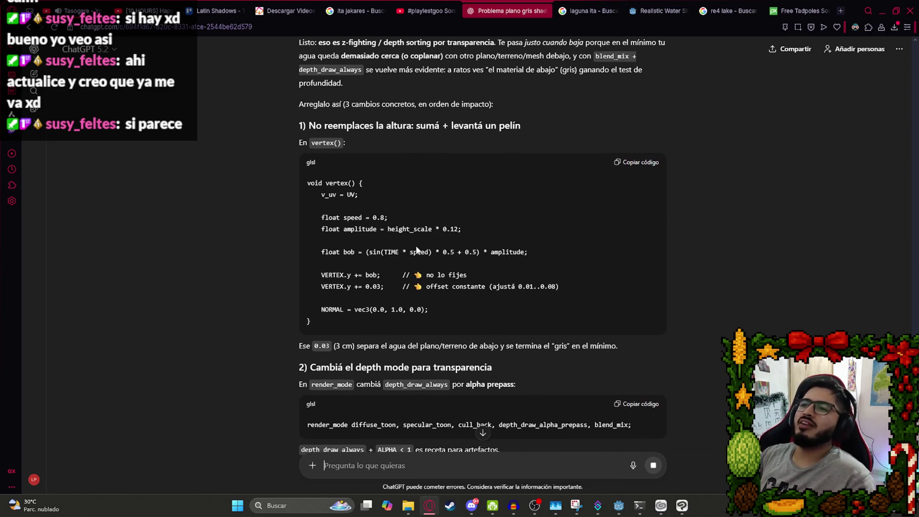
{"action": "left_click", "coordinate": [637, 162]}
{"action": "scroll", "coordinate": [337, 226], "scroll_direction": "down", "scroll_amount": 1}
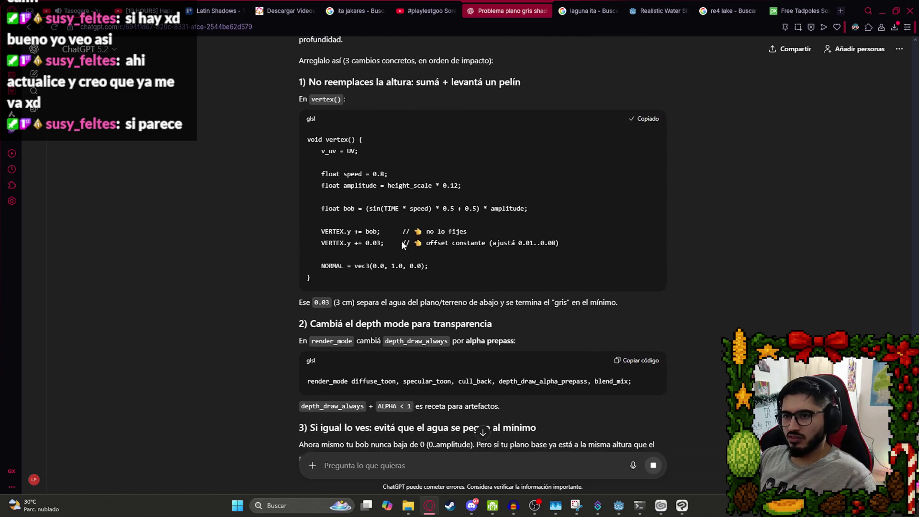
{"action": "key", "text": "alt+Tab"}
{"action": "key", "text": "ctrl+f"}
Swap in the vertex() function adding bob plus 0.03 to VERTEX.y, save, and open LevelLake.
{"action": "type", "text": "vertext"}
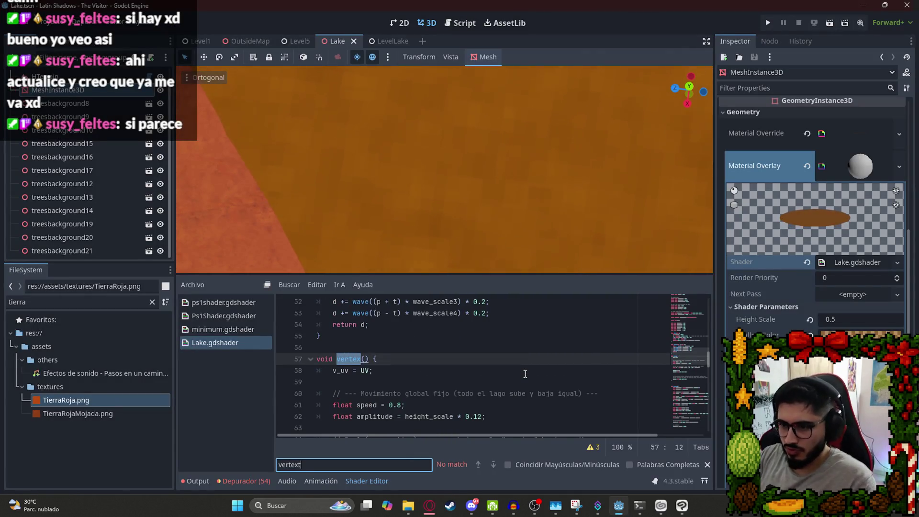
{"action": "scroll", "coordinate": [525, 374], "scroll_direction": "down", "scroll_amount": 4}
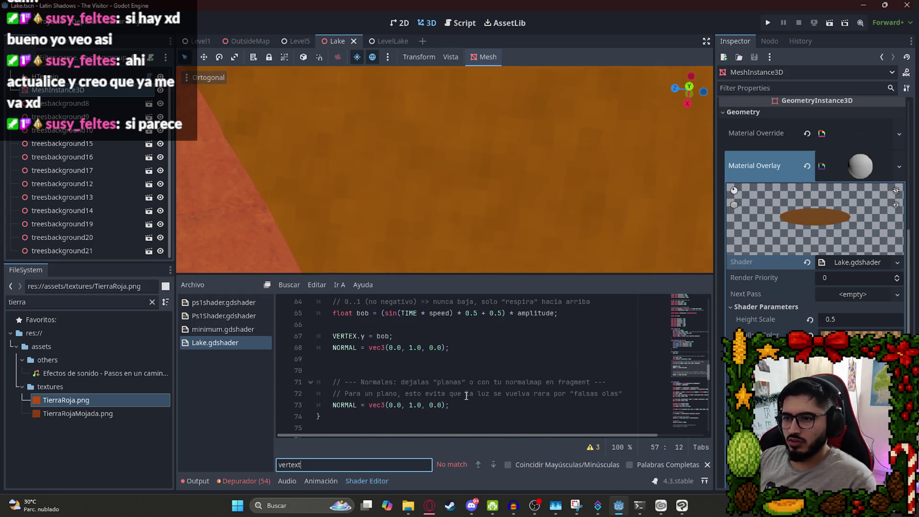
{"action": "mouse_move", "coordinate": [371, 419]}
{"action": "left_mouse_down"}
{"action": "mouse_move", "coordinate": [335, 381]}
{"action": "mouse_move", "coordinate": [316, 327]}
{"action": "left_mouse_up"}
{"action": "key", "text": "ctrl+v"}
{"action": "key", "text": "ctrl+s"}
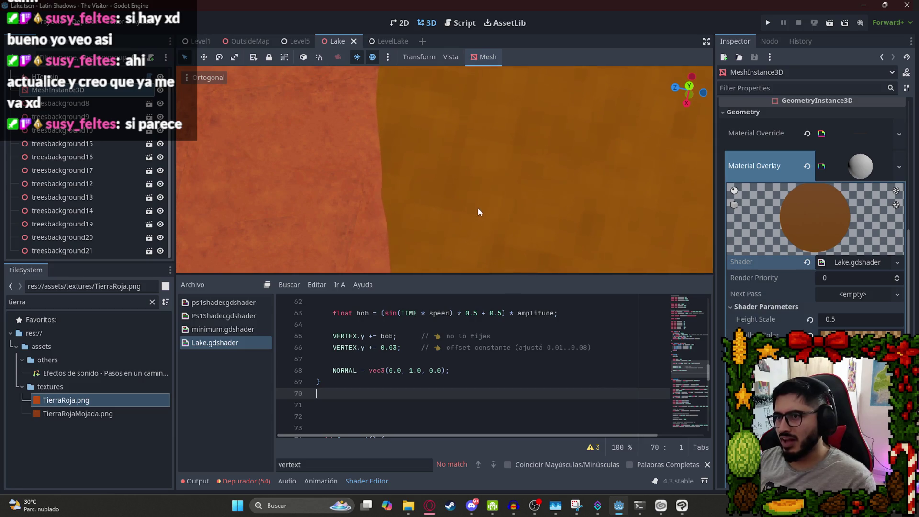
{"action": "scroll", "coordinate": [482, 201], "scroll_direction": "down", "scroll_amount": 3}
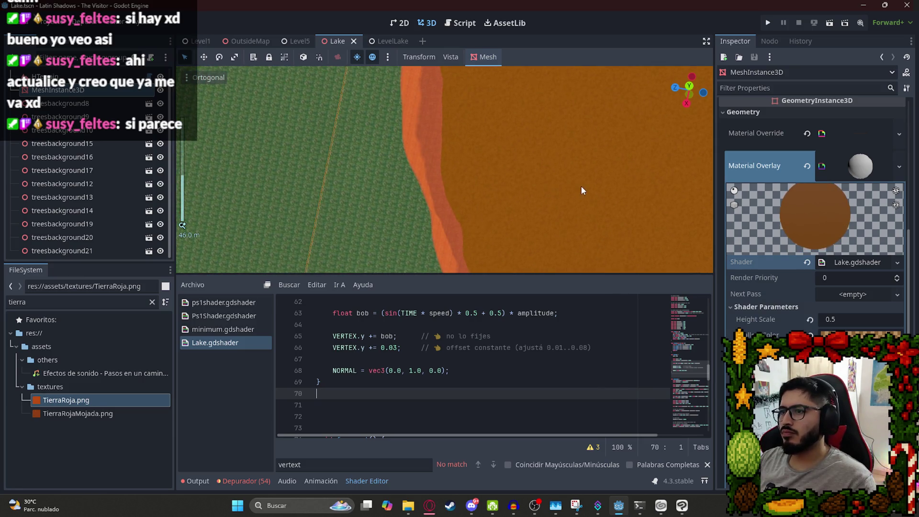
{"action": "left_click", "coordinate": [378, 41]}
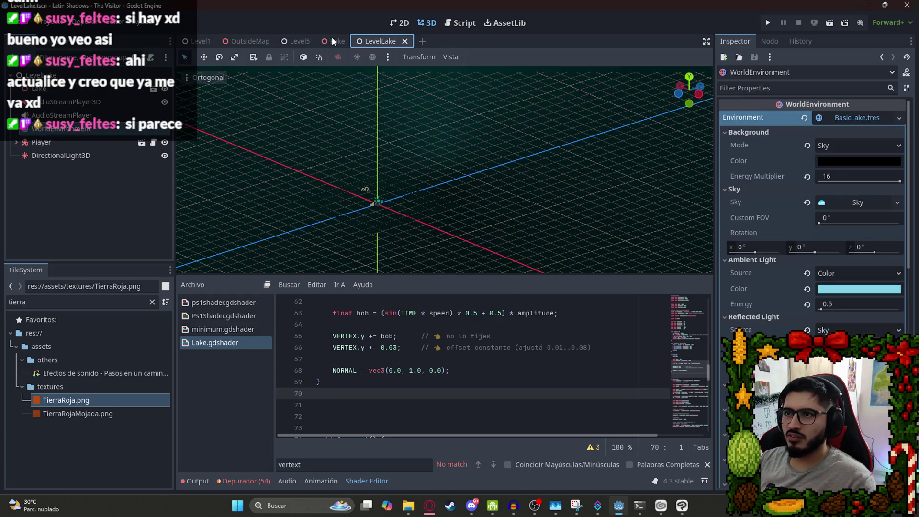
Play LevelLake via Reproducir Esta Escena along the dirt stream, then quit with Salir al escritorio.
{"action": "left_click", "coordinate": [333, 41]}
{"action": "left_click", "coordinate": [380, 41]}
{"action": "right_click", "coordinate": [380, 41]}
{"action": "left_click", "coordinate": [444, 118]}
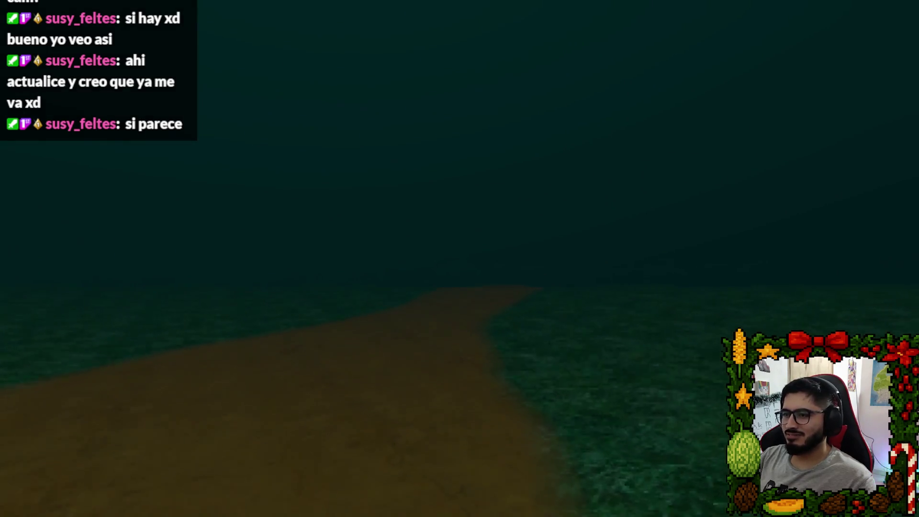
{"action": "key", "text": "Escape"}
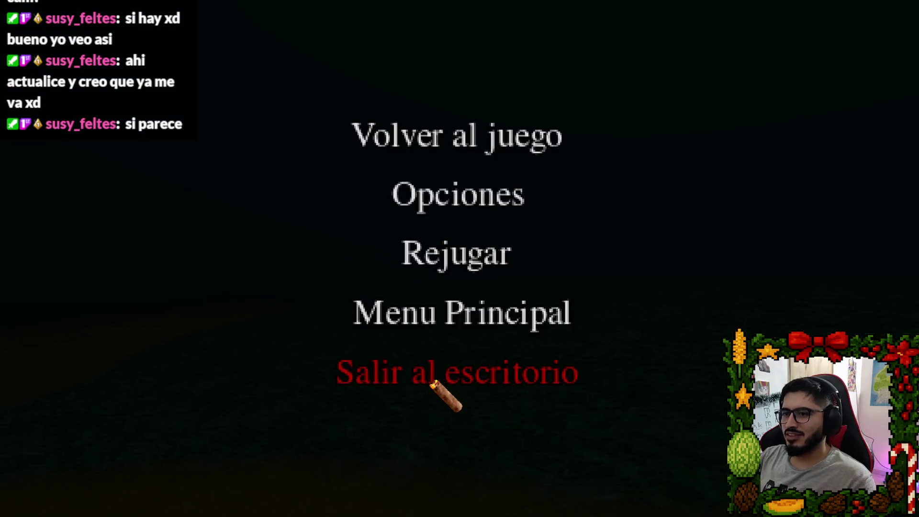
{"action": "left_click", "coordinate": [433, 383]}
{"action": "scroll", "coordinate": [410, 188], "scroll_direction": "down", "scroll_amount": 10}
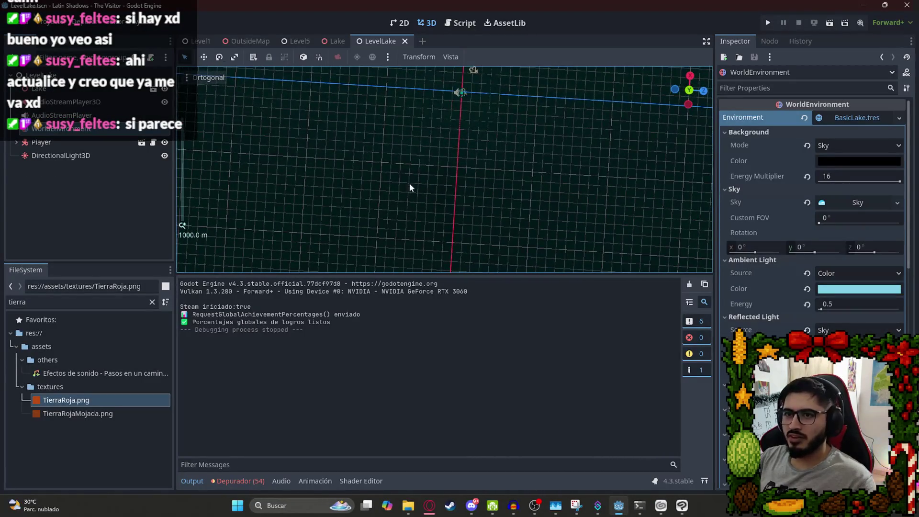
Clear the world environment, then drag the Player across the ground and preview its camera.
{"action": "left_click", "coordinate": [806, 119]}
{"action": "scroll", "coordinate": [446, 105], "scroll_direction": "up", "scroll_amount": 6}
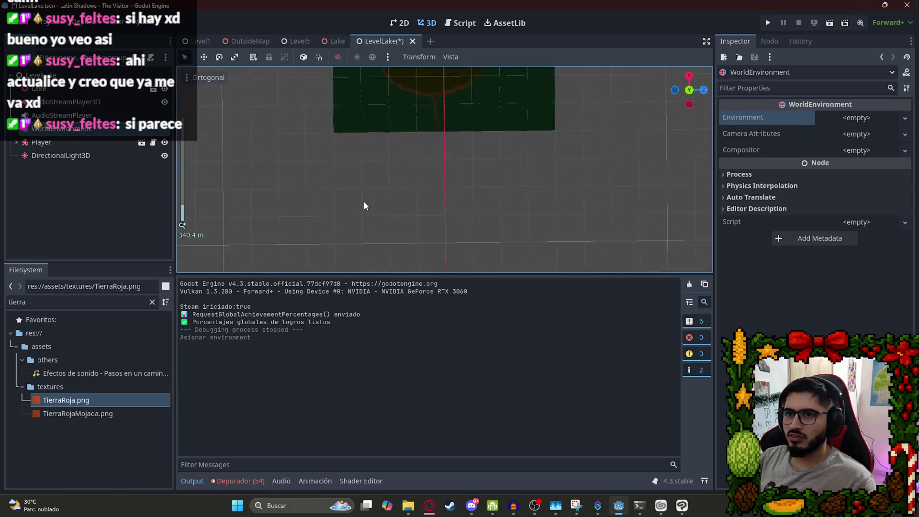
{"action": "left_click", "coordinate": [94, 143]}
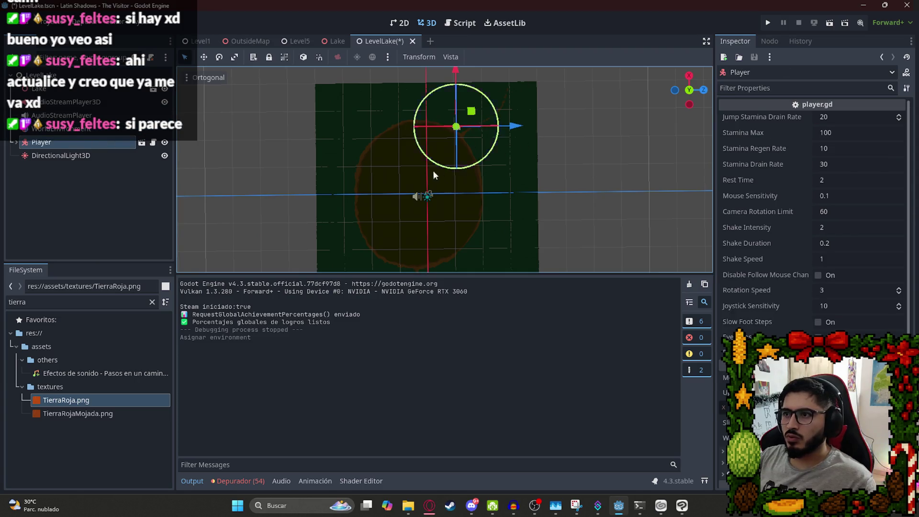
{"action": "scroll", "coordinate": [443, 192], "scroll_direction": "down", "scroll_amount": 2}
{"action": "scroll", "coordinate": [431, 100], "scroll_direction": "up", "scroll_amount": 4}
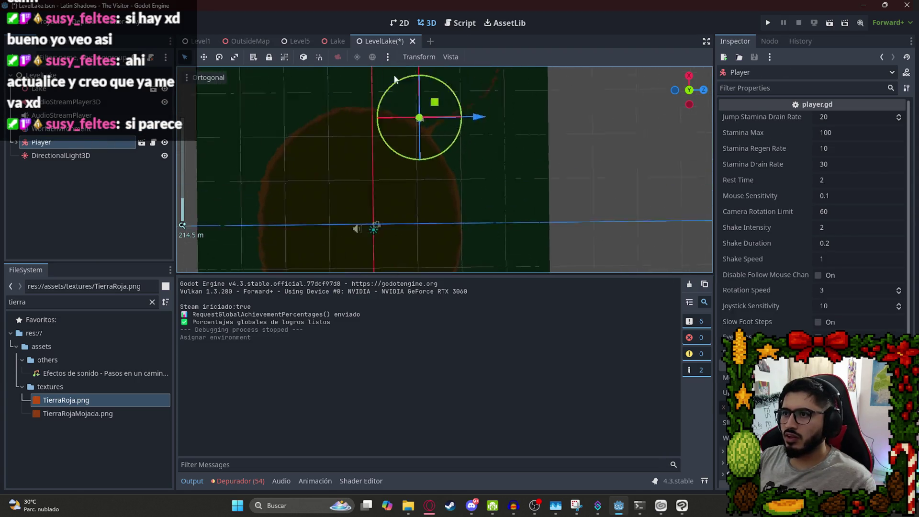
{"action": "scroll", "coordinate": [395, 79], "scroll_direction": "up", "scroll_amount": 4}
{"action": "left_click_drag", "start_coordinate": [407, 190], "coordinate": [462, 185]}
{"action": "mouse_move", "coordinate": [355, 242]}
{"action": "left_mouse_down"}
{"action": "mouse_move", "coordinate": [364, 240]}
{"action": "mouse_move", "coordinate": [464, 307]}
{"action": "mouse_move", "coordinate": [401, 191]}
{"action": "mouse_move", "coordinate": [413, 154]}
{"action": "left_mouse_up"}
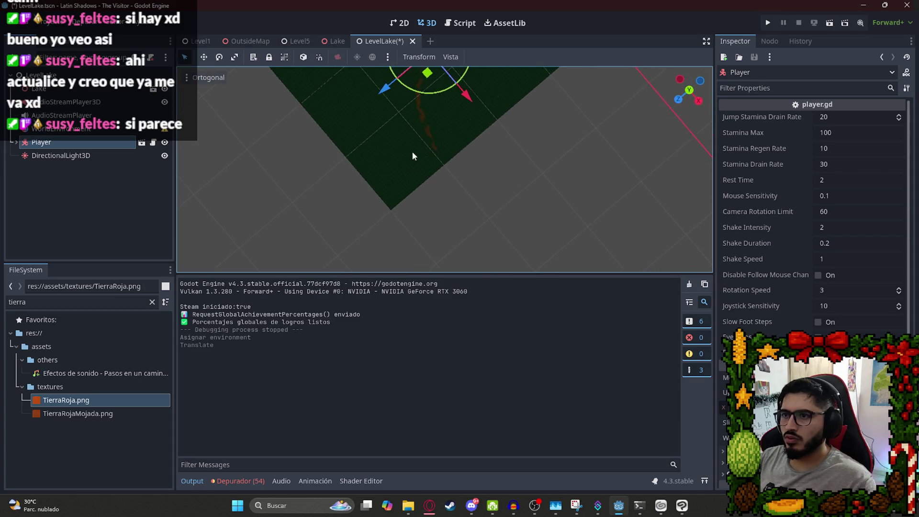
{"action": "scroll", "coordinate": [490, 83], "scroll_direction": "up", "scroll_amount": 3}
{"action": "left_click", "coordinate": [18, 143]}
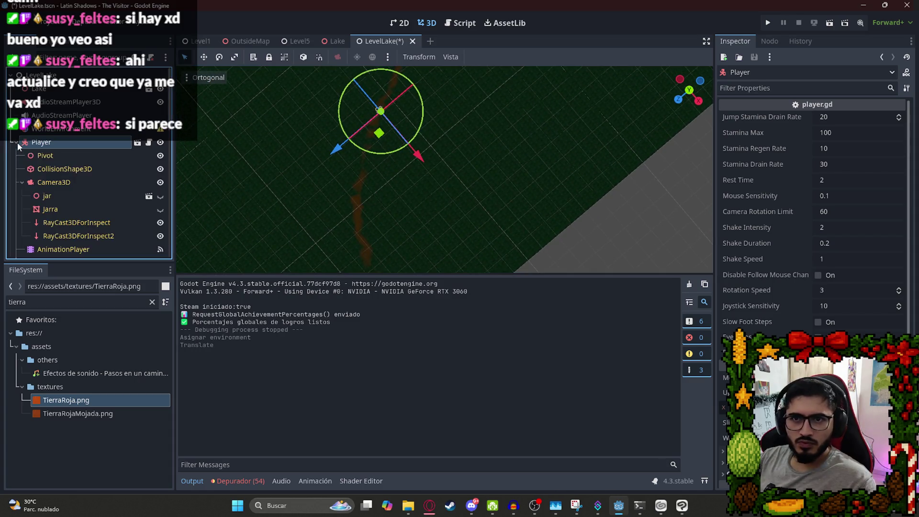
{"action": "left_click", "coordinate": [51, 181]}
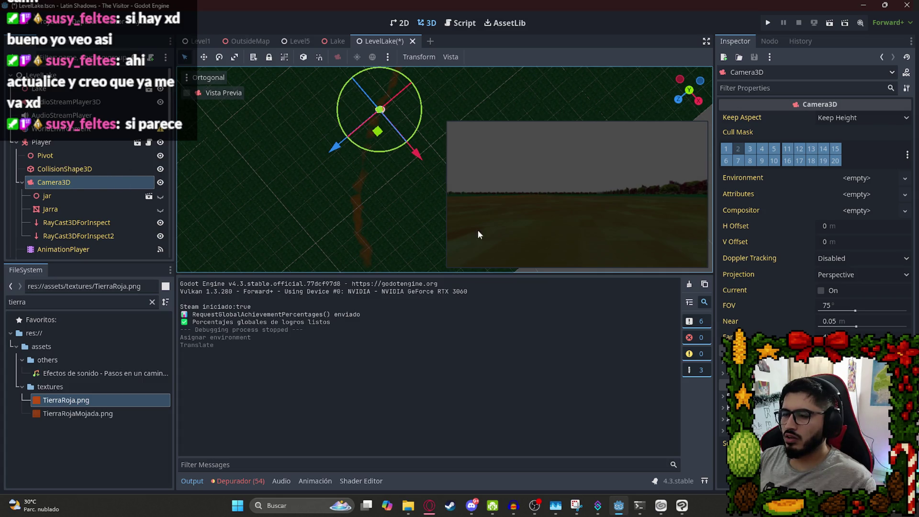
Move the Player closer to the stream and save the LevelLake scene.
{"action": "left_click", "coordinate": [70, 144]}
{"action": "mouse_move", "coordinate": [378, 131]}
{"action": "left_mouse_down"}
{"action": "mouse_move", "coordinate": [349, 143]}
{"action": "mouse_move", "coordinate": [381, 142]}
{"action": "mouse_move", "coordinate": [341, 103]}
{"action": "mouse_move", "coordinate": [370, 200]}
{"action": "mouse_move", "coordinate": [307, 167]}
{"action": "mouse_move", "coordinate": [311, 192]}
{"action": "left_mouse_up"}
{"action": "scroll", "coordinate": [381, 142], "scroll_direction": "up", "scroll_amount": 2}
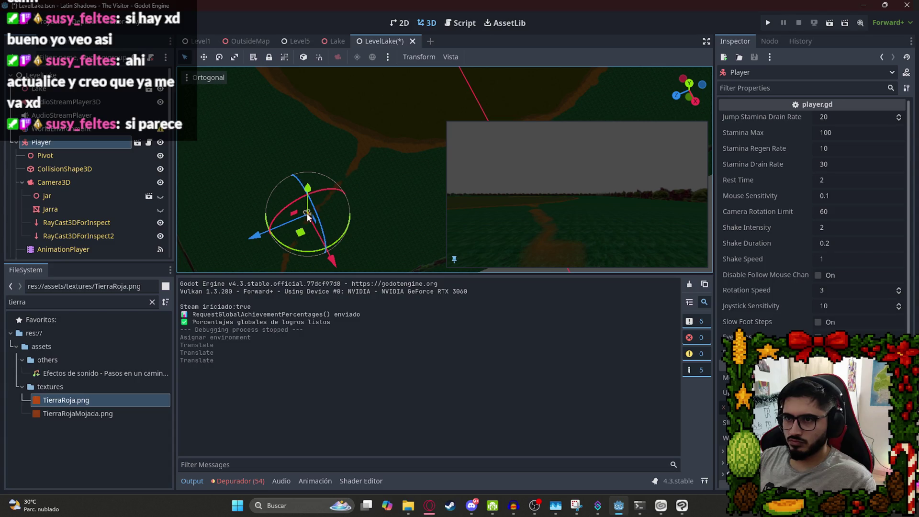
{"action": "left_click_drag", "start_coordinate": [304, 233], "coordinate": [311, 223]}
{"action": "scroll", "coordinate": [373, 122], "scroll_direction": "down", "scroll_amount": 5}
{"action": "key", "text": "ctrl+s"}
Quick-load BasicLake.tres as the WorldEnvironment's environment.
{"action": "mouse_move", "coordinate": [414, 139]}
{"action": "left_mouse_down"}
{"action": "mouse_move", "coordinate": [403, 182]}
{"action": "mouse_move", "coordinate": [405, 62]}
{"action": "left_mouse_up"}
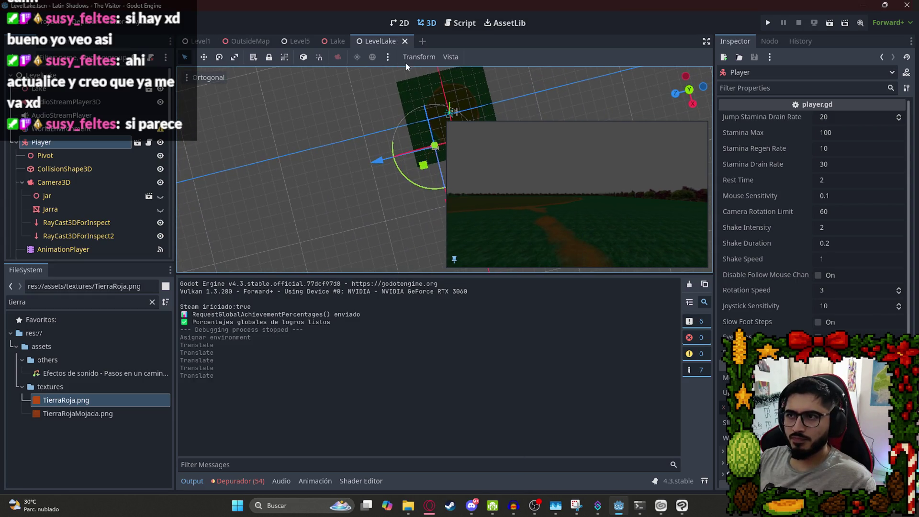
{"action": "left_click", "coordinate": [16, 143]}
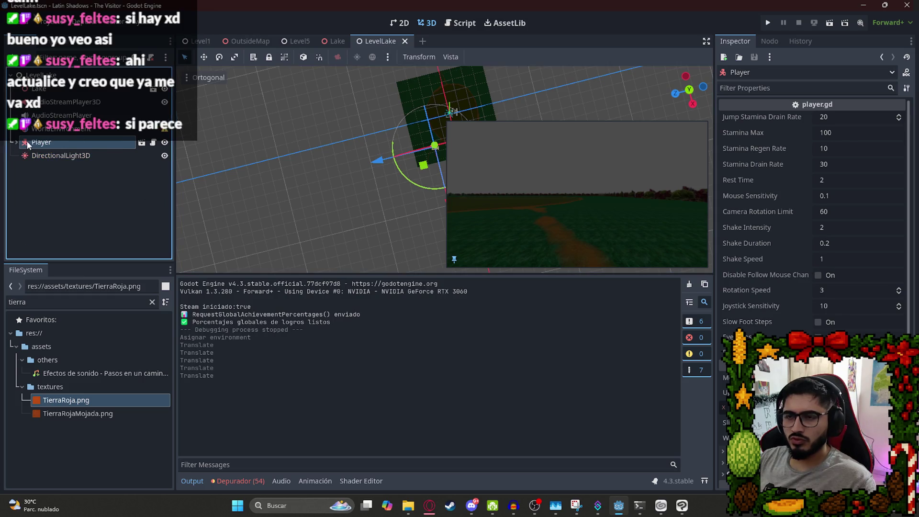
{"action": "left_click", "coordinate": [70, 133]}
{"action": "left_click", "coordinate": [859, 118]}
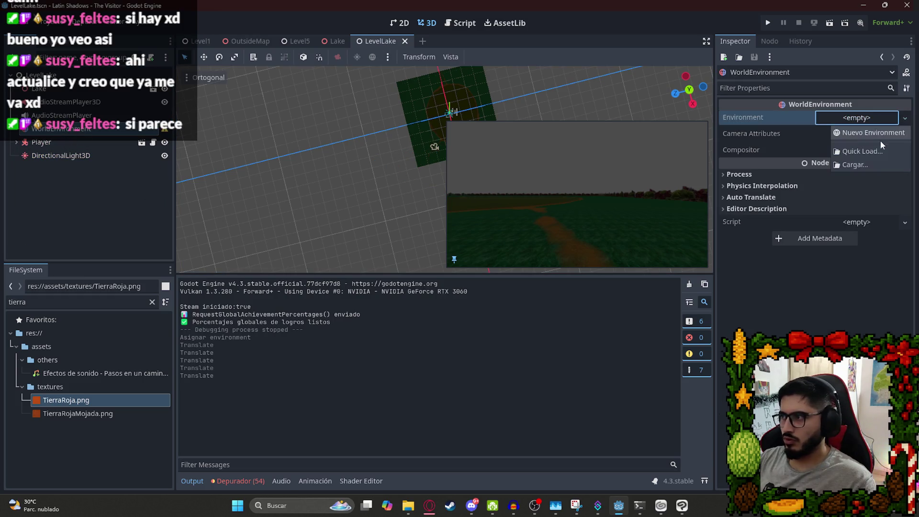
{"action": "left_click", "coordinate": [859, 153]}
{"action": "left_click", "coordinate": [419, 251]}
{"action": "double_click", "coordinate": [419, 251]}
Run the scene to test-play it.
{"action": "right_click", "coordinate": [381, 44]}
{"action": "left_click", "coordinate": [411, 121]}
{"action": "key", "text": "F5"}
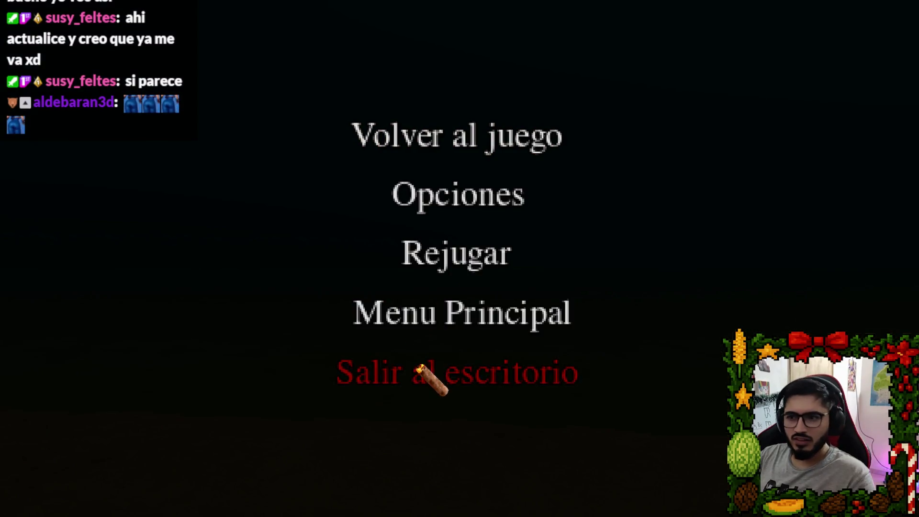
Choose 'Salir al escritorio' in the pause menu to return to the editor.
{"action": "left_click", "coordinate": [421, 369]}
In the Lake scene, search files for 'chairsilla' and drop the sillacable chair in.
{"action": "left_click", "coordinate": [334, 43]}
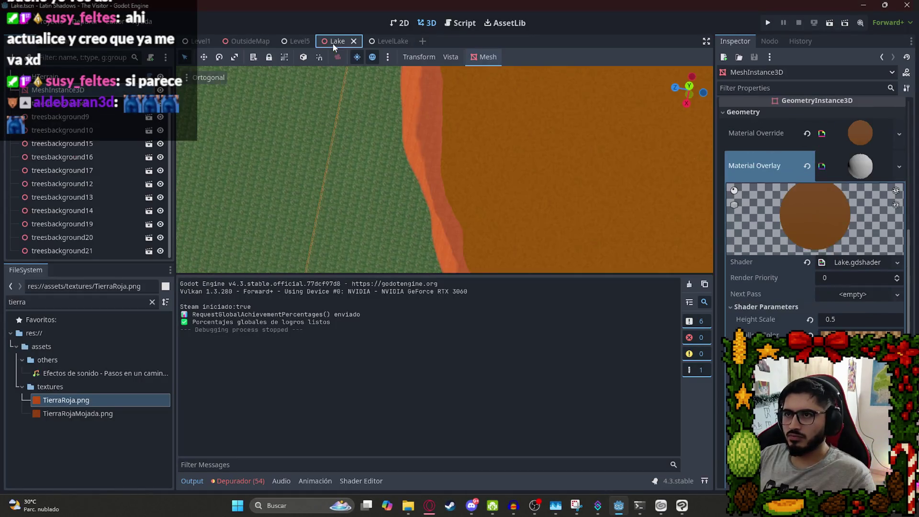
{"action": "scroll", "coordinate": [465, 162], "scroll_direction": "down", "scroll_amount": 10}
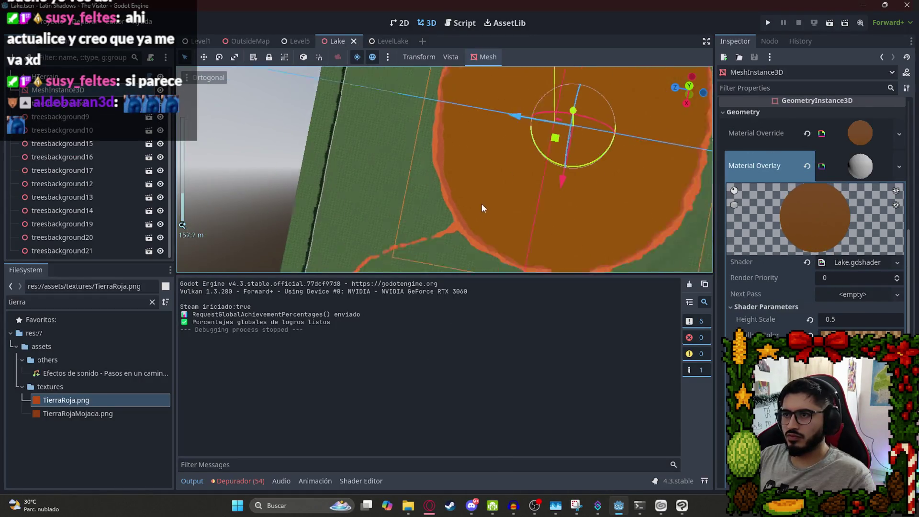
{"action": "scroll", "coordinate": [477, 249], "scroll_direction": "up", "scroll_amount": 15}
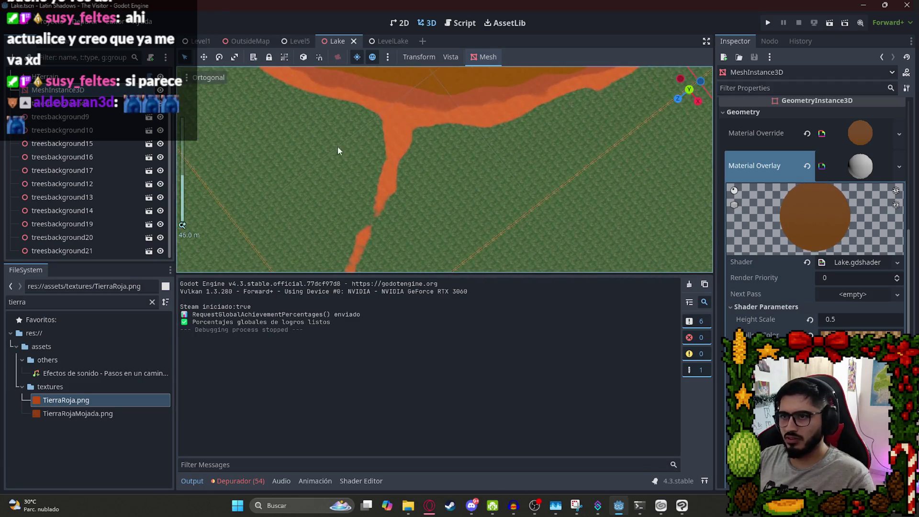
{"action": "scroll", "coordinate": [545, 190], "scroll_direction": "up", "scroll_amount": 3}
{"action": "scroll", "coordinate": [414, 140], "scroll_direction": "up", "scroll_amount": 3}
{"action": "scroll", "coordinate": [134, 174], "scroll_direction": "up", "scroll_amount": 1}
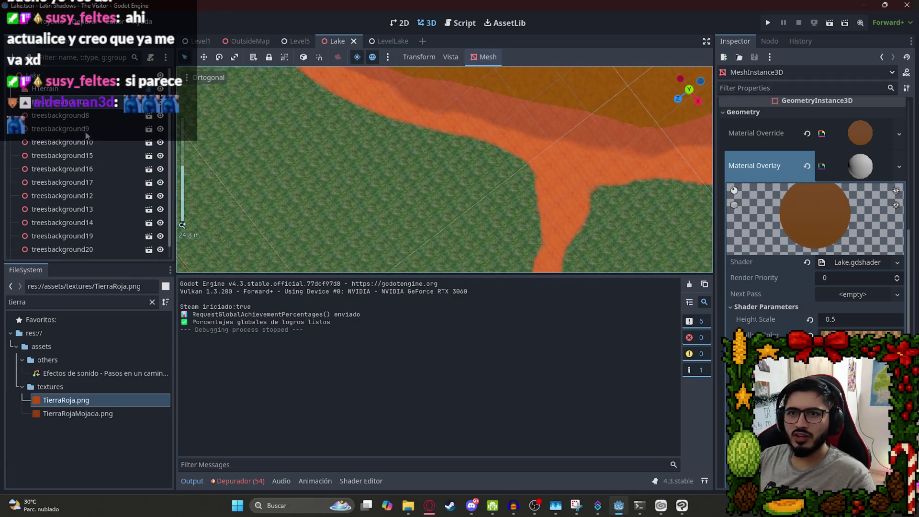
{"action": "left_click", "coordinate": [50, 303]}
{"action": "type", "text": "chair"}
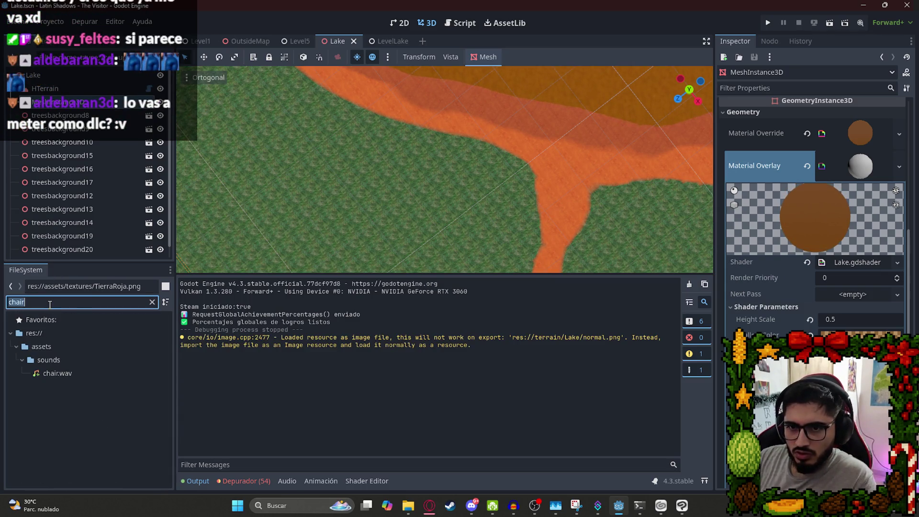
{"action": "type", "text": "silla"}
{"action": "mouse_move", "coordinate": [73, 399]}
{"action": "left_mouse_down"}
{"action": "mouse_move", "coordinate": [579, 152]}
{"action": "mouse_move", "coordinate": [484, 191]}
{"action": "left_mouse_up"}
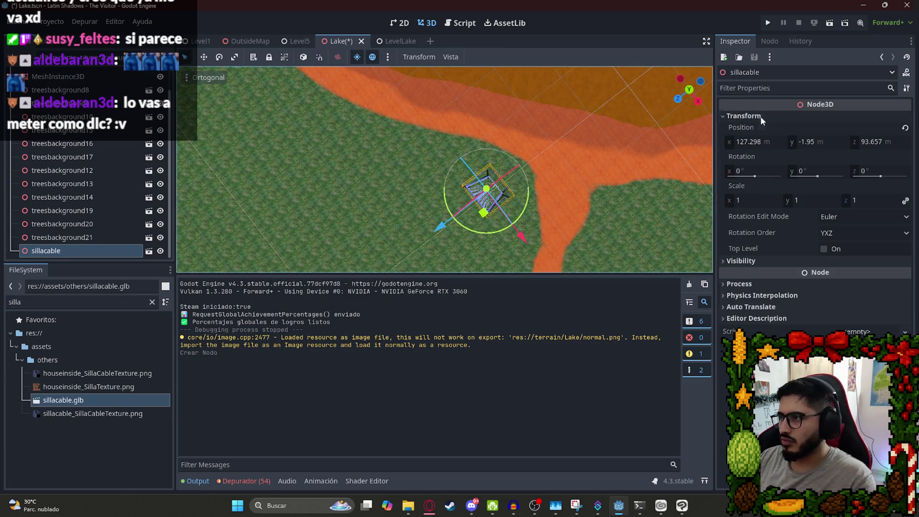
Scale the chair to 0.17 and move it onto the grass beside the stream.
{"action": "left_click", "coordinate": [756, 203]}
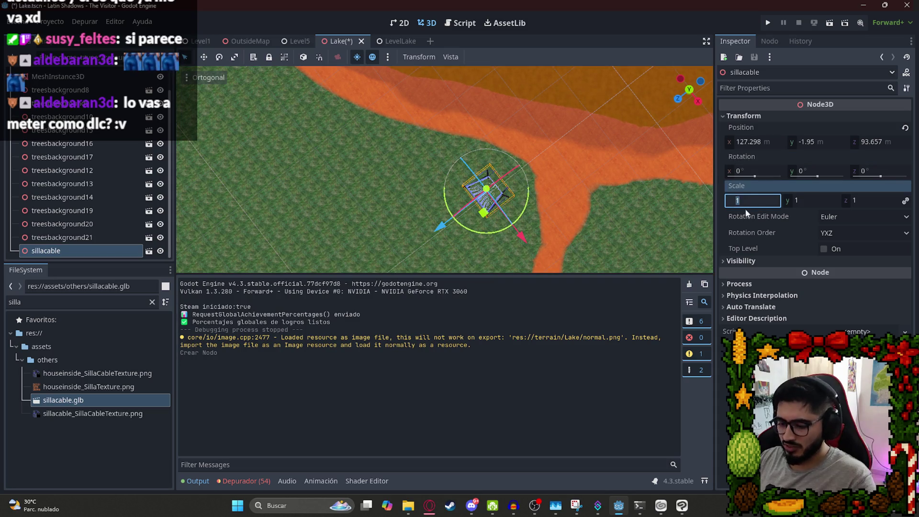
{"action": "type", "text": ".17"}
{"action": "key", "text": "Return"}
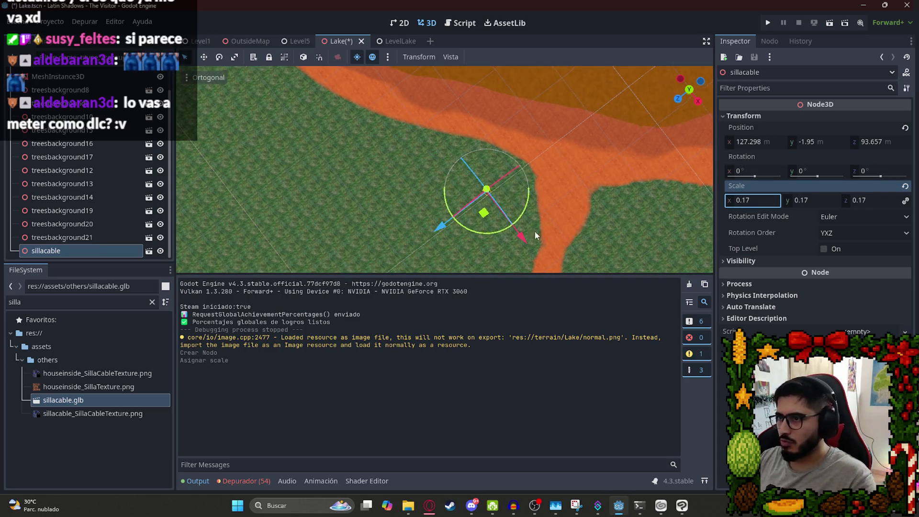
{"action": "scroll", "coordinate": [499, 213], "scroll_direction": "up", "scroll_amount": 5}
{"action": "scroll", "coordinate": [466, 207], "scroll_direction": "up", "scroll_amount": 8}
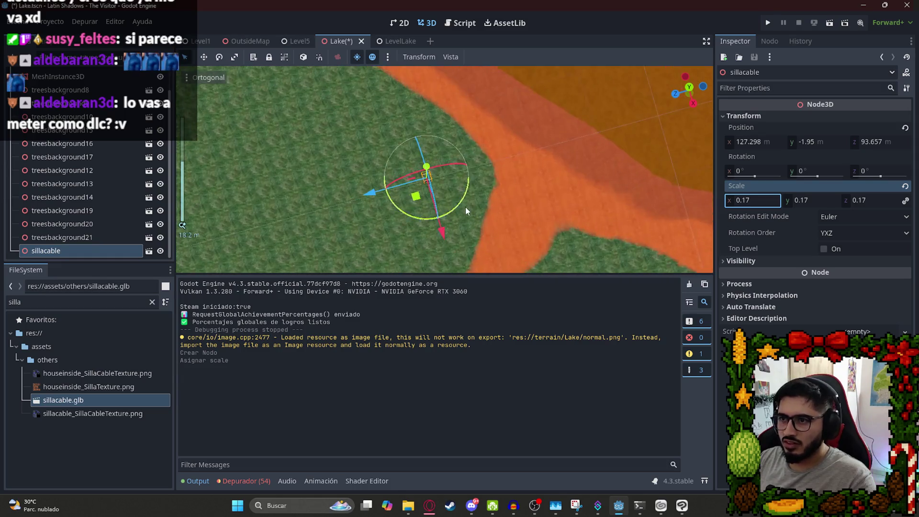
{"action": "mouse_move", "coordinate": [373, 220]}
{"action": "left_mouse_down"}
{"action": "mouse_move", "coordinate": [467, 146]}
{"action": "mouse_move", "coordinate": [479, 151]}
{"action": "left_mouse_up"}
{"action": "scroll", "coordinate": [477, 168], "scroll_direction": "down", "scroll_amount": 2}
{"action": "scroll", "coordinate": [456, 223], "scroll_direction": "down", "scroll_amount": 3}
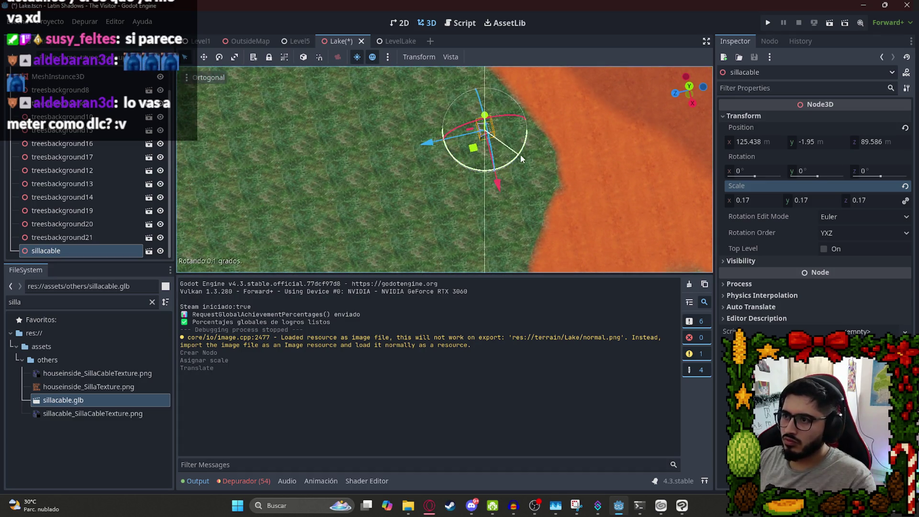
Rotate the chair to about −152.8°, nudge it along the grass, and save.
{"action": "left_click_drag", "start_coordinate": [501, 153], "coordinate": [505, 128]}
{"action": "scroll", "coordinate": [417, 197], "scroll_direction": "up", "scroll_amount": 3}
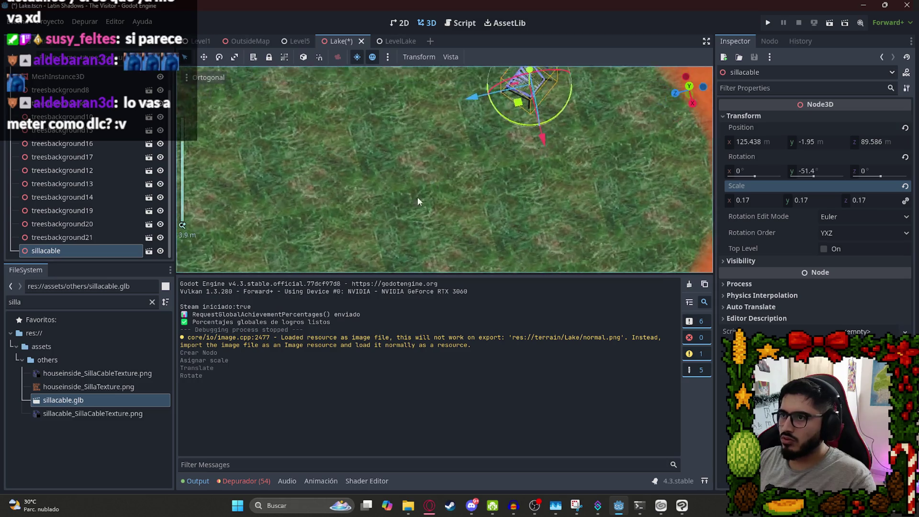
{"action": "mouse_move", "coordinate": [501, 185]}
{"action": "left_mouse_down"}
{"action": "mouse_move", "coordinate": [460, 206]}
{"action": "mouse_move", "coordinate": [379, 177]}
{"action": "mouse_move", "coordinate": [357, 134]}
{"action": "left_mouse_up"}
{"action": "scroll", "coordinate": [407, 135], "scroll_direction": "down", "scroll_amount": 5}
{"action": "scroll", "coordinate": [408, 135], "scroll_direction": "down", "scroll_amount": 5}
{"action": "mouse_move", "coordinate": [438, 197]}
{"action": "left_mouse_down"}
{"action": "mouse_move", "coordinate": [403, 196]}
{"action": "mouse_move", "coordinate": [472, 196]}
{"action": "left_mouse_up"}
{"action": "scroll", "coordinate": [452, 158], "scroll_direction": "up", "scroll_amount": 5}
{"action": "key", "text": "ctrl+s"}
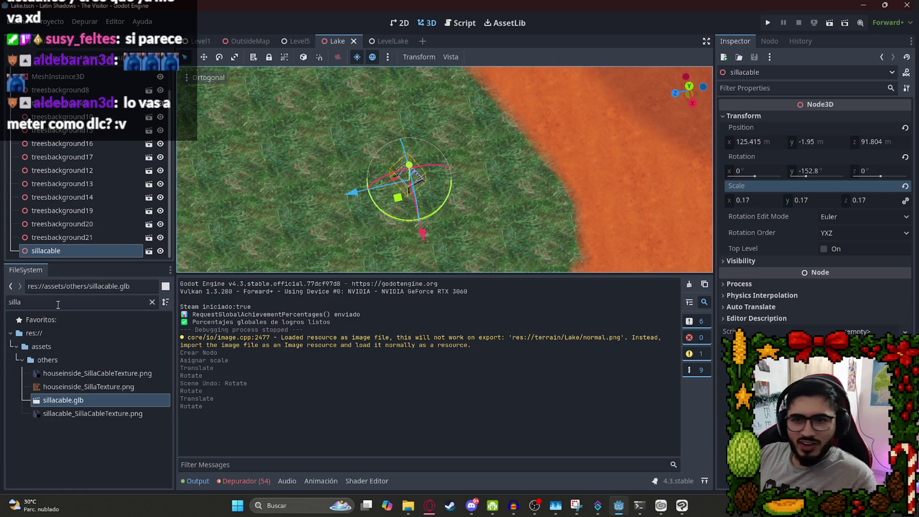
{"action": "double_click", "coordinate": [58, 305]}
Filter files for 'bras' and instance Brasero.tscn in place of the plain brasero model.
{"action": "type", "text": "bras"}
{"action": "mouse_move", "coordinate": [69, 372]}
{"action": "left_mouse_down"}
{"action": "mouse_move", "coordinate": [382, 211]}
{"action": "mouse_move", "coordinate": [471, 145]}
{"action": "left_mouse_up"}
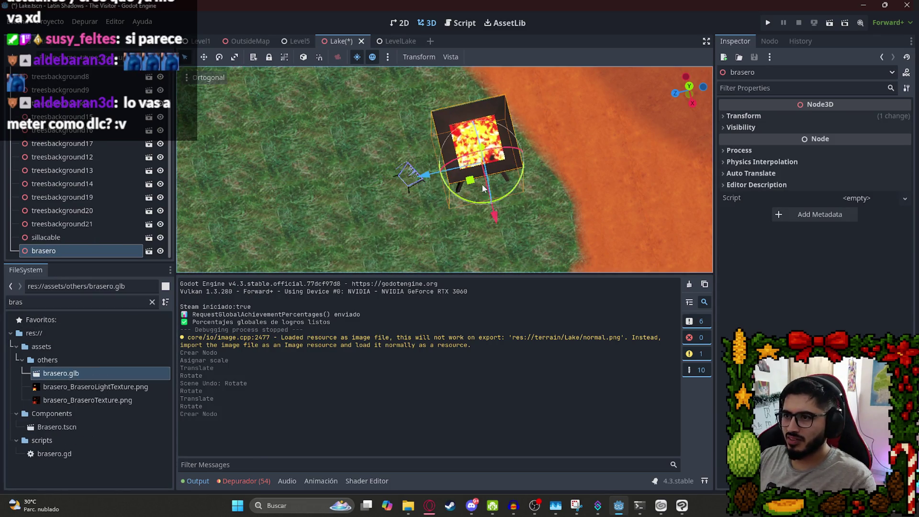
{"action": "left_click", "coordinate": [764, 116]}
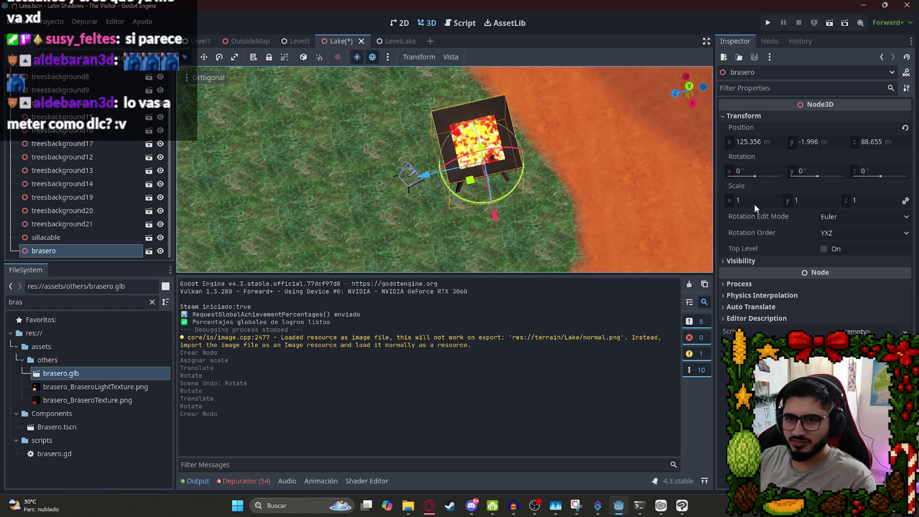
{"action": "left_click", "coordinate": [61, 428]}
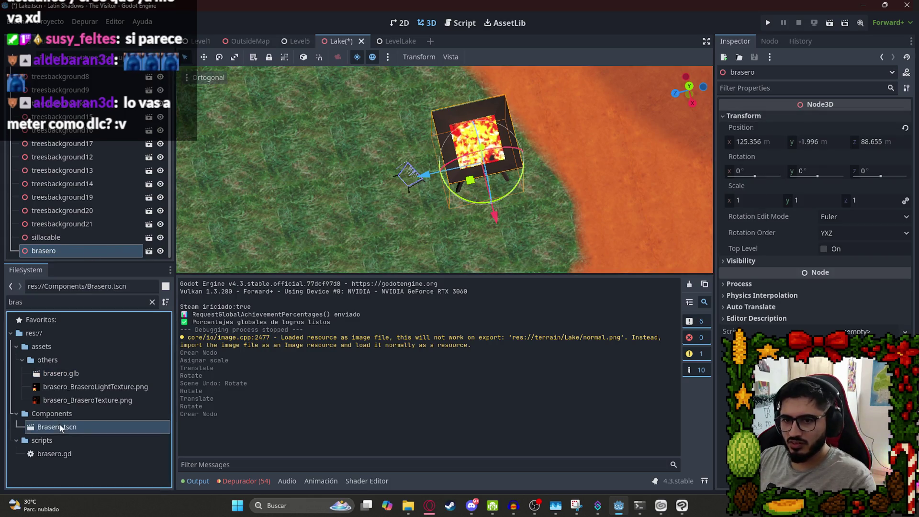
{"action": "key", "text": "ctrl+z"}
{"action": "mouse_move", "coordinate": [166, 386]}
{"action": "left_mouse_down"}
{"action": "mouse_move", "coordinate": [481, 167]}
{"action": "mouse_move", "coordinate": [441, 171]}
{"action": "mouse_move", "coordinate": [427, 146]}
{"action": "mouse_move", "coordinate": [415, 159]}
{"action": "left_mouse_up"}
Nudge the brasero beside the chair and save the Lake scene.
{"action": "scroll", "coordinate": [411, 173], "scroll_direction": "up", "scroll_amount": 5}
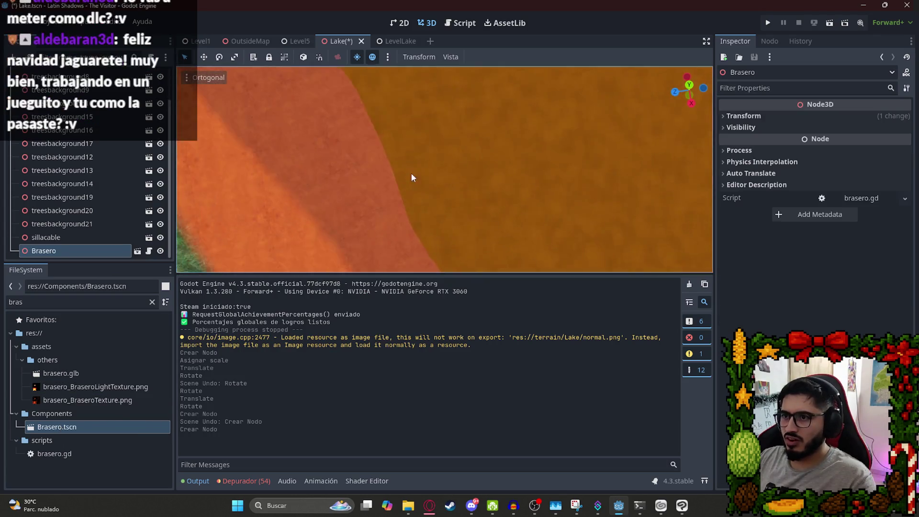
{"action": "scroll", "coordinate": [426, 226], "scroll_direction": "up", "scroll_amount": 5}
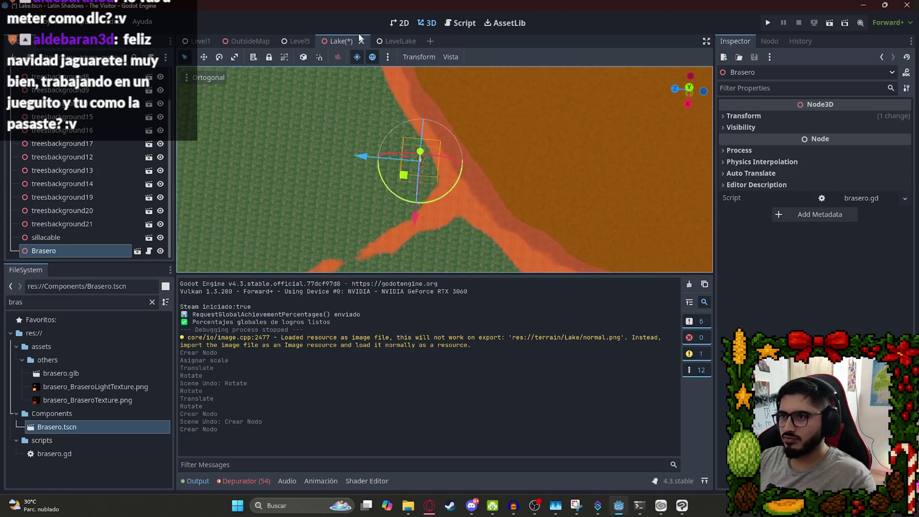
{"action": "scroll", "coordinate": [367, 153], "scroll_direction": "up", "scroll_amount": 5}
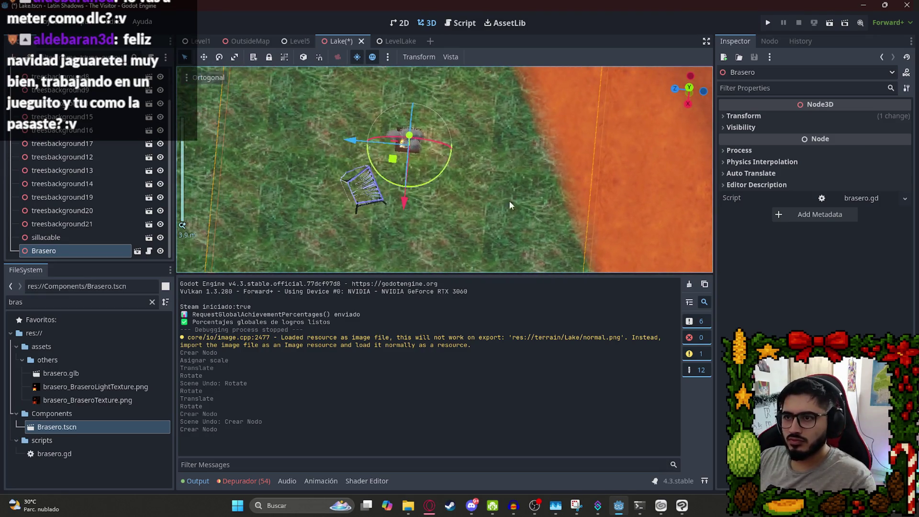
{"action": "left_click_drag", "start_coordinate": [393, 162], "coordinate": [396, 157]}
{"action": "key", "text": "ctrl+s"}
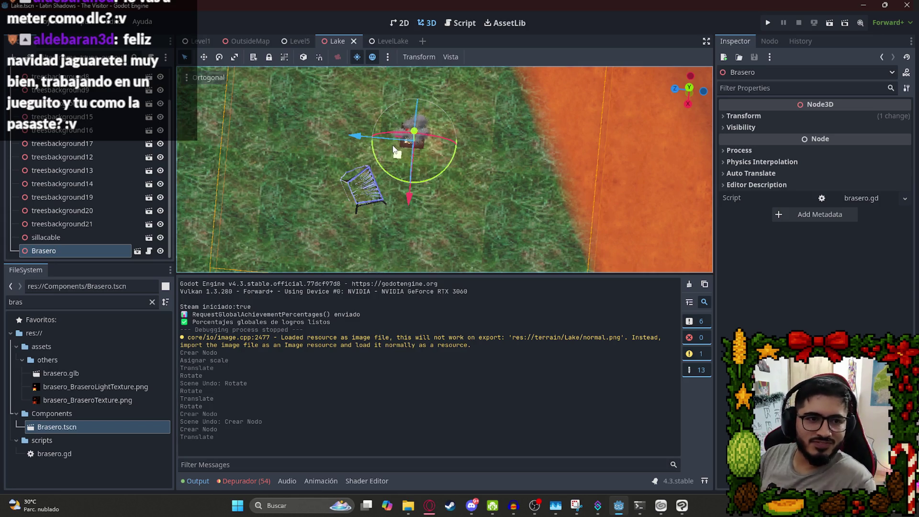
Rotate the brasero, undo an unwanted upward nudge, and save again.
{"action": "left_click_drag", "start_coordinate": [419, 181], "coordinate": [439, 180]}
{"action": "scroll", "coordinate": [438, 180], "scroll_direction": "up", "scroll_amount": 5}
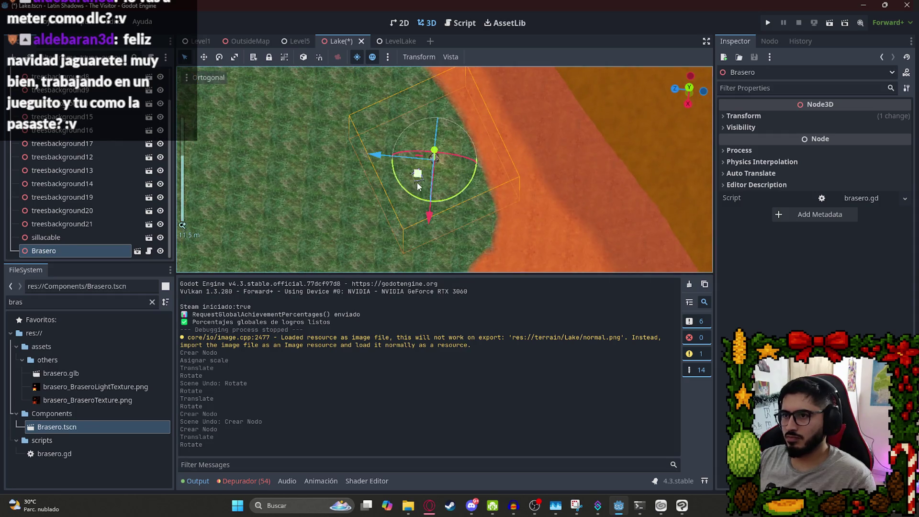
{"action": "scroll", "coordinate": [415, 191], "scroll_direction": "up", "scroll_amount": 3}
{"action": "scroll", "coordinate": [372, 162], "scroll_direction": "down", "scroll_amount": 10}
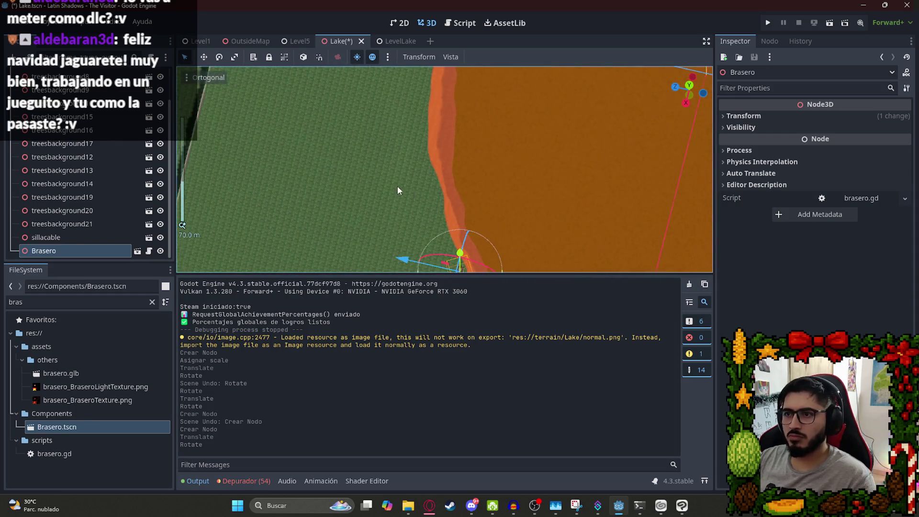
{"action": "scroll", "coordinate": [419, 211], "scroll_direction": "up", "scroll_amount": 10}
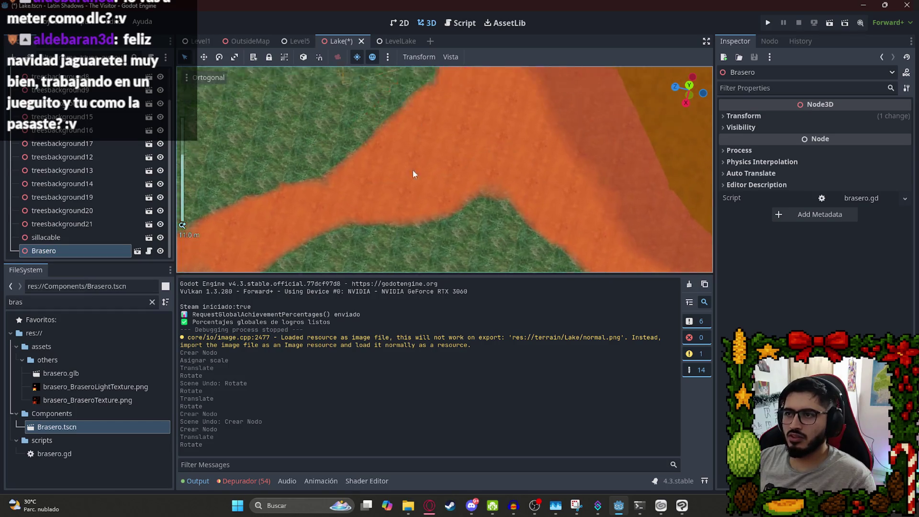
{"action": "scroll", "coordinate": [414, 173], "scroll_direction": "down", "scroll_amount": 6}
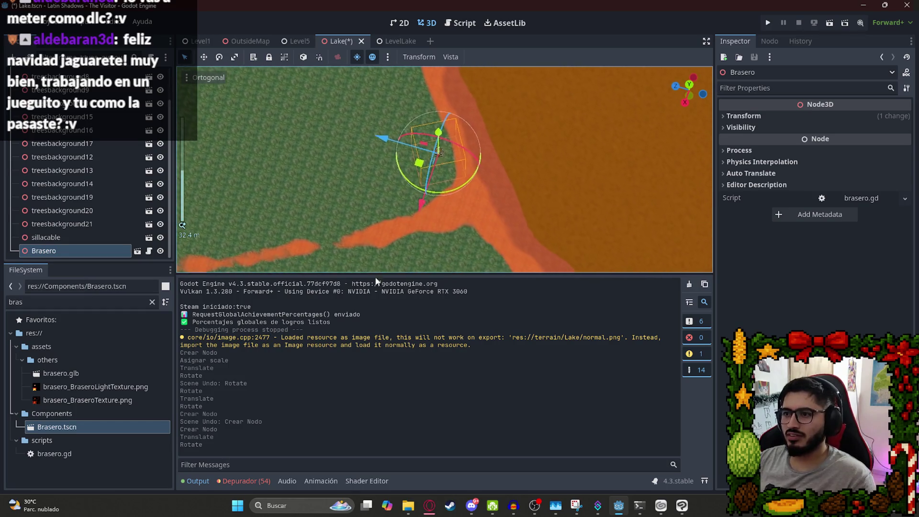
{"action": "scroll", "coordinate": [358, 128], "scroll_direction": "up", "scroll_amount": 12}
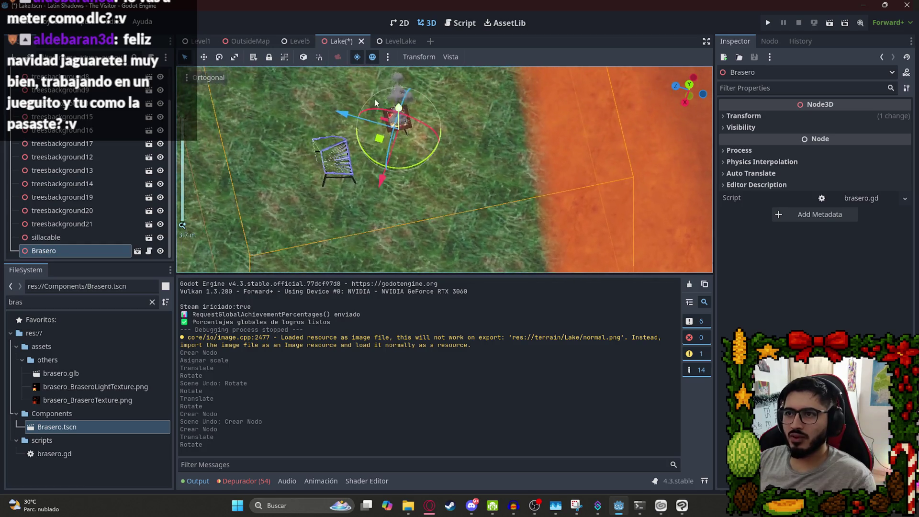
{"action": "scroll", "coordinate": [375, 103], "scroll_direction": "up", "scroll_amount": 4}
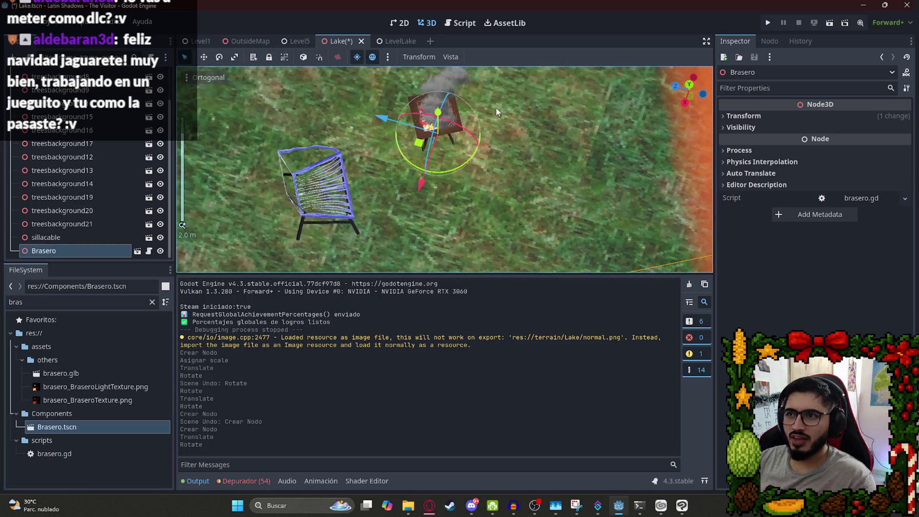
{"action": "left_click_drag", "start_coordinate": [443, 112], "coordinate": [457, 143]}
{"action": "key", "text": "ctrl+z"}
{"action": "scroll", "coordinate": [462, 153], "scroll_direction": "down", "scroll_amount": 2}
{"action": "key", "text": "ctrl+s"}
{"action": "scroll", "coordinate": [462, 153], "scroll_direction": "down", "scroll_amount": 10}
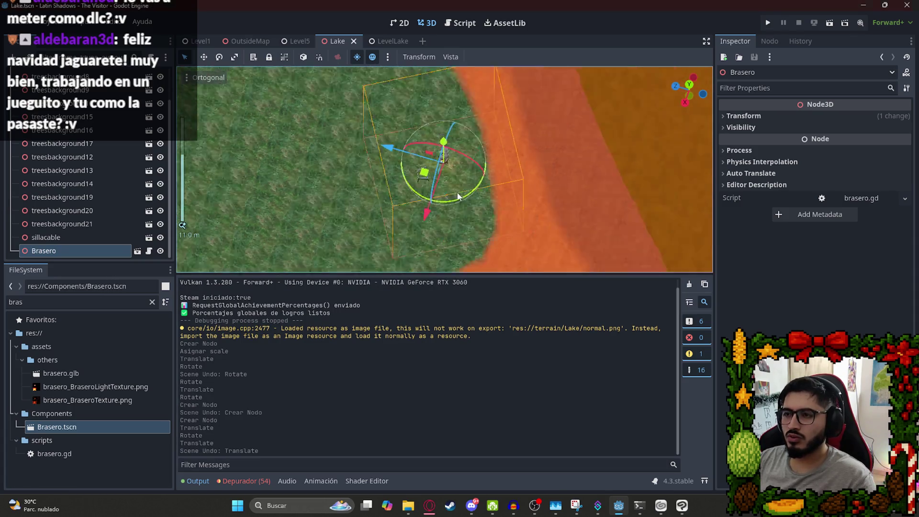
Switch to the LevelLake scene.
{"action": "left_click", "coordinate": [388, 41]}
{"action": "right_click", "coordinate": [385, 42]}
{"action": "left_click", "coordinate": [400, 118]}
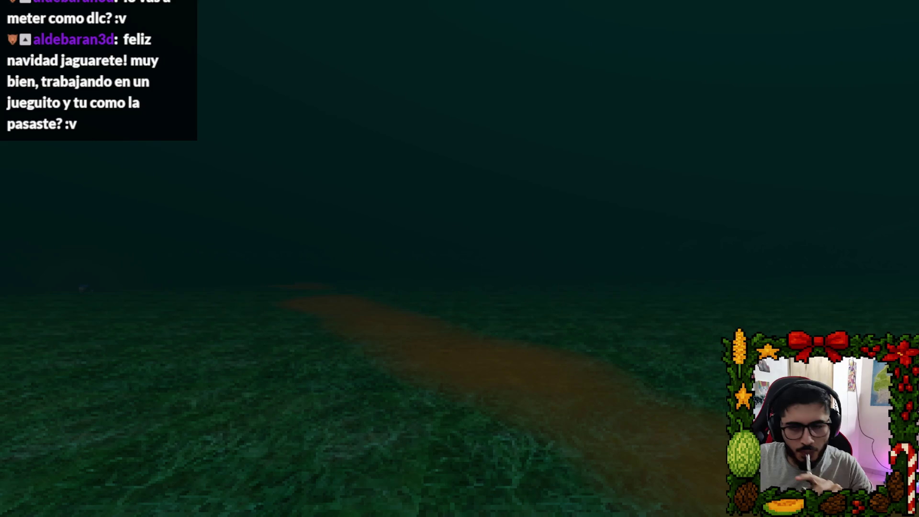
{"action": "key", "text": "w"}
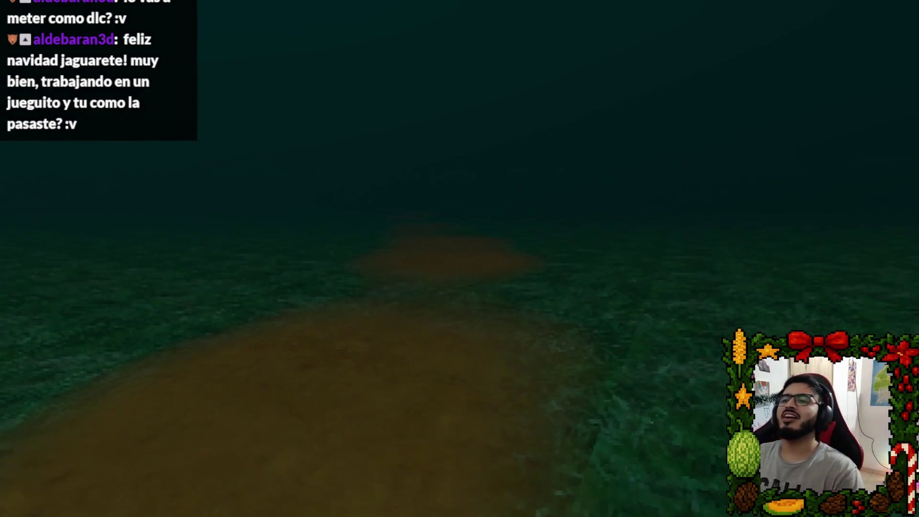
{"action": "key", "text": "w"}
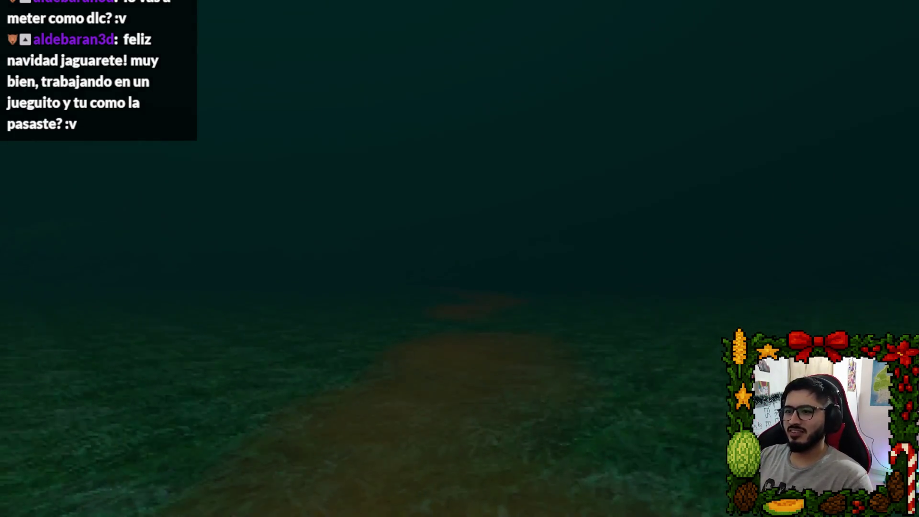
{"action": "key", "text": "w"}
{"action": "key", "text": "w"}
{"action": "key", "text": "w"}
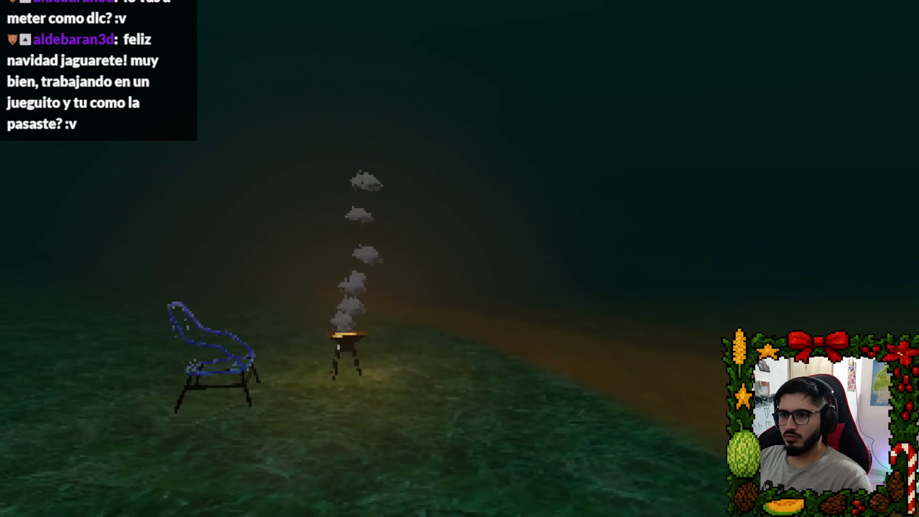
{"action": "key", "text": "w"}
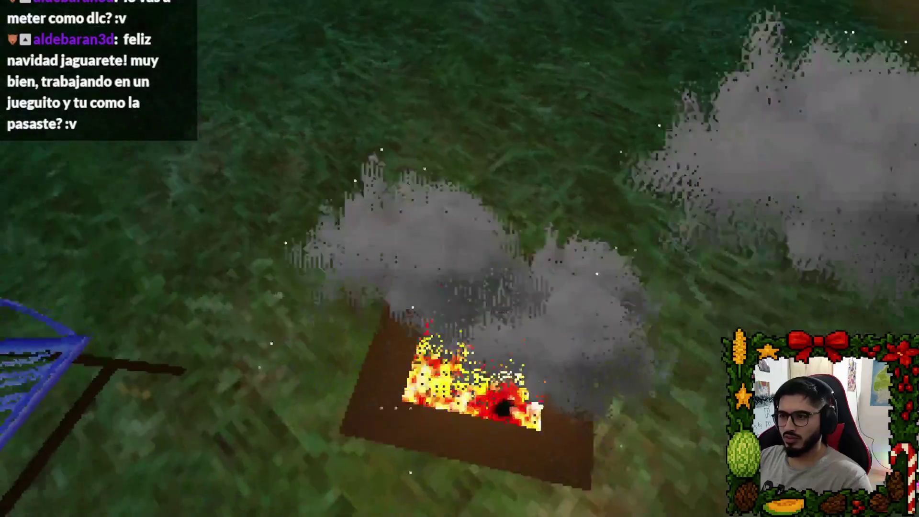
{"action": "key", "text": "w"}
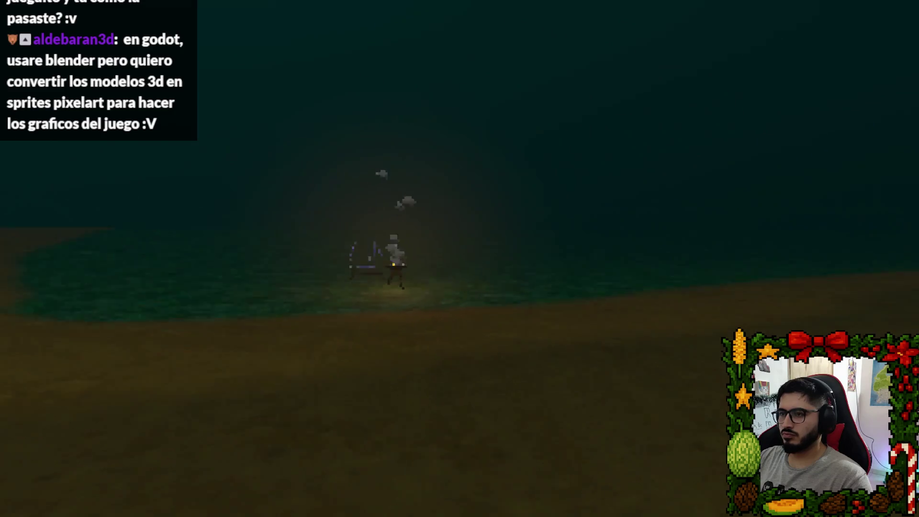
{"action": "key", "text": "w"}
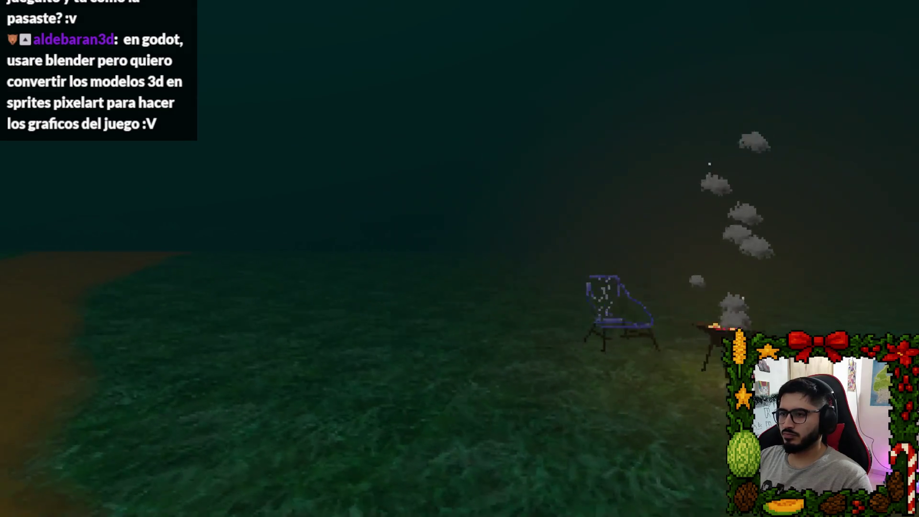
{"action": "key", "text": "Escape"}
{"action": "left_click", "coordinate": [457, 371]}
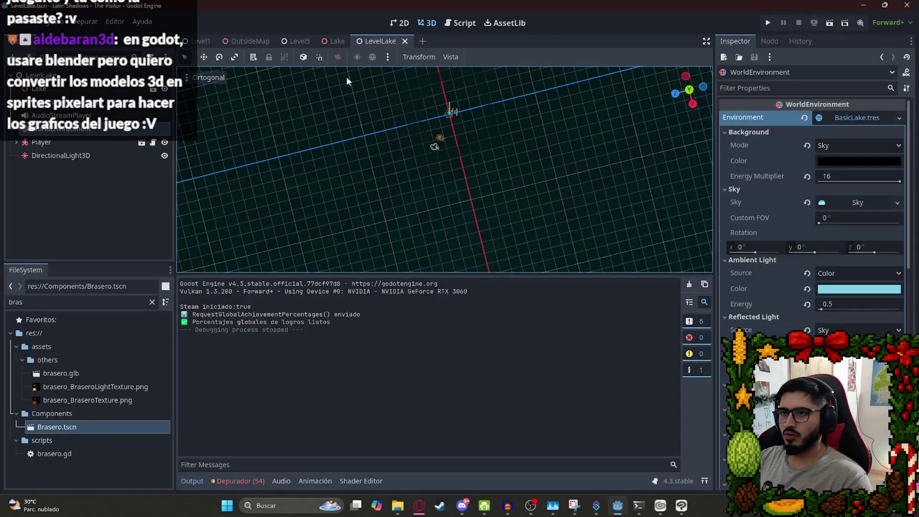
In the Lake scene, select the treesbackground17 row and duplicate it.
{"action": "left_click", "coordinate": [337, 42]}
{"action": "scroll", "coordinate": [435, 159], "scroll_direction": "down", "scroll_amount": 5}
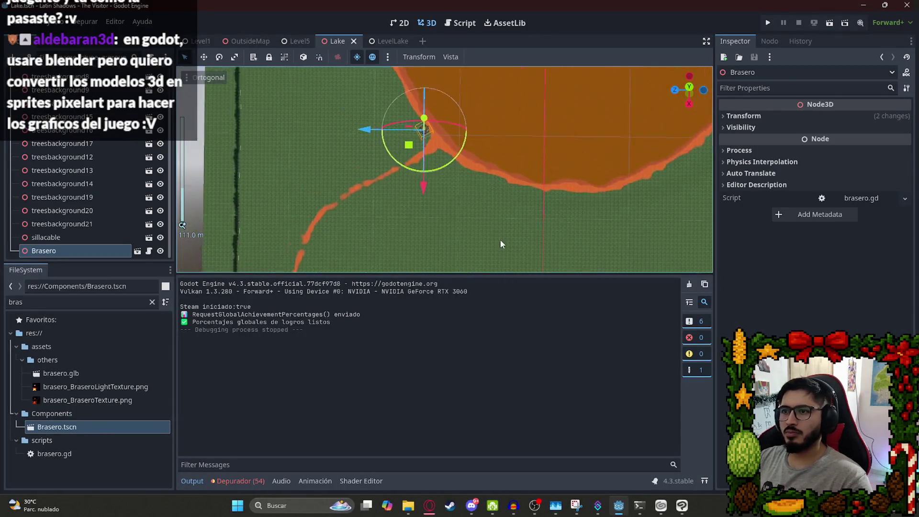
{"action": "left_click", "coordinate": [278, 163]}
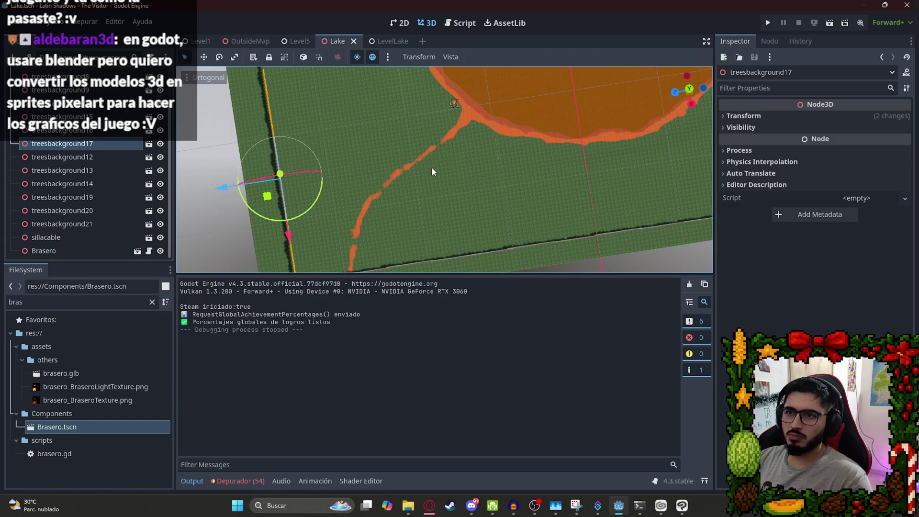
{"action": "scroll", "coordinate": [513, 194], "scroll_direction": "up", "scroll_amount": 2}
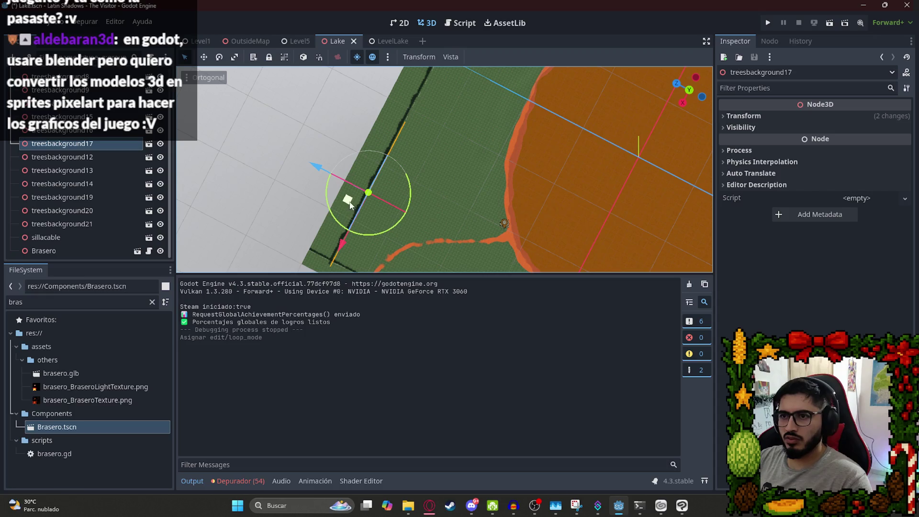
{"action": "left_click_drag", "start_coordinate": [348, 199], "coordinate": [380, 197]}
{"action": "key", "text": "ctrl+z"}
{"action": "key", "text": "ctrl+d"}
Rotate and move the copied tree row into place near the lake.
{"action": "mouse_move", "coordinate": [494, 210]}
{"action": "left_mouse_down"}
{"action": "mouse_move", "coordinate": [518, 122]}
{"action": "mouse_move", "coordinate": [498, 111]}
{"action": "mouse_move", "coordinate": [502, 134]}
{"action": "left_mouse_up"}
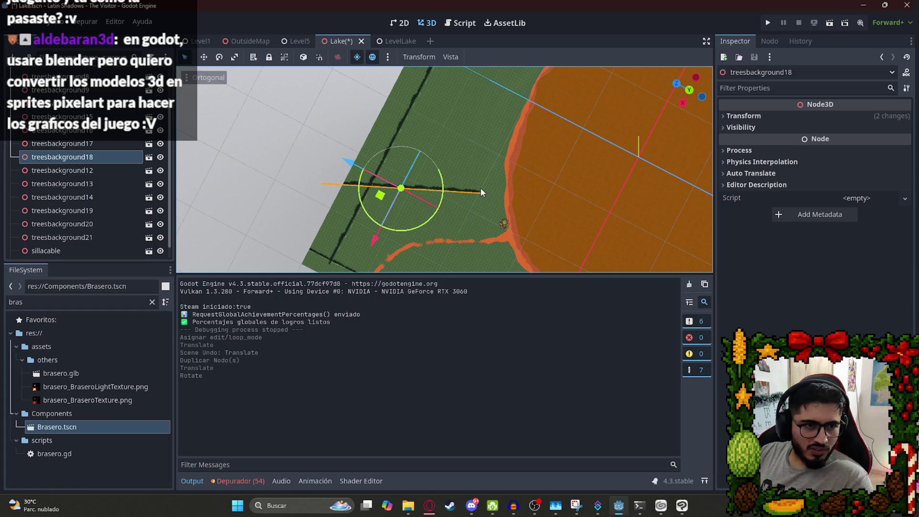
{"action": "scroll", "coordinate": [346, 143], "scroll_direction": "up", "scroll_amount": 3}
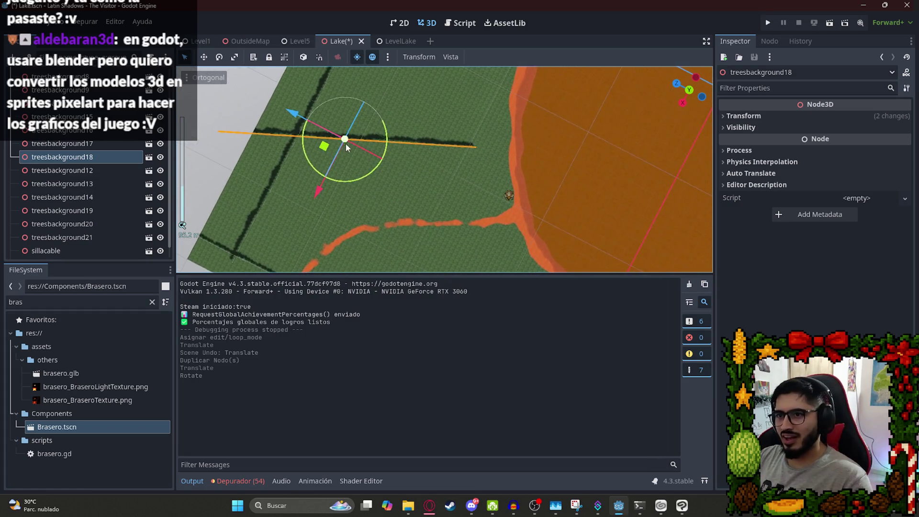
{"action": "mouse_move", "coordinate": [321, 150]}
{"action": "left_mouse_down"}
{"action": "mouse_move", "coordinate": [331, 137]}
{"action": "mouse_move", "coordinate": [323, 157]}
{"action": "mouse_move", "coordinate": [334, 172]}
{"action": "left_mouse_up"}
{"action": "mouse_move", "coordinate": [362, 207]}
{"action": "left_mouse_down"}
{"action": "mouse_move", "coordinate": [364, 219]}
{"action": "mouse_move", "coordinate": [342, 209]}
{"action": "left_mouse_up"}
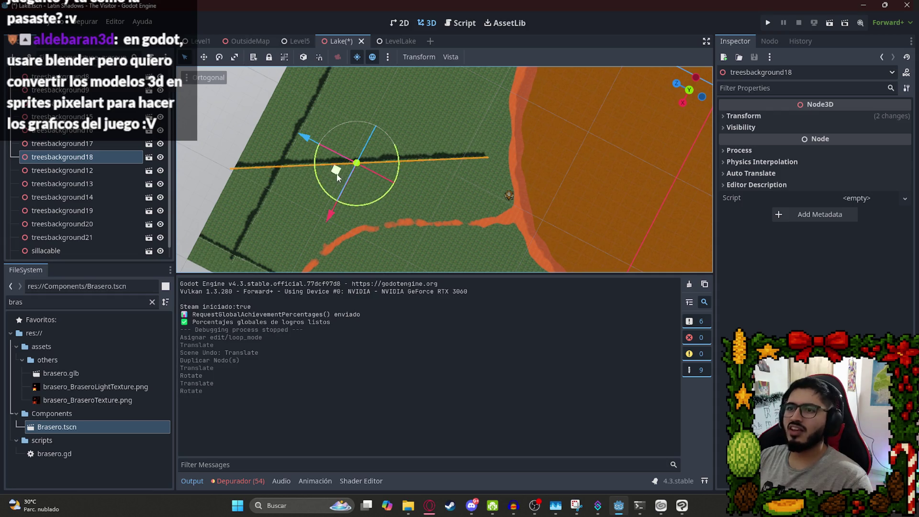
{"action": "left_click_drag", "start_coordinate": [337, 177], "coordinate": [353, 193]}
{"action": "mouse_move", "coordinate": [399, 214]}
{"action": "left_mouse_down"}
{"action": "mouse_move", "coordinate": [384, 188]}
{"action": "mouse_move", "coordinate": [343, 175]}
{"action": "mouse_move", "coordinate": [311, 178]}
{"action": "mouse_move", "coordinate": [339, 176]}
{"action": "mouse_move", "coordinate": [424, 82]}
{"action": "mouse_move", "coordinate": [358, 138]}
{"action": "mouse_move", "coordinate": [431, 165]}
{"action": "mouse_move", "coordinate": [445, 214]}
{"action": "left_mouse_up"}
{"action": "scroll", "coordinate": [358, 179], "scroll_direction": "down", "scroll_amount": 3}
{"action": "scroll", "coordinate": [445, 201], "scroll_direction": "down", "scroll_amount": 3}
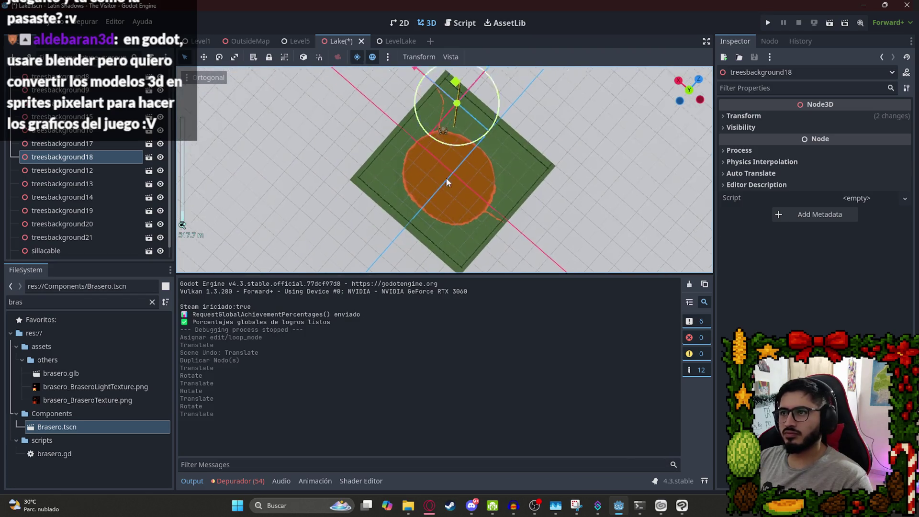
{"action": "scroll", "coordinate": [446, 177], "scroll_direction": "up", "scroll_amount": 5}
{"action": "mouse_move", "coordinate": [460, 175]}
{"action": "left_mouse_down"}
{"action": "mouse_move", "coordinate": [479, 127]}
{"action": "mouse_move", "coordinate": [477, 134]}
{"action": "left_mouse_up"}
{"action": "left_click_drag", "start_coordinate": [435, 206], "coordinate": [500, 168]}
Duplicate it as treesbackground22 and align that row along the lake shore.
{"action": "key", "text": "ctrl+d"}
{"action": "left_click_drag", "start_coordinate": [469, 134], "coordinate": [518, 169]}
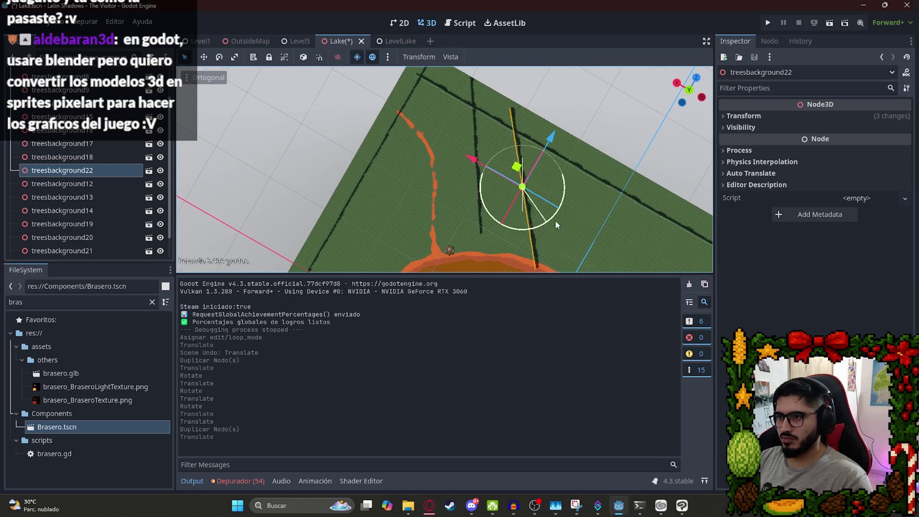
{"action": "left_click_drag", "start_coordinate": [602, 185], "coordinate": [604, 183]}
{"action": "scroll", "coordinate": [491, 222], "scroll_direction": "down", "scroll_amount": 5}
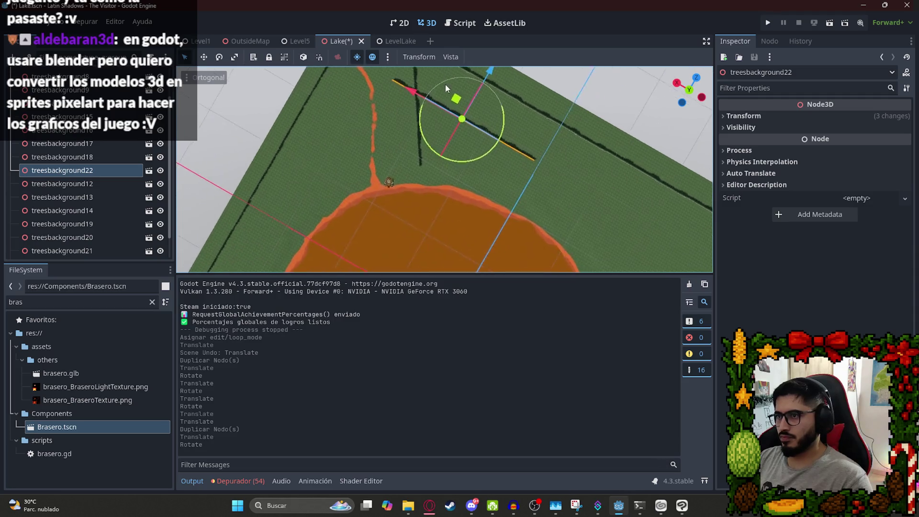
{"action": "mouse_move", "coordinate": [463, 109]}
{"action": "left_mouse_down"}
{"action": "mouse_move", "coordinate": [495, 186]}
{"action": "mouse_move", "coordinate": [488, 194]}
{"action": "left_mouse_up"}
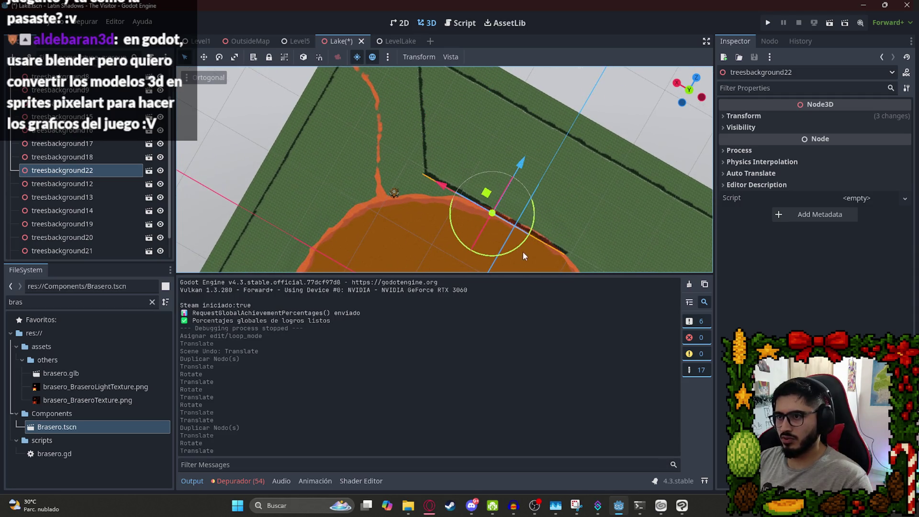
{"action": "left_click_drag", "start_coordinate": [534, 238], "coordinate": [534, 233]}
{"action": "mouse_move", "coordinate": [488, 192]}
{"action": "left_mouse_down"}
{"action": "mouse_move", "coordinate": [490, 153]}
{"action": "mouse_move", "coordinate": [499, 157]}
{"action": "left_mouse_up"}
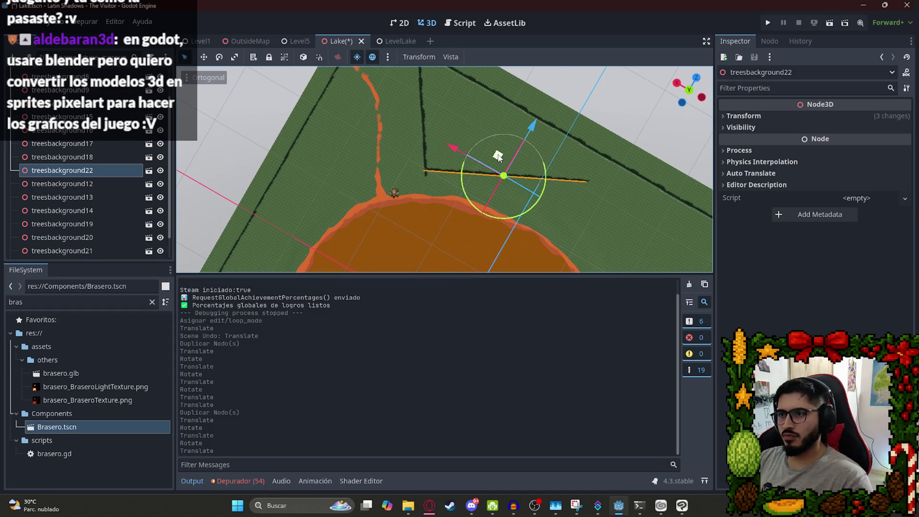
{"action": "left_click", "coordinate": [424, 148]}
{"action": "mouse_move", "coordinate": [423, 148]}
{"action": "left_mouse_down"}
{"action": "mouse_move", "coordinate": [416, 193]}
{"action": "mouse_move", "coordinate": [461, 239]}
{"action": "mouse_move", "coordinate": [564, 89]}
{"action": "mouse_move", "coordinate": [508, 93]}
{"action": "mouse_move", "coordinate": [510, 250]}
{"action": "mouse_move", "coordinate": [509, 182]}
{"action": "left_mouse_up"}
{"action": "scroll", "coordinate": [509, 183], "scroll_direction": "down", "scroll_amount": 3}
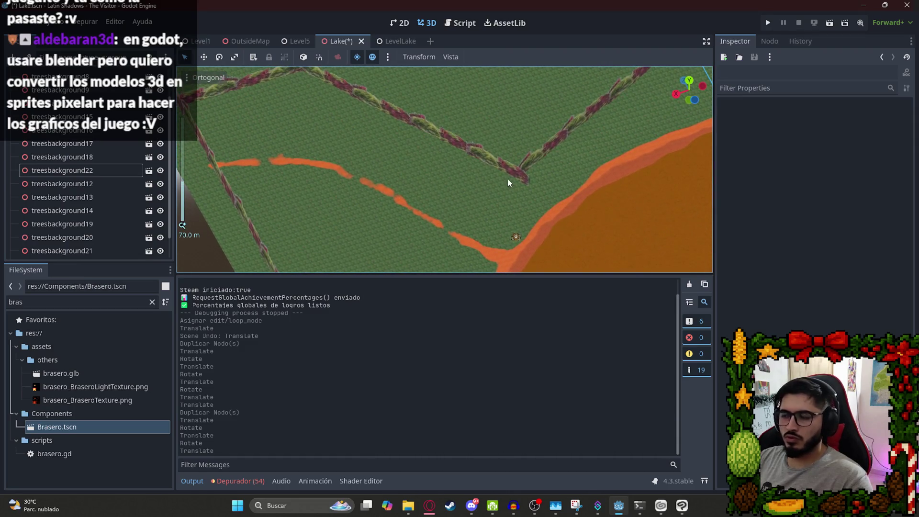
Raise treesbackground18, then rotate treesbackground22 level and shift it along the ground.
{"action": "left_click", "coordinate": [506, 168]}
{"action": "left_click_drag", "start_coordinate": [385, 73], "coordinate": [390, 68]}
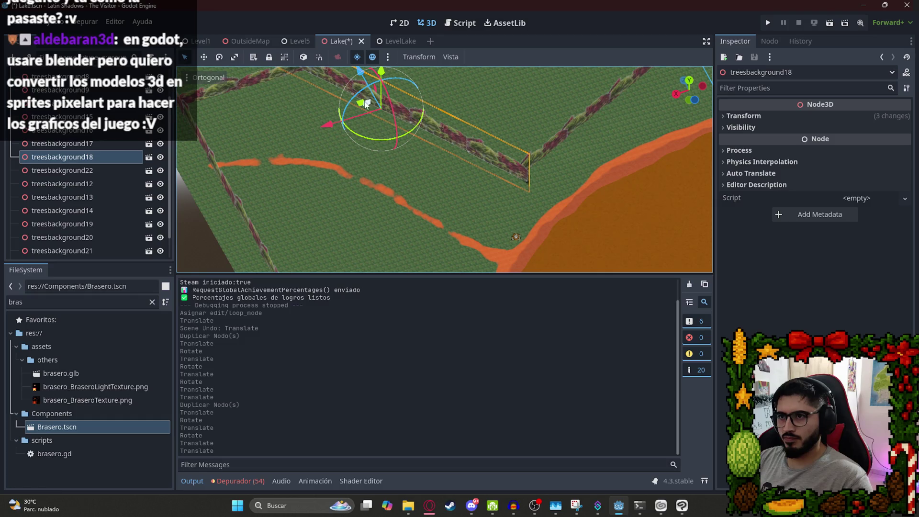
{"action": "mouse_move", "coordinate": [360, 106]}
{"action": "left_mouse_down"}
{"action": "mouse_move", "coordinate": [308, 101]}
{"action": "mouse_move", "coordinate": [299, 82]}
{"action": "left_mouse_up"}
{"action": "scroll", "coordinate": [540, 149], "scroll_direction": "down", "scroll_amount": 3}
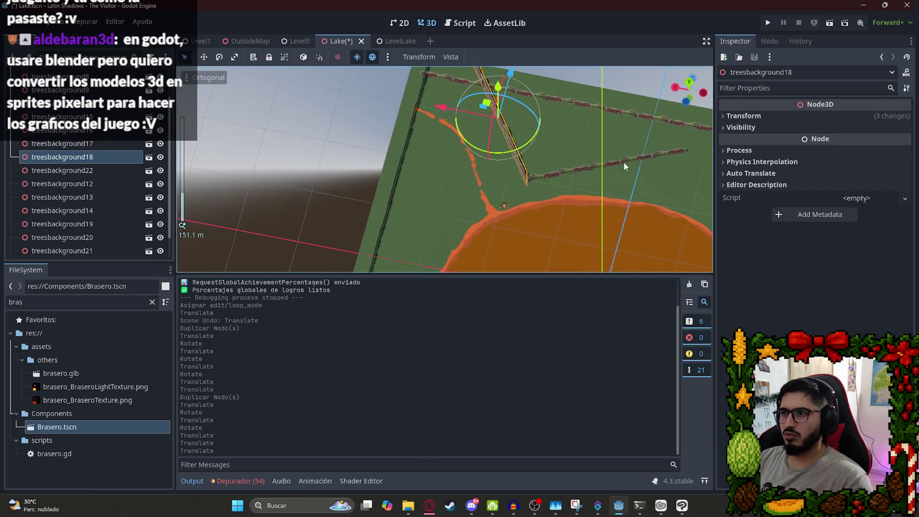
{"action": "left_click", "coordinate": [662, 157]}
{"action": "left_click_drag", "start_coordinate": [631, 197], "coordinate": [624, 200]}
{"action": "left_click_drag", "start_coordinate": [593, 157], "coordinate": [608, 183]}
{"action": "scroll", "coordinate": [608, 182], "scroll_direction": "down", "scroll_amount": 5}
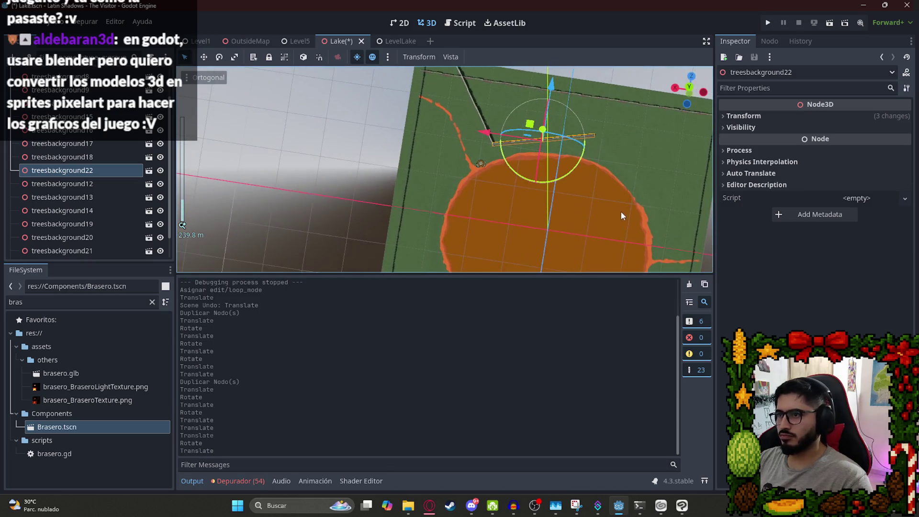
{"action": "left_click_drag", "start_coordinate": [551, 169], "coordinate": [574, 170]}
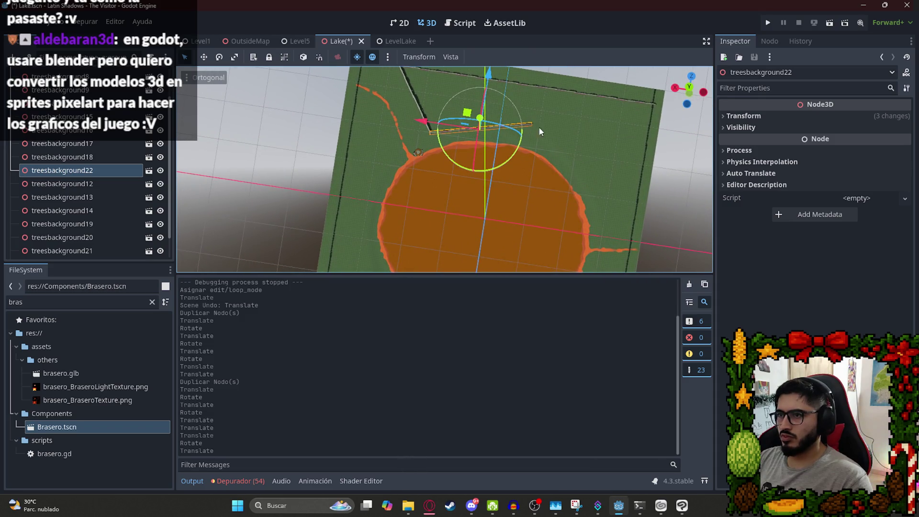
{"action": "left_click_drag", "start_coordinate": [521, 147], "coordinate": [554, 142]}
Duplicate the tree row twice and place the copies along the lake's upper edge.
{"action": "key", "text": "ctrl+d"}
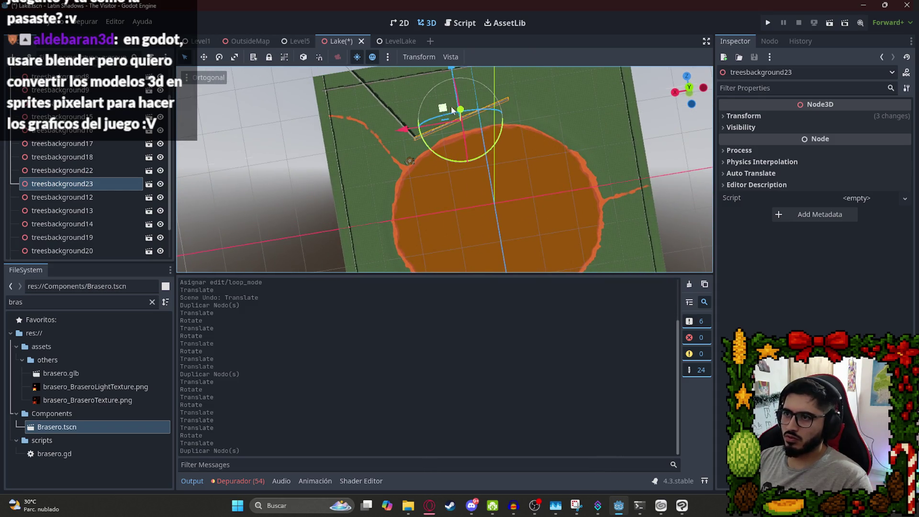
{"action": "left_click_drag", "start_coordinate": [452, 110], "coordinate": [557, 126]}
{"action": "left_click_drag", "start_coordinate": [561, 171], "coordinate": [558, 175]}
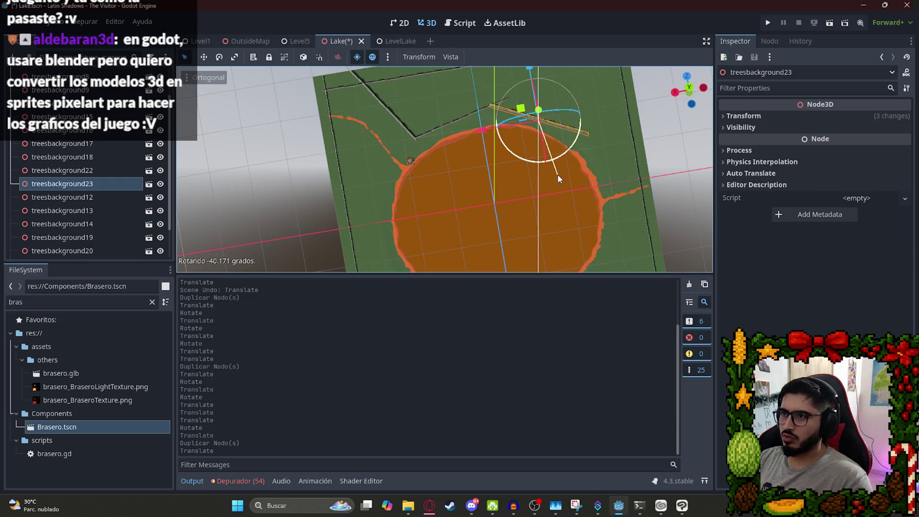
{"action": "scroll", "coordinate": [449, 160], "scroll_direction": "up", "scroll_amount": 3}
{"action": "left_click_drag", "start_coordinate": [486, 167], "coordinate": [506, 158]}
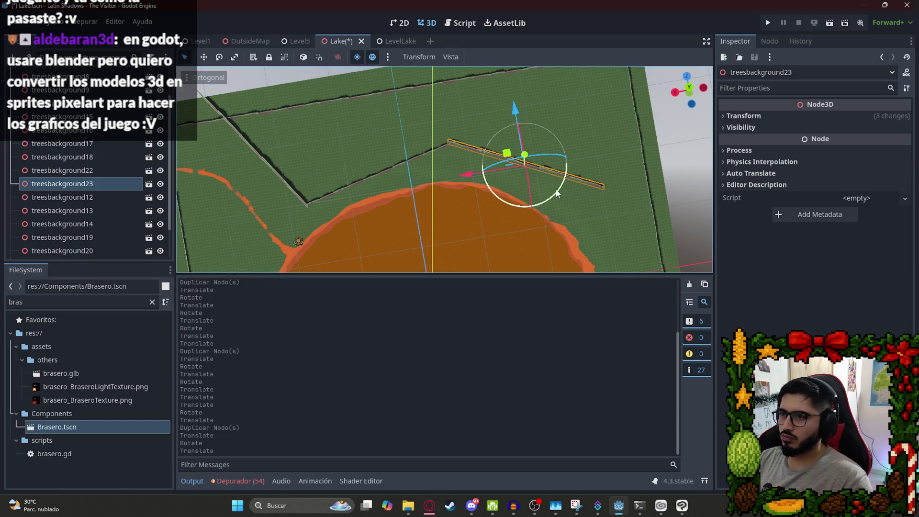
{"action": "left_click_drag", "start_coordinate": [593, 233], "coordinate": [414, 119]}
{"action": "left_click_drag", "start_coordinate": [467, 139], "coordinate": [465, 153]}
{"action": "mouse_move", "coordinate": [416, 111]}
{"action": "left_mouse_down"}
{"action": "mouse_move", "coordinate": [570, 172]}
{"action": "mouse_move", "coordinate": [548, 156]}
{"action": "left_mouse_up"}
{"action": "key", "text": "ctrl+d"}
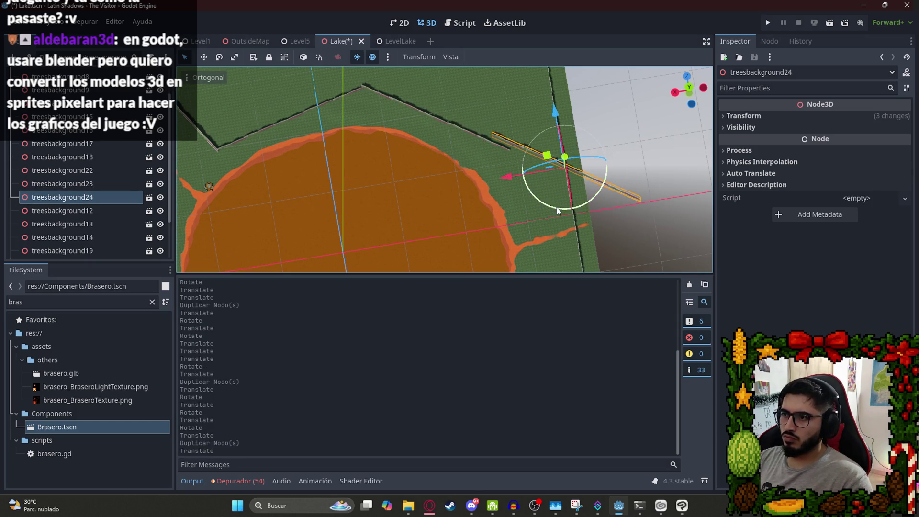
{"action": "left_click_drag", "start_coordinate": [592, 205], "coordinate": [543, 203]}
{"action": "left_click_drag", "start_coordinate": [547, 156], "coordinate": [575, 175]}
Duplicate treesbackground23 into another row and move the copy to a new spot.
{"action": "left_click", "coordinate": [503, 149]}
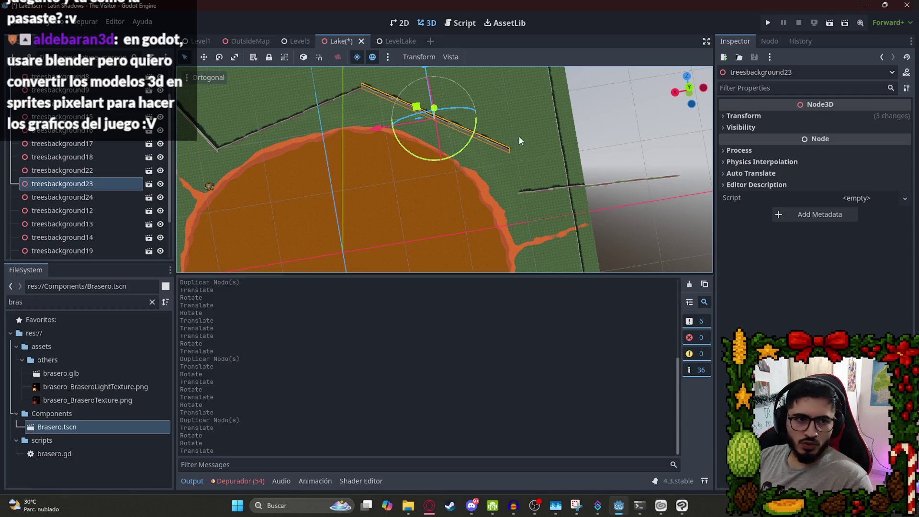
{"action": "key", "text": "ctrl+d"}
{"action": "left_click_drag", "start_coordinate": [415, 110], "coordinate": [475, 107]}
{"action": "scroll", "coordinate": [530, 203], "scroll_direction": "up", "scroll_amount": 2}
{"action": "mouse_move", "coordinate": [530, 203]}
{"action": "left_mouse_down"}
{"action": "mouse_move", "coordinate": [596, 146]}
{"action": "mouse_move", "coordinate": [465, 68]}
{"action": "mouse_move", "coordinate": [452, 169]}
{"action": "left_mouse_up"}
{"action": "scroll", "coordinate": [455, 135], "scroll_direction": "up", "scroll_amount": 2}
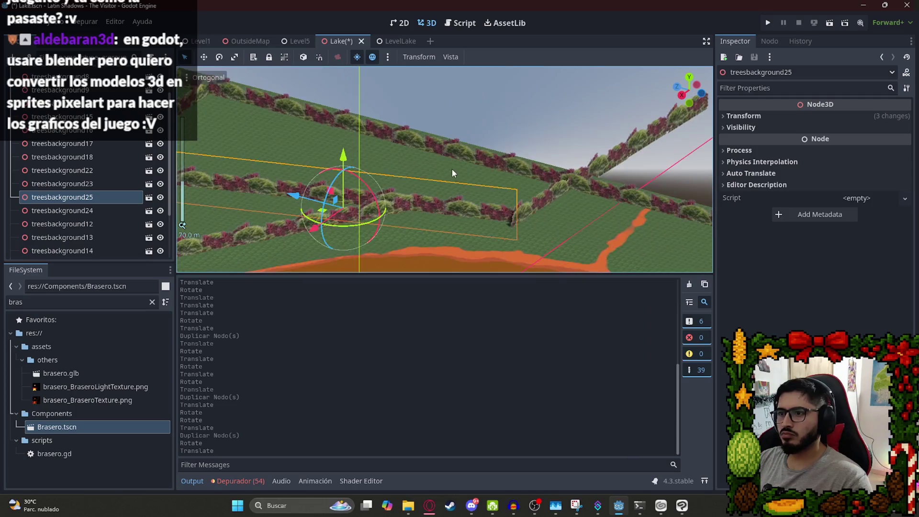
{"action": "scroll", "coordinate": [511, 223], "scroll_direction": "up", "scroll_amount": 2}
Review the tree rows from low and top-down angles with the lake centred.
{"action": "left_click", "coordinate": [574, 236]}
{"action": "scroll", "coordinate": [588, 205], "scroll_direction": "down", "scroll_amount": 3}
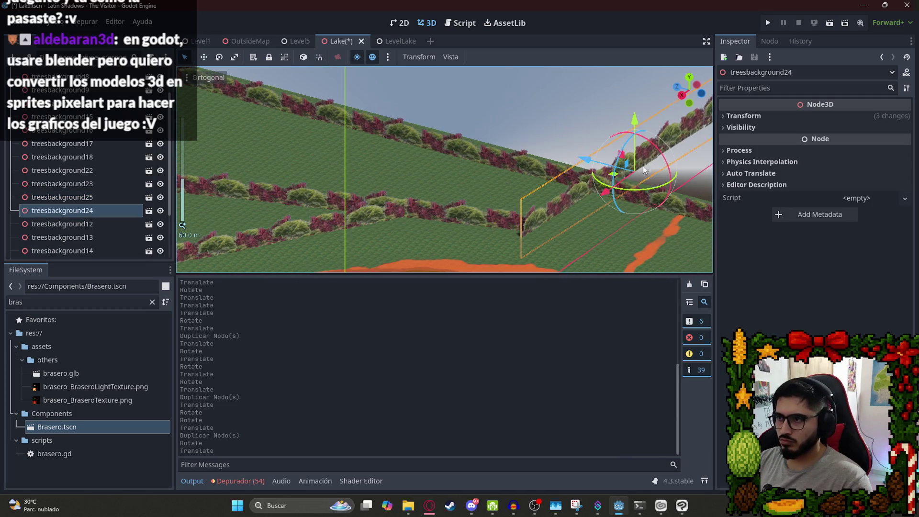
{"action": "scroll", "coordinate": [609, 194], "scroll_direction": "down", "scroll_amount": 12}
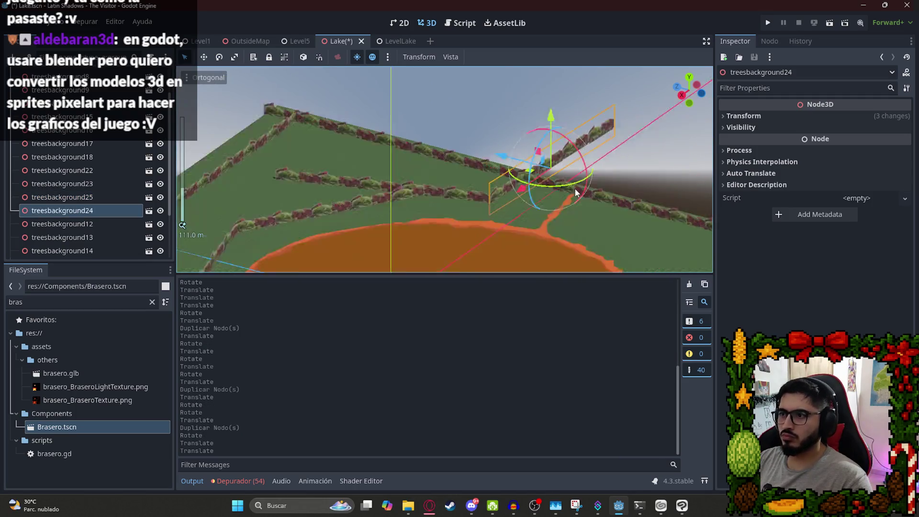
{"action": "left_click", "coordinate": [648, 158]}
{"action": "scroll", "coordinate": [429, 177], "scroll_direction": "down", "scroll_amount": 2}
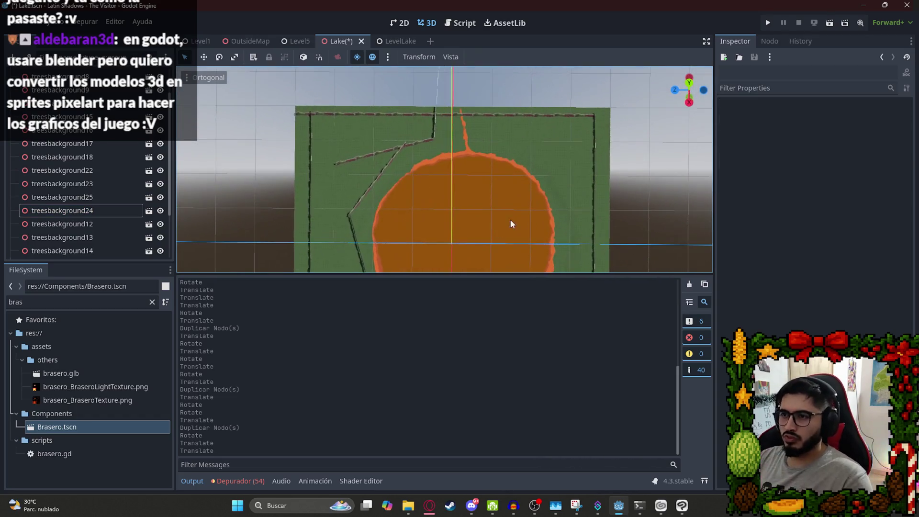
{"action": "left_click_drag", "start_coordinate": [507, 201], "coordinate": [539, 106]}
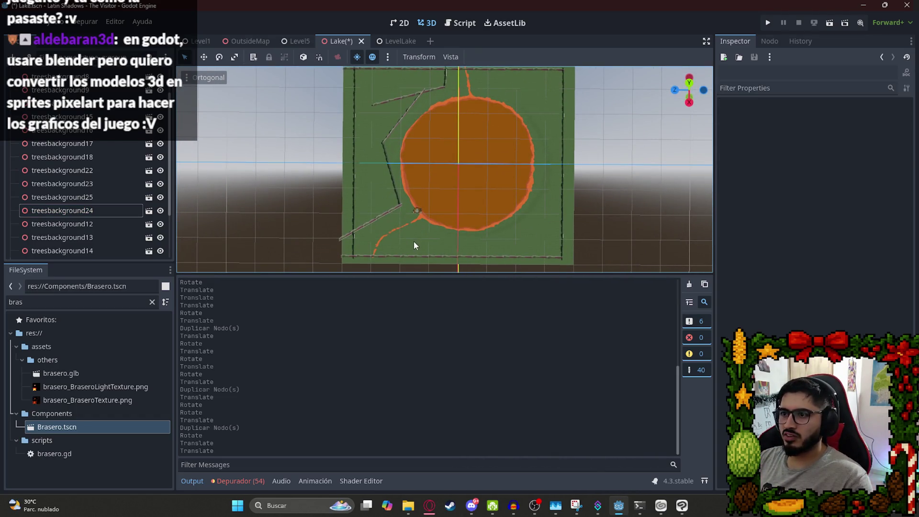
{"action": "left_click_drag", "start_coordinate": [364, 220], "coordinate": [515, 181]}
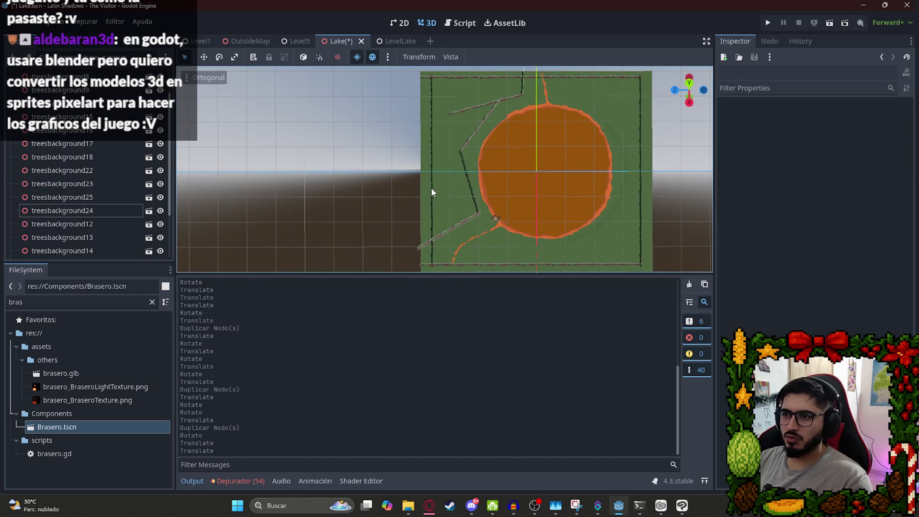
{"action": "mouse_move", "coordinate": [435, 198]}
{"action": "left_mouse_down"}
{"action": "mouse_move", "coordinate": [401, 198]}
{"action": "mouse_move", "coordinate": [434, 184]}
{"action": "left_mouse_up"}
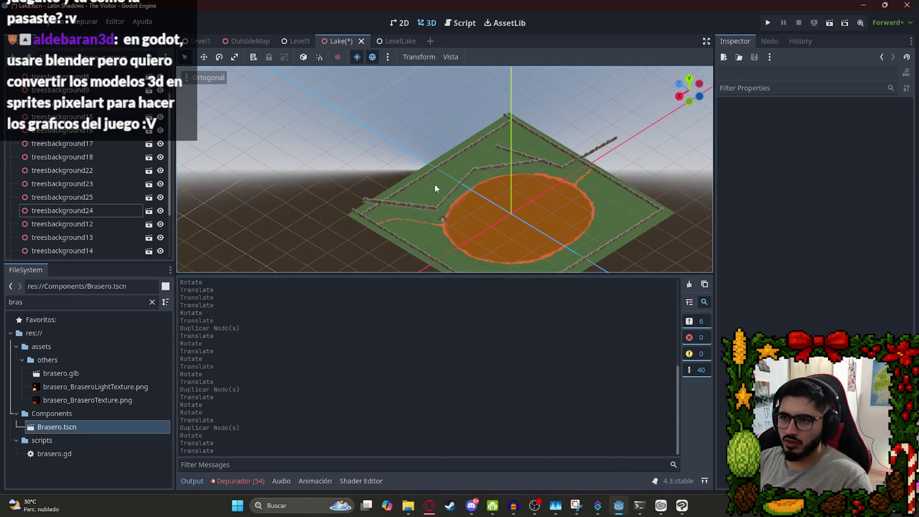
Cut treesbackground17, treesbackground18 and treesbackground19 out of the scene.
{"action": "left_click", "coordinate": [407, 188]}
{"action": "scroll", "coordinate": [373, 199], "scroll_direction": "up", "scroll_amount": 10}
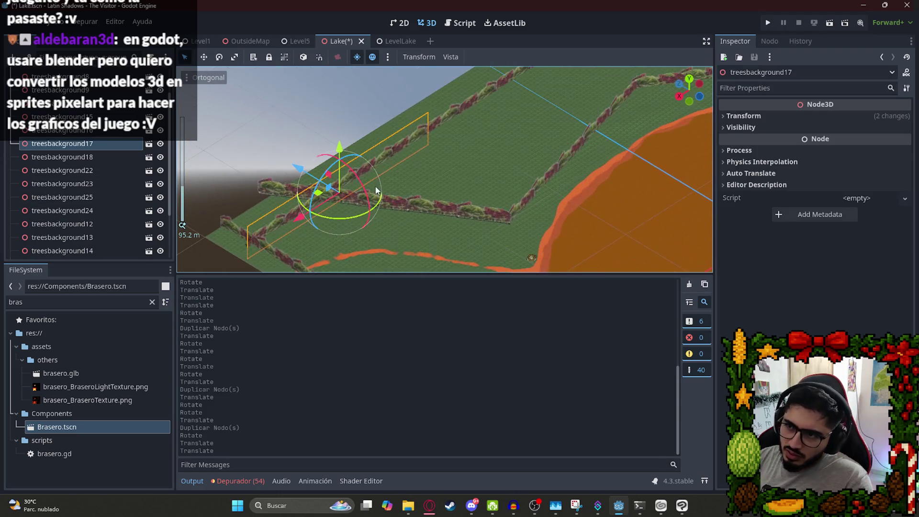
{"action": "mouse_move", "coordinate": [300, 221]}
{"action": "left_mouse_down"}
{"action": "mouse_move", "coordinate": [262, 225]}
{"action": "mouse_move", "coordinate": [273, 225]}
{"action": "left_mouse_up"}
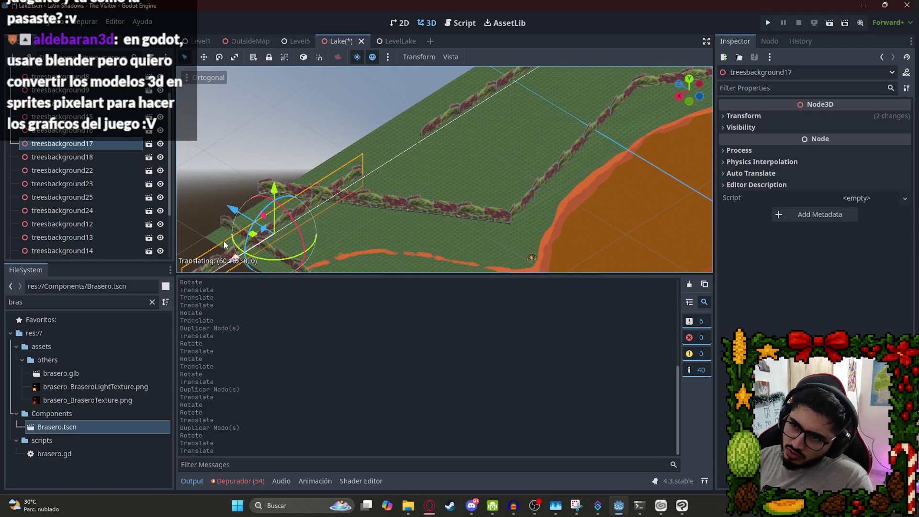
{"action": "scroll", "coordinate": [467, 129], "scroll_direction": "down", "scroll_amount": 8}
{"action": "mouse_move", "coordinate": [468, 129]}
{"action": "left_mouse_down"}
{"action": "mouse_move", "coordinate": [437, 192]}
{"action": "mouse_move", "coordinate": [395, 187]}
{"action": "left_mouse_up"}
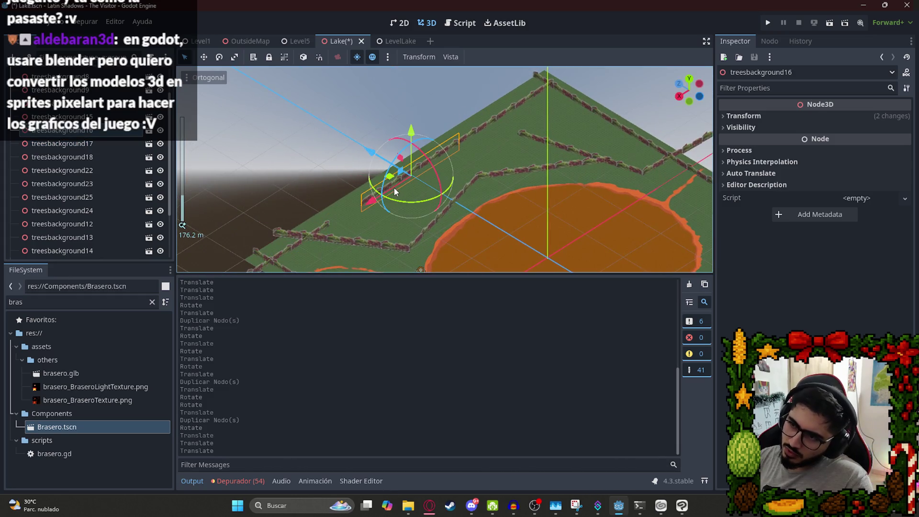
{"action": "key", "text": "ctrl+x"}
{"action": "left_click", "coordinate": [470, 138]}
{"action": "key", "text": "ctrl+x"}
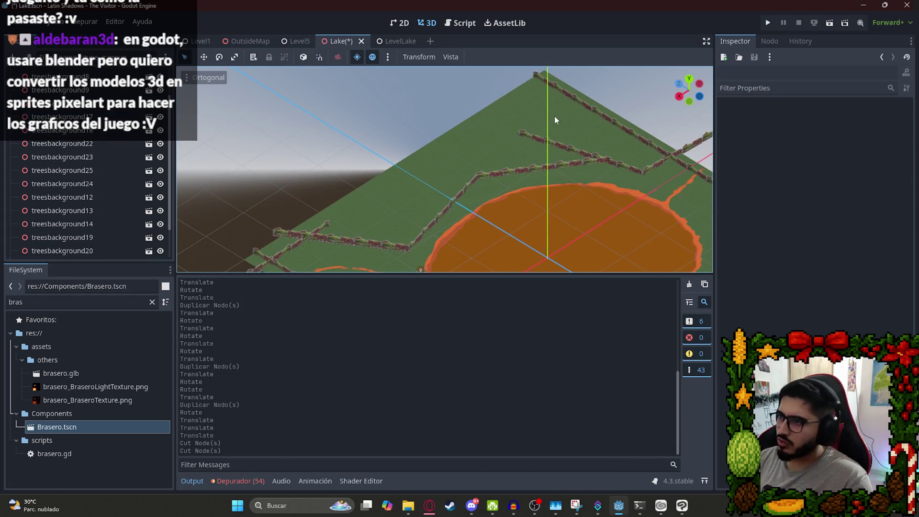
{"action": "scroll", "coordinate": [546, 131], "scroll_direction": "down", "scroll_amount": 5}
{"action": "left_click", "coordinate": [526, 123]}
{"action": "key", "text": "ctrl+x"}
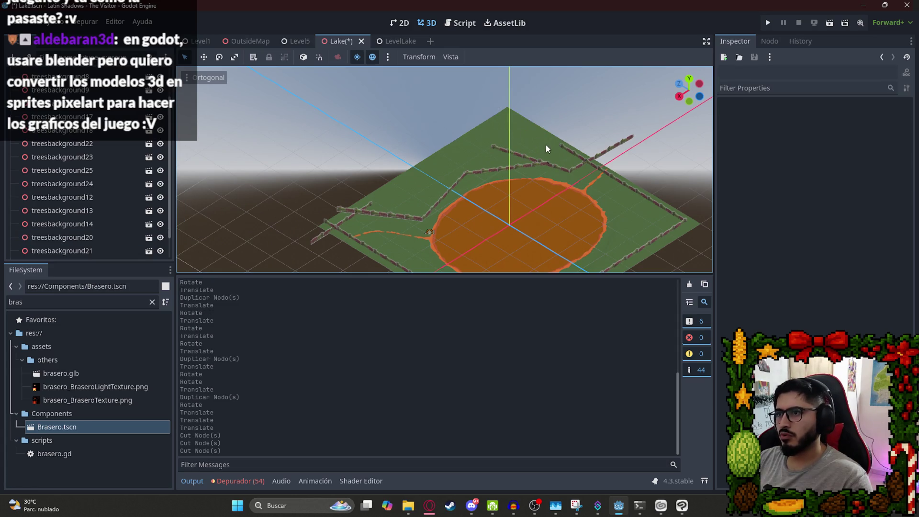
Save the Lake scene and switch to the LevelLake scene.
{"action": "scroll", "coordinate": [526, 163], "scroll_direction": "down", "scroll_amount": 4}
{"action": "mouse_move", "coordinate": [526, 163]}
{"action": "left_mouse_down"}
{"action": "mouse_move", "coordinate": [502, 189]}
{"action": "mouse_move", "coordinate": [493, 160]}
{"action": "left_mouse_up"}
{"action": "key", "text": "ctrl+s"}
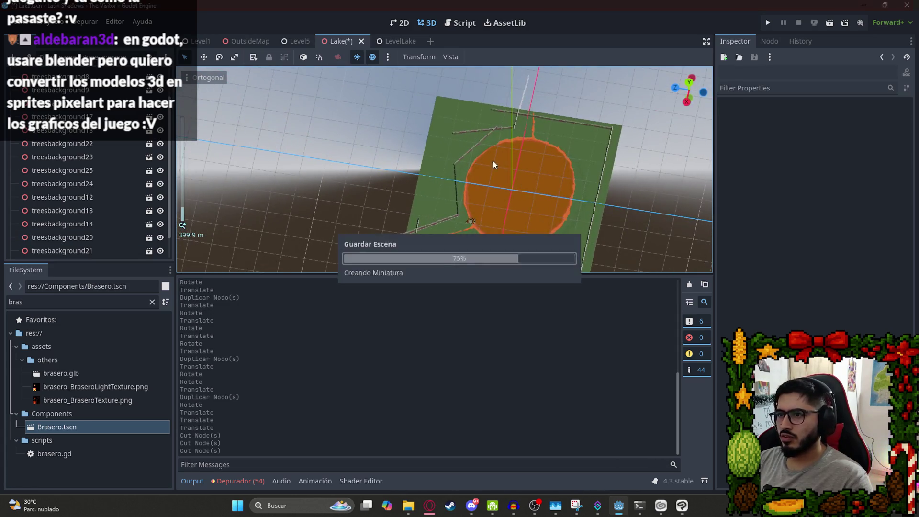
{"action": "left_click", "coordinate": [389, 42]}
{"action": "right_click", "coordinate": [388, 42]}
{"action": "left_click", "coordinate": [414, 125]}
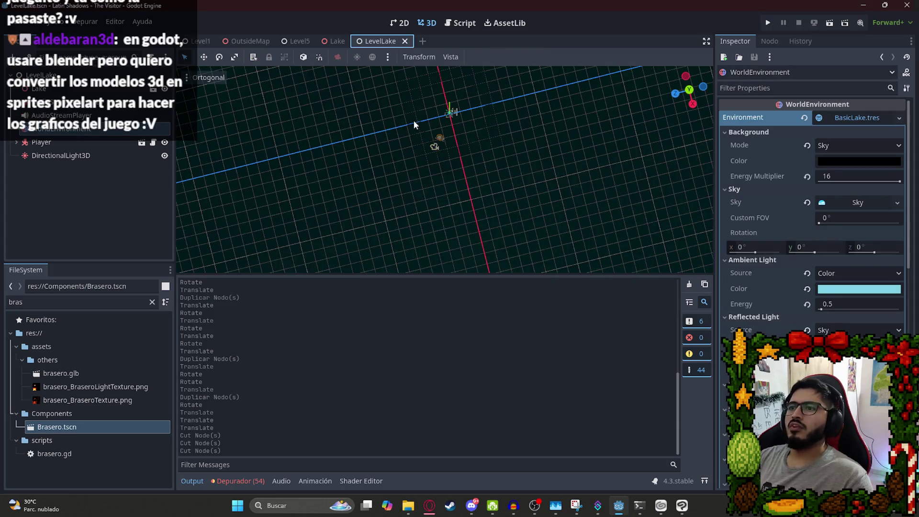
Test-play LevelLake with F5 and quit back to the editor.
{"action": "key", "text": "F5"}
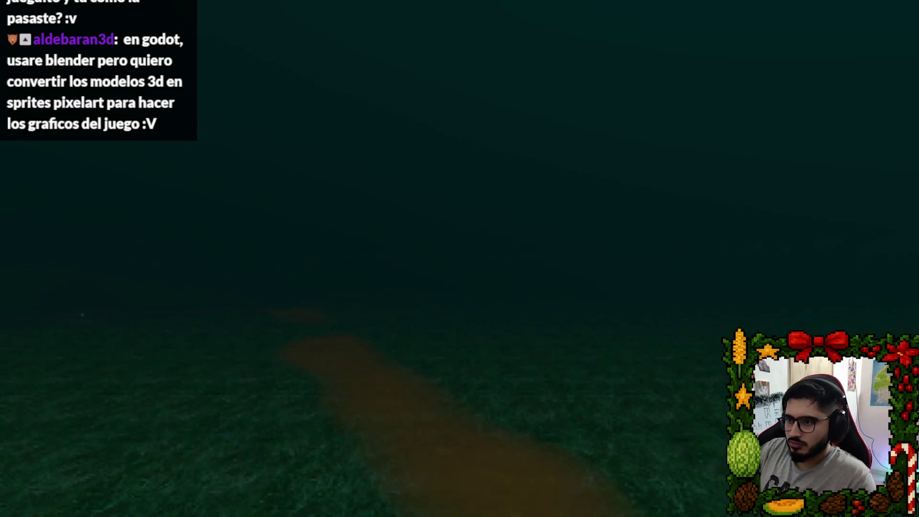
{"action": "key", "text": "Escape"}
{"action": "left_click", "coordinate": [521, 385]}
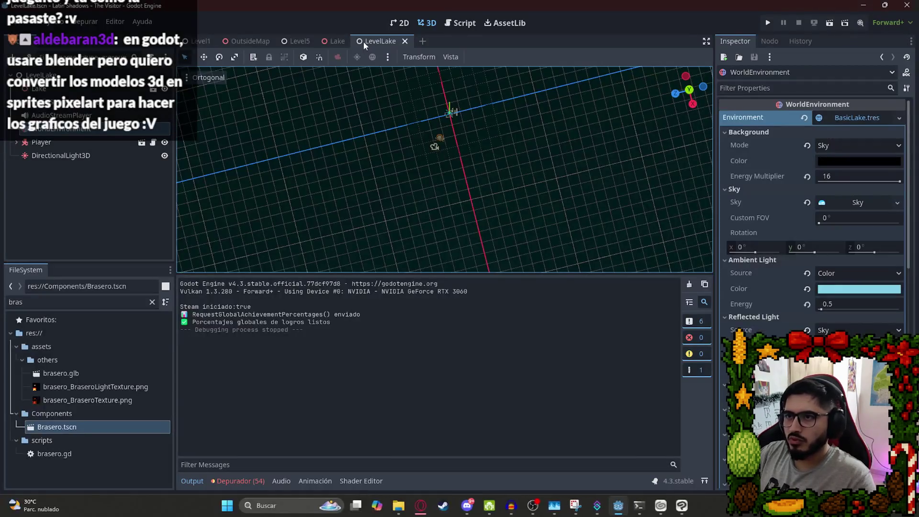
Reset the WorldEnvironment's Environment to empty and move the Player to a new terrain spot.
{"action": "left_click", "coordinate": [805, 118]}
{"action": "double_click", "coordinate": [83, 144]}
{"action": "scroll", "coordinate": [486, 219], "scroll_direction": "up", "scroll_amount": 5}
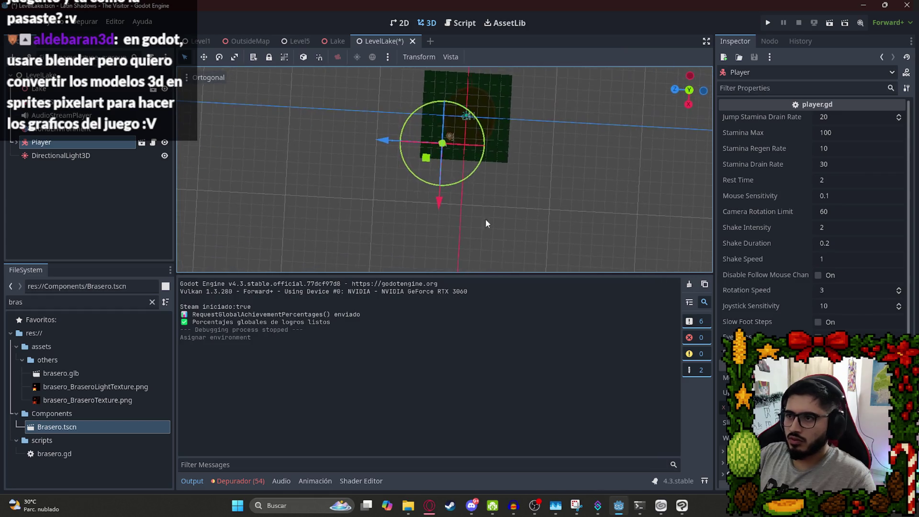
{"action": "scroll", "coordinate": [424, 211], "scroll_direction": "up", "scroll_amount": 10}
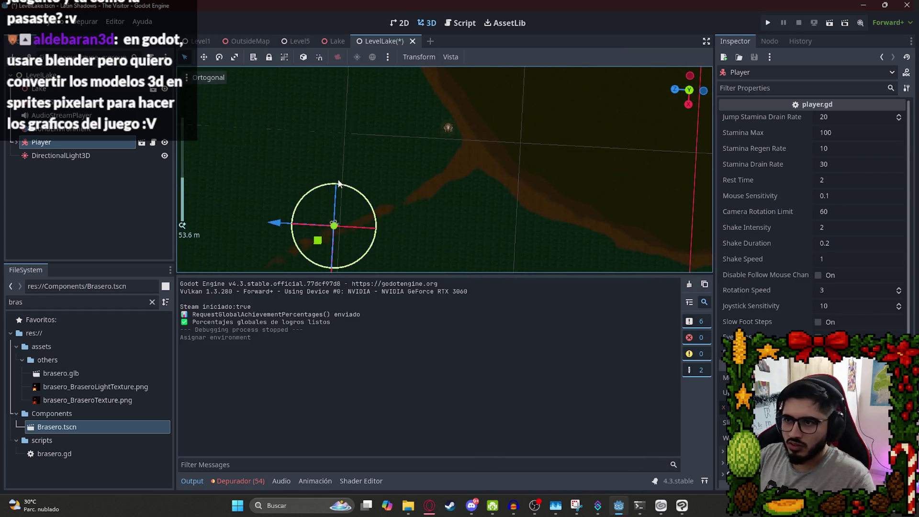
{"action": "left_click_drag", "start_coordinate": [309, 199], "coordinate": [428, 160]}
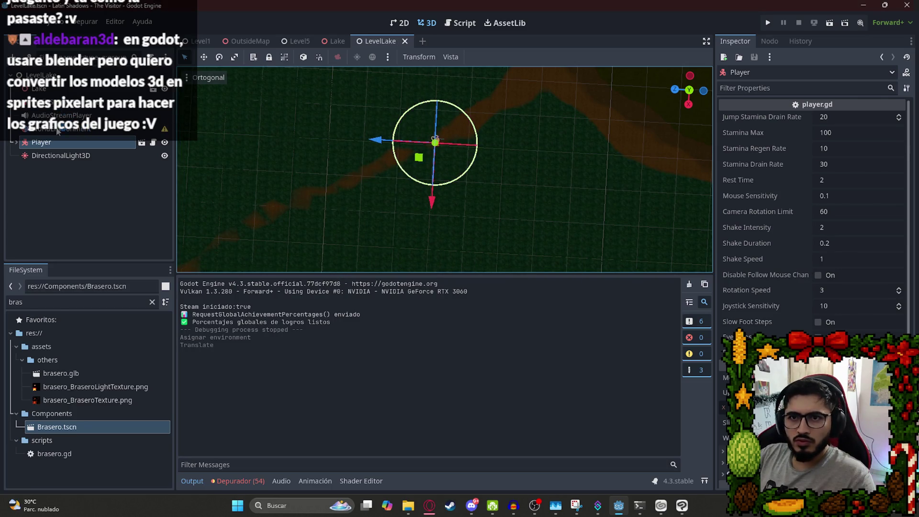
Quick-load BasicLake.tres into the WorldEnvironment, then test-play and quit from the pause menu.
{"action": "left_click", "coordinate": [57, 129]}
{"action": "left_click", "coordinate": [858, 152]}
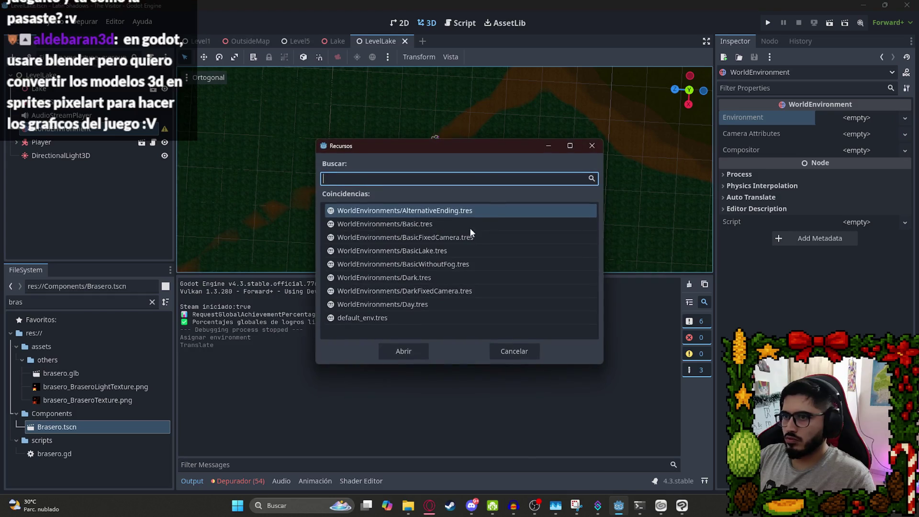
{"action": "double_click", "coordinate": [422, 251]}
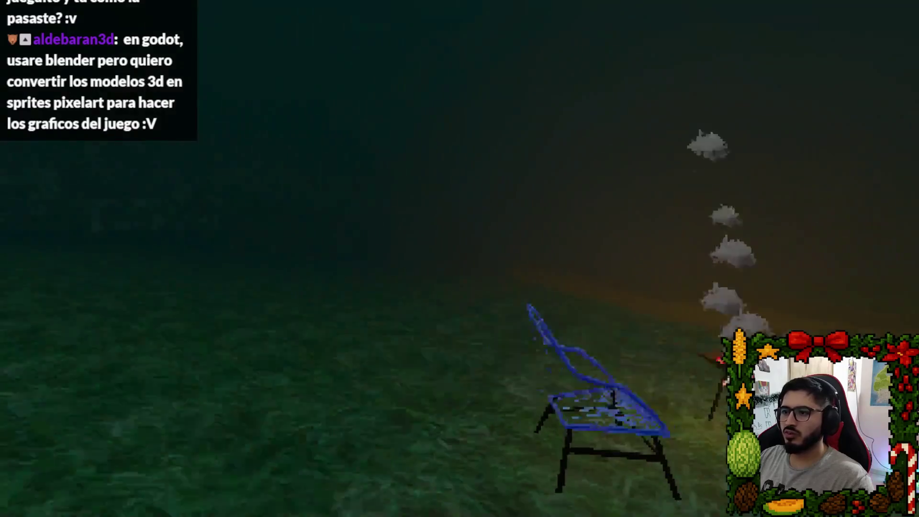
{"action": "key", "text": "Escape"}
{"action": "left_click", "coordinate": [536, 367]}
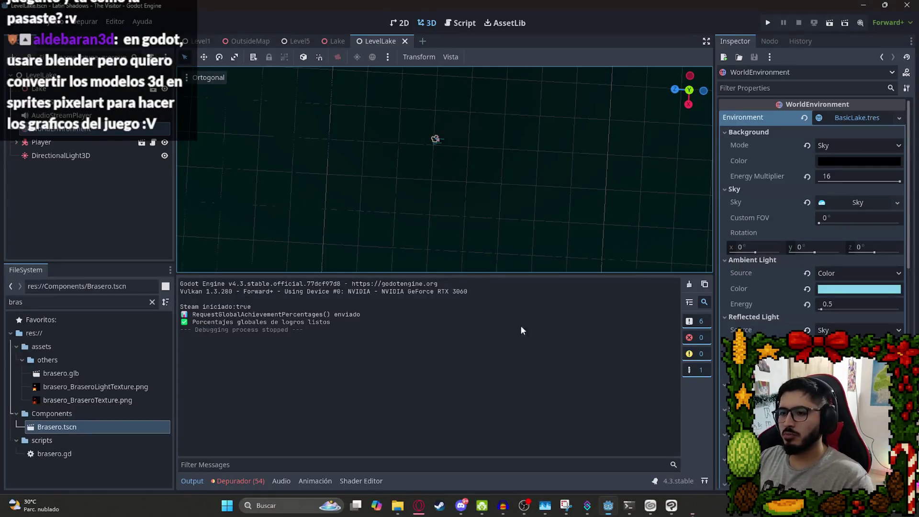
In the Lake scene, lift treesbackground18 higher and rotate it to follow the lake edge.
{"action": "left_click", "coordinate": [326, 42]}
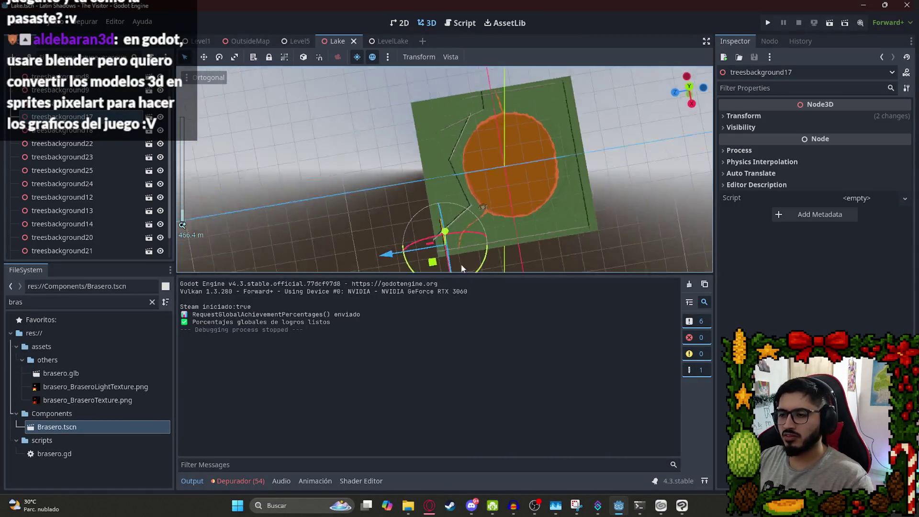
{"action": "scroll", "coordinate": [433, 166], "scroll_direction": "up", "scroll_amount": 5}
{"action": "scroll", "coordinate": [453, 169], "scroll_direction": "up", "scroll_amount": 2}
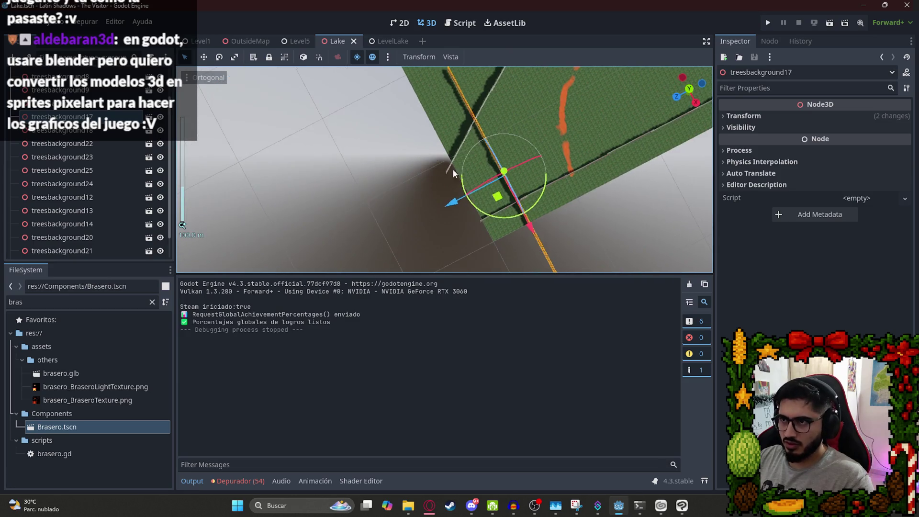
{"action": "left_click_drag", "start_coordinate": [467, 137], "coordinate": [618, 98]}
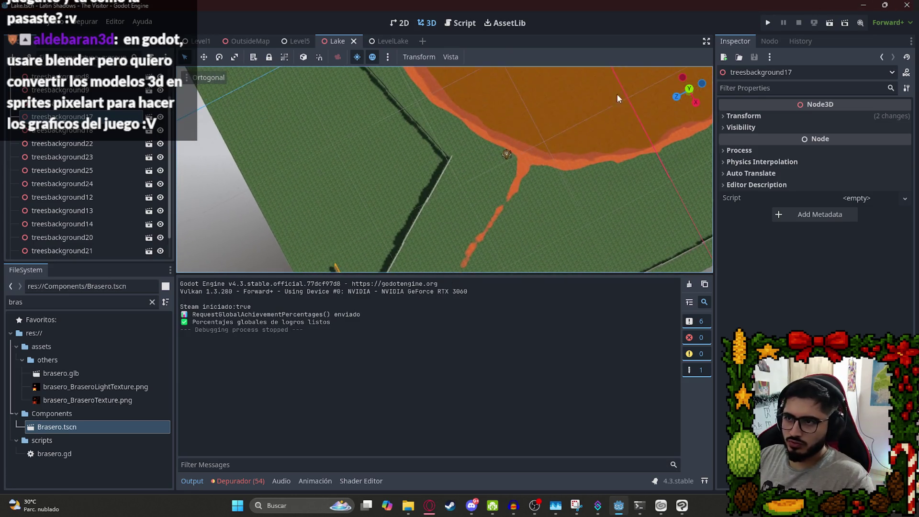
{"action": "left_click", "coordinate": [421, 208]}
{"action": "mouse_move", "coordinate": [484, 218]}
{"action": "left_mouse_down"}
{"action": "mouse_move", "coordinate": [485, 323]}
{"action": "mouse_move", "coordinate": [469, 213]}
{"action": "mouse_move", "coordinate": [444, 136]}
{"action": "mouse_move", "coordinate": [444, 144]}
{"action": "left_mouse_up"}
{"action": "left_click", "coordinate": [451, 169]}
{"action": "mouse_move", "coordinate": [446, 158]}
{"action": "left_mouse_down"}
{"action": "mouse_move", "coordinate": [460, 201]}
{"action": "mouse_move", "coordinate": [510, 248]}
{"action": "mouse_move", "coordinate": [469, 202]}
{"action": "mouse_move", "coordinate": [467, 216]}
{"action": "mouse_move", "coordinate": [460, 211]}
{"action": "mouse_move", "coordinate": [461, 190]}
{"action": "mouse_move", "coordinate": [478, 198]}
{"action": "mouse_move", "coordinate": [477, 177]}
{"action": "left_mouse_up"}
{"action": "scroll", "coordinate": [469, 201], "scroll_direction": "up", "scroll_amount": 2}
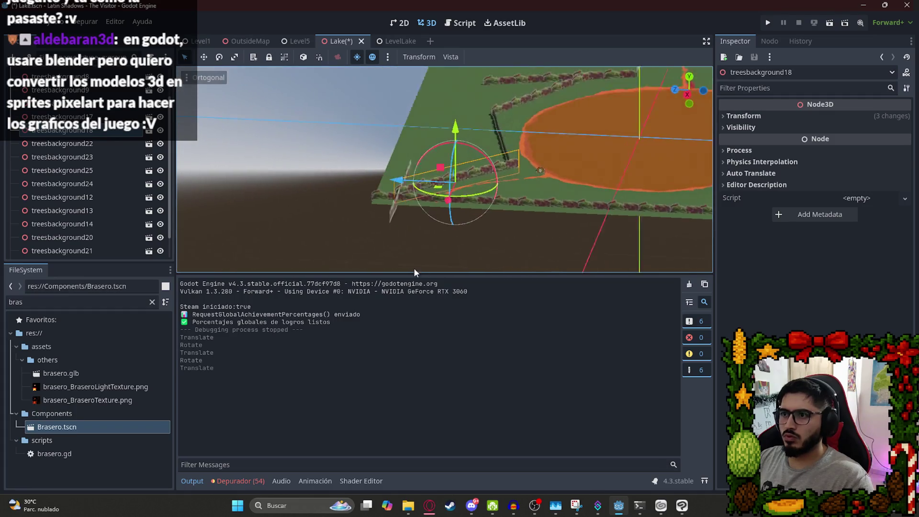
{"action": "scroll", "coordinate": [587, 145], "scroll_direction": "up", "scroll_amount": 5}
{"action": "mouse_move", "coordinate": [525, 172]}
{"action": "left_mouse_down"}
{"action": "mouse_move", "coordinate": [482, 191]}
{"action": "mouse_move", "coordinate": [465, 119]}
{"action": "mouse_move", "coordinate": [373, 148]}
{"action": "mouse_move", "coordinate": [352, 144]}
{"action": "left_mouse_up"}
{"action": "left_click_drag", "start_coordinate": [431, 184], "coordinate": [511, 225]}
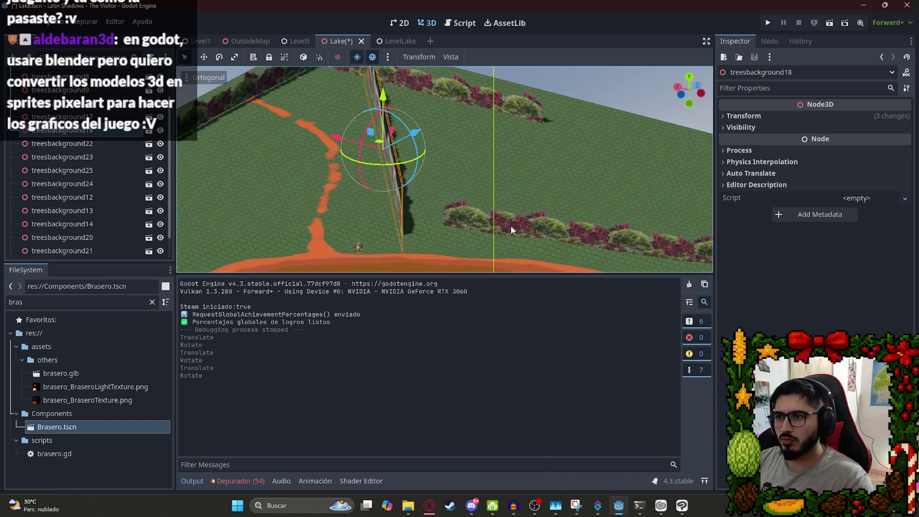
Undo the treesbackground22 move, then rotate treesbackground23 slightly and slide it beside the lake.
{"action": "left_click", "coordinate": [510, 225]}
{"action": "mouse_move", "coordinate": [460, 169]}
{"action": "left_mouse_down"}
{"action": "mouse_move", "coordinate": [624, 232]}
{"action": "mouse_move", "coordinate": [447, 101]}
{"action": "mouse_move", "coordinate": [611, 193]}
{"action": "mouse_move", "coordinate": [553, 207]}
{"action": "mouse_move", "coordinate": [590, 197]}
{"action": "mouse_move", "coordinate": [393, 164]}
{"action": "mouse_move", "coordinate": [372, 144]}
{"action": "left_mouse_up"}
{"action": "key", "text": "ctrl+z"}
{"action": "scroll", "coordinate": [393, 163], "scroll_direction": "down", "scroll_amount": 1}
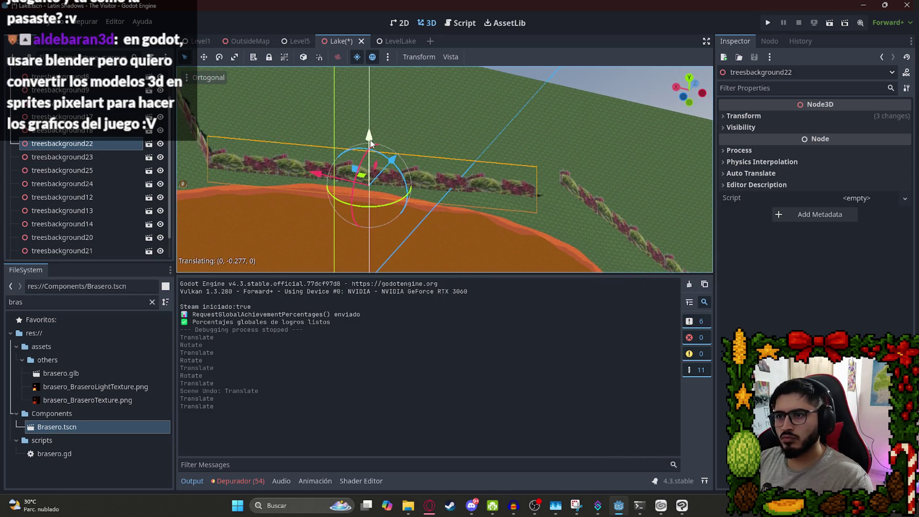
{"action": "left_click", "coordinate": [605, 202]}
{"action": "mouse_move", "coordinate": [606, 201]}
{"action": "left_mouse_down"}
{"action": "mouse_move", "coordinate": [503, 205]}
{"action": "mouse_move", "coordinate": [638, 216]}
{"action": "left_mouse_up"}
{"action": "key", "text": "f"}
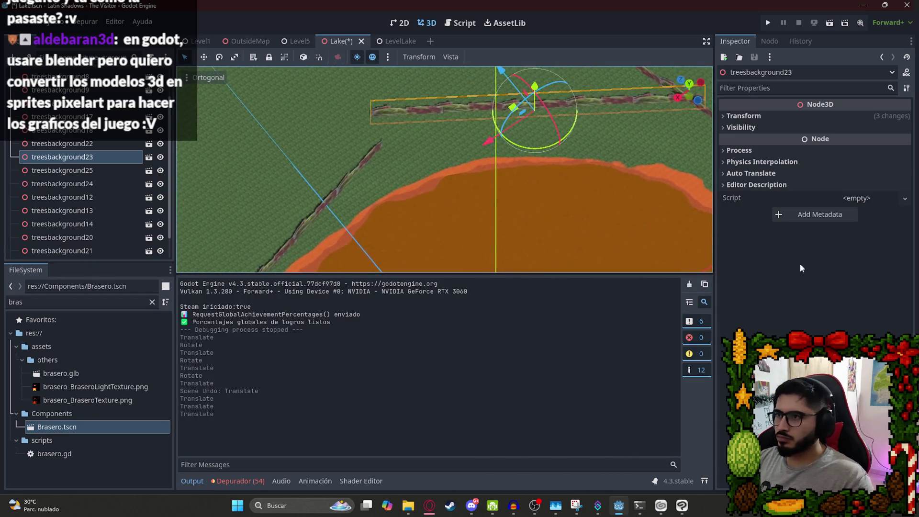
{"action": "left_click_drag", "start_coordinate": [563, 142], "coordinate": [567, 142]}
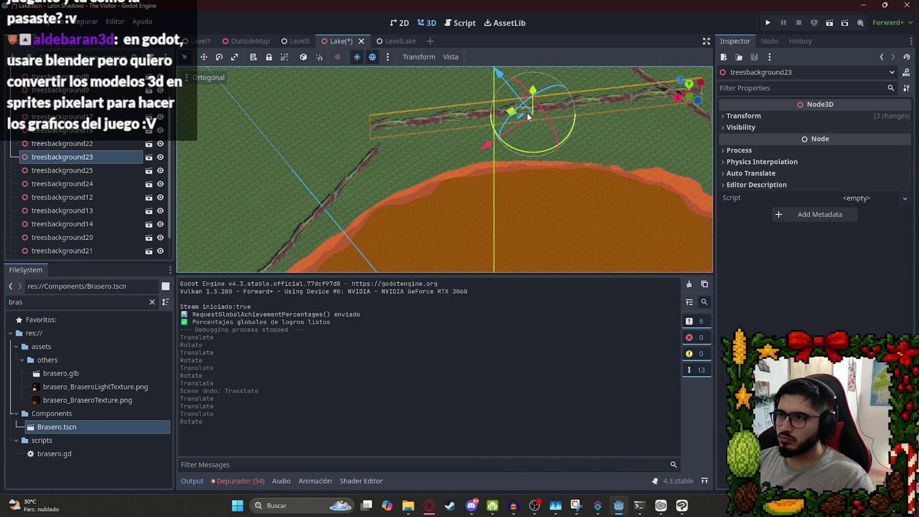
{"action": "left_click_drag", "start_coordinate": [511, 111], "coordinate": [516, 130]}
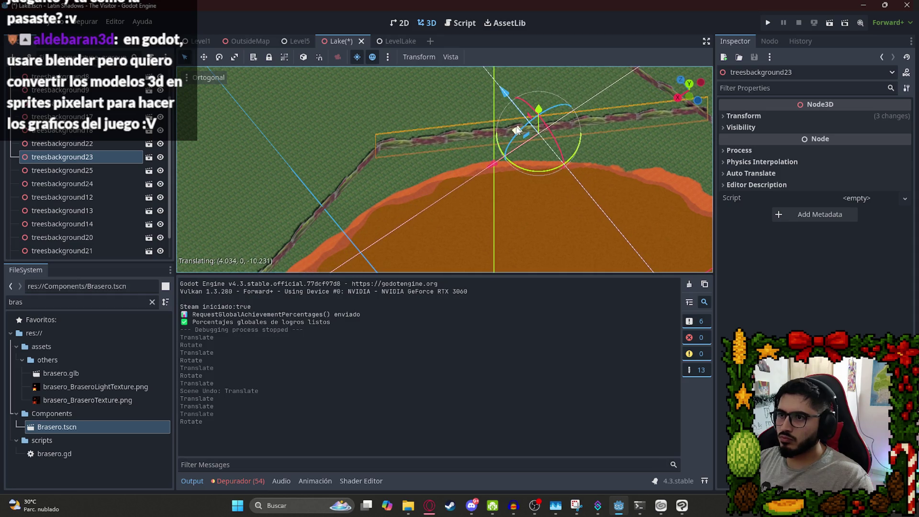
{"action": "scroll", "coordinate": [516, 137], "scroll_direction": "down", "scroll_amount": 3}
{"action": "scroll", "coordinate": [548, 196], "scroll_direction": "up", "scroll_amount": 4}
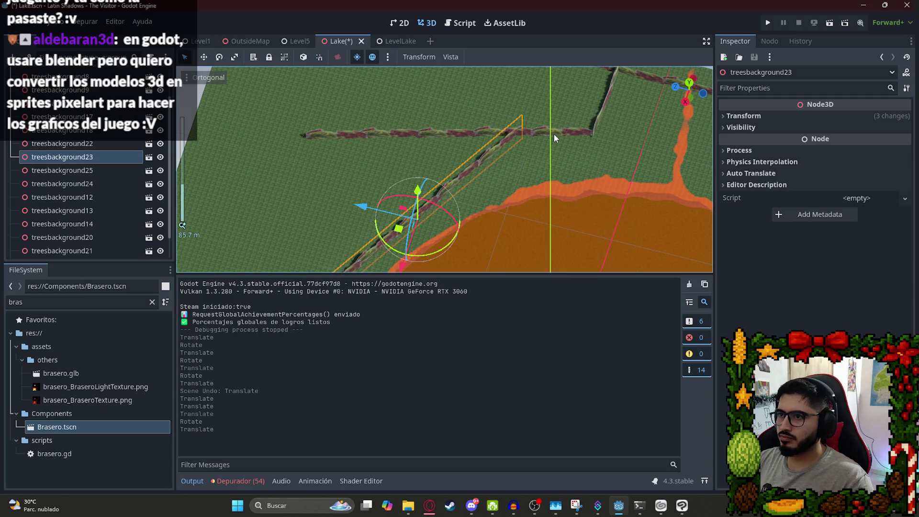
Save the Lake scene, then switch to and reload the LevelLake scene.
{"action": "key", "text": "ctrl+s"}
{"action": "scroll", "coordinate": [402, 134], "scroll_direction": "down", "scroll_amount": 3}
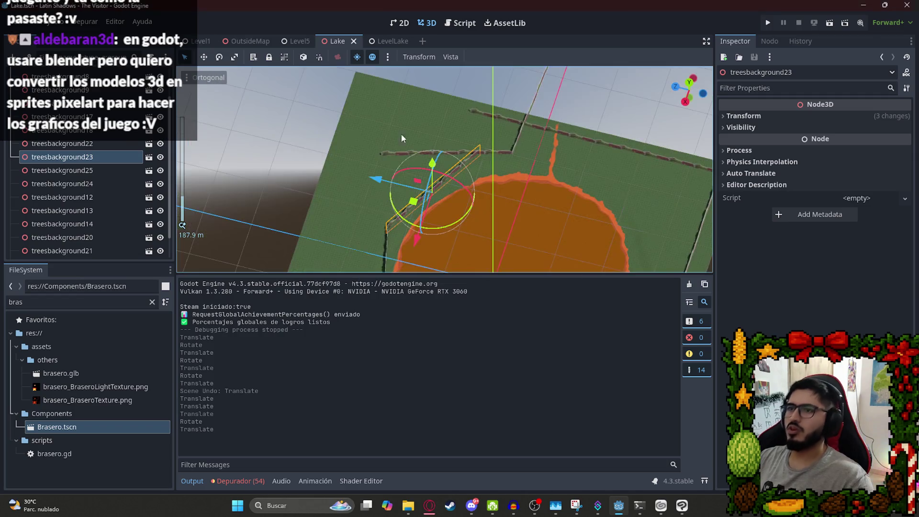
{"action": "scroll", "coordinate": [356, 160], "scroll_direction": "up", "scroll_amount": 3}
{"action": "key", "text": "ctrl+s"}
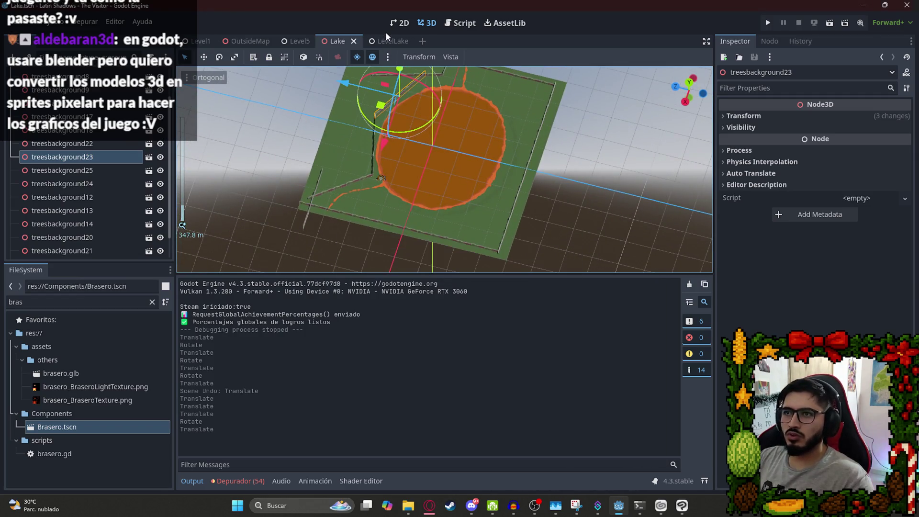
{"action": "left_click", "coordinate": [384, 41]}
{"action": "right_click", "coordinate": [382, 37]}
{"action": "left_click", "coordinate": [388, 118]}
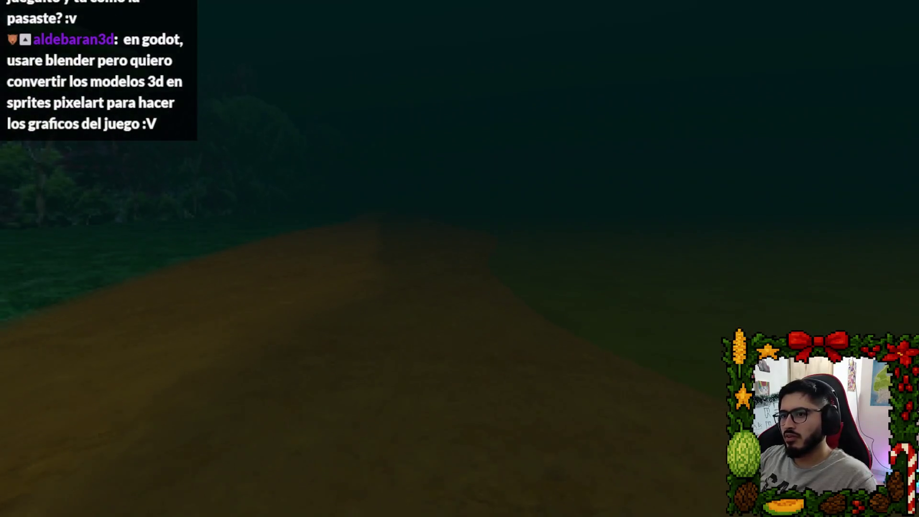
{"action": "key", "text": "w"}
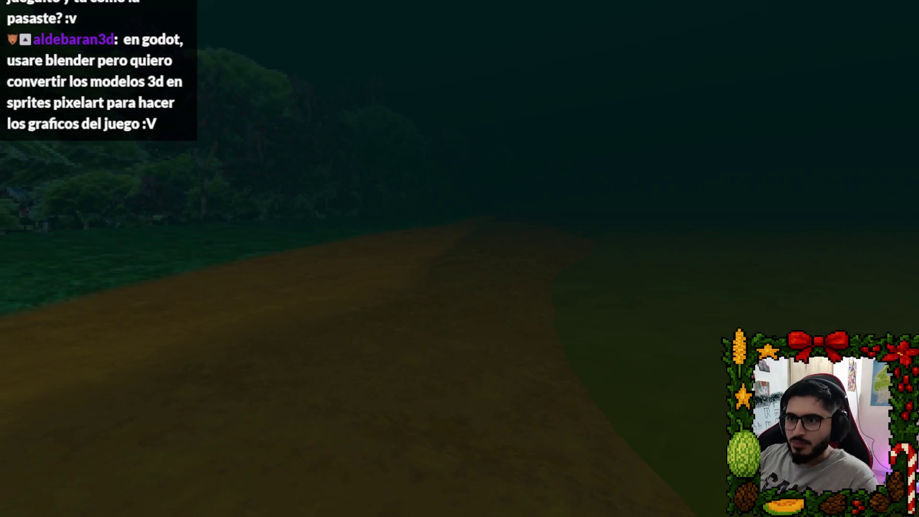
{"action": "key", "text": "w"}
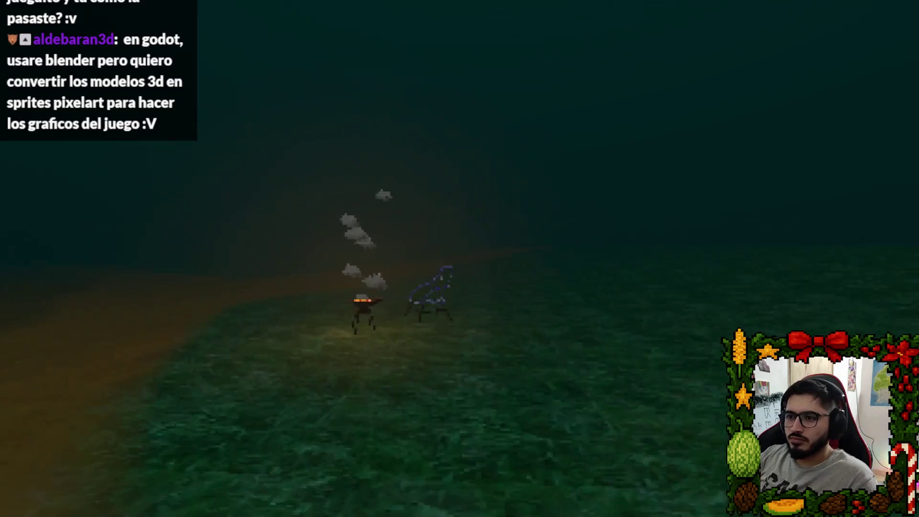
{"action": "key", "text": "w"}
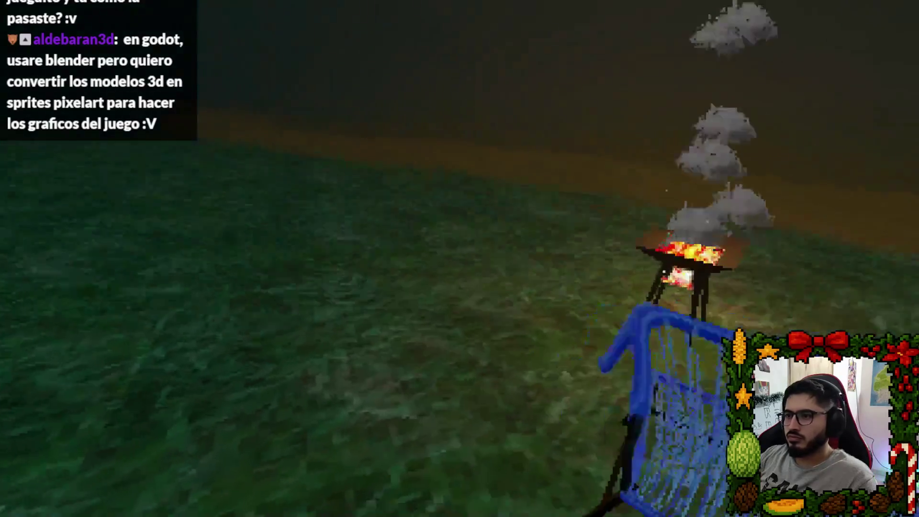
{"action": "key", "text": "s"}
{"action": "key", "text": "w"}
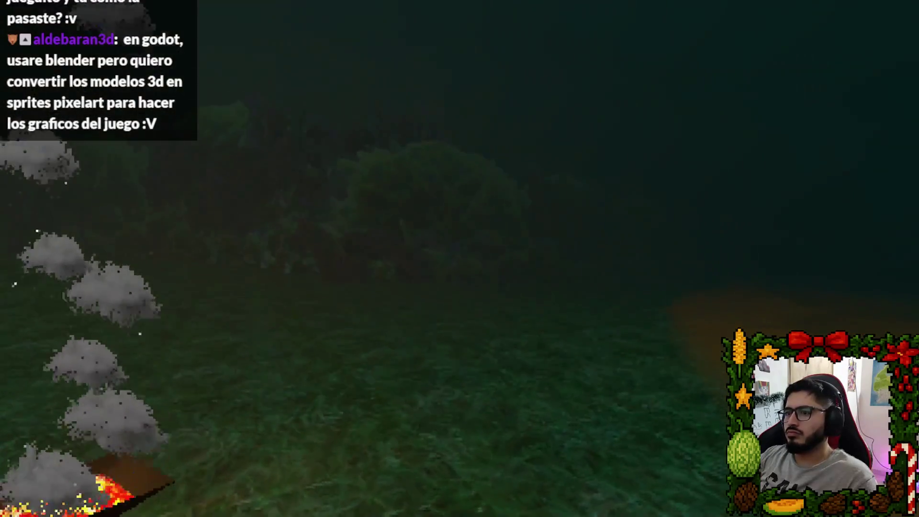
{"action": "key", "text": "w"}
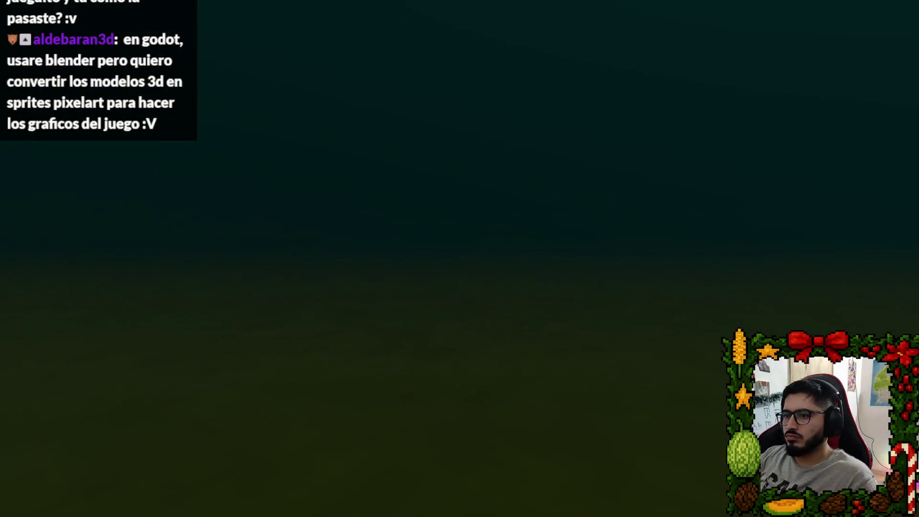
{"action": "key", "text": "w"}
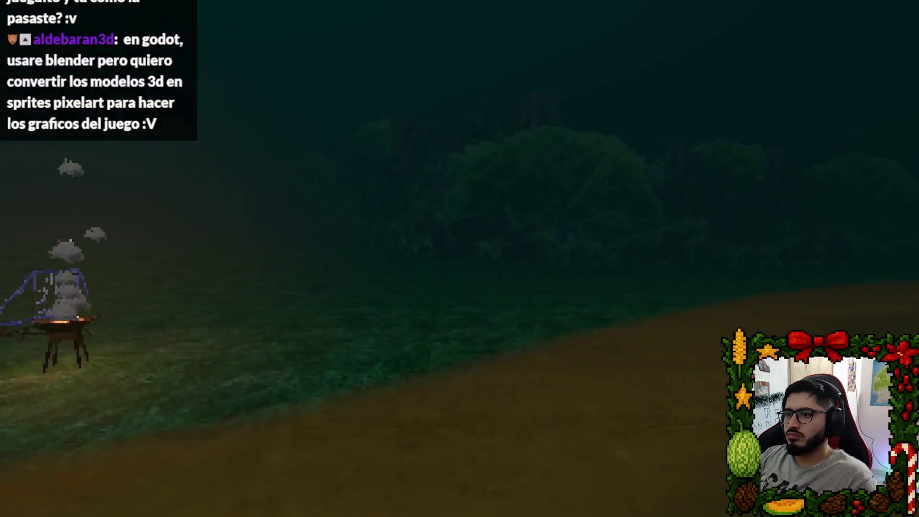
{"action": "key", "text": "w"}
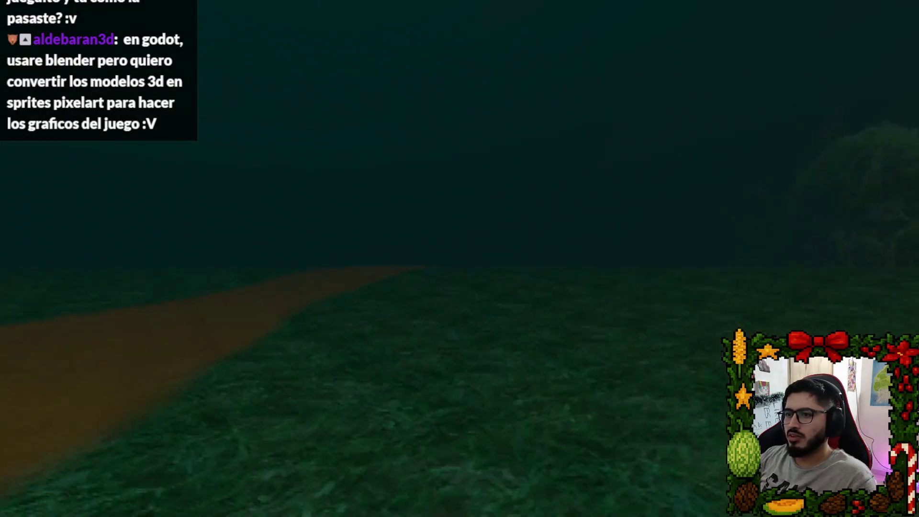
{"action": "key", "text": "w"}
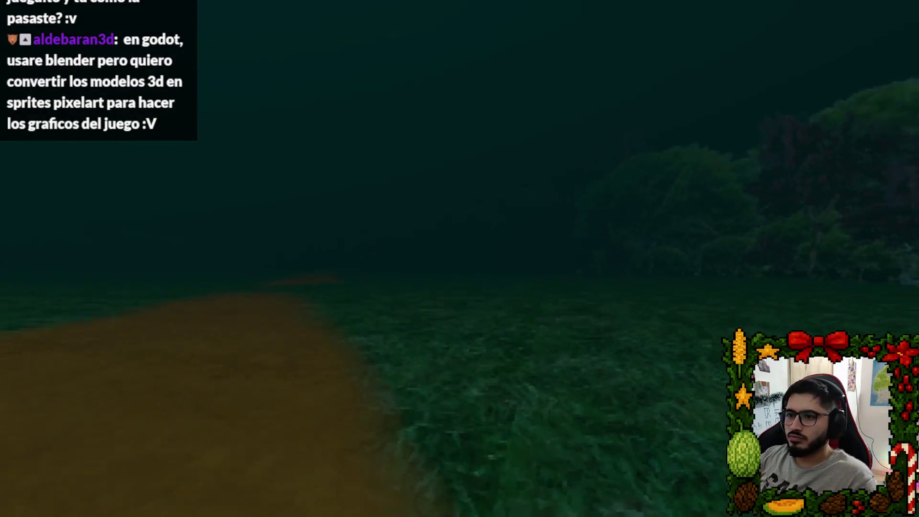
{"action": "key", "text": "w"}
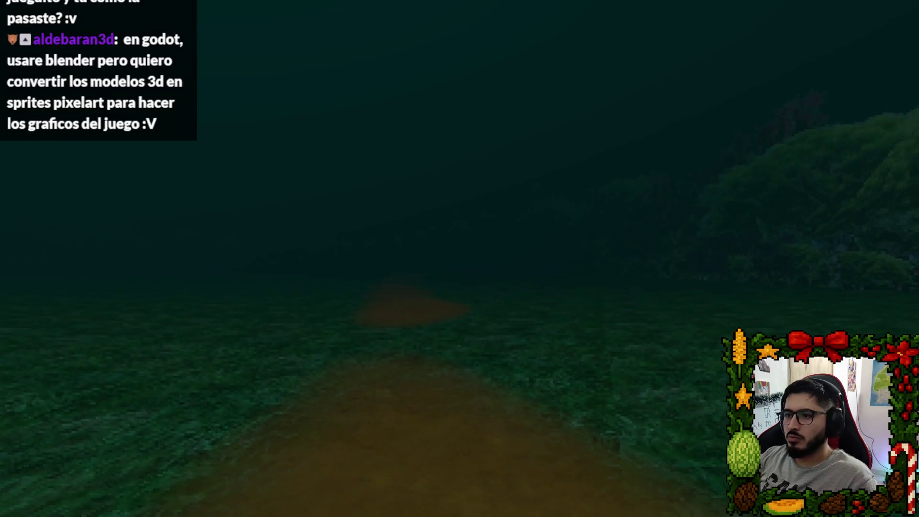
{"action": "key", "text": "Escape"}
{"action": "left_click", "coordinate": [455, 366]}
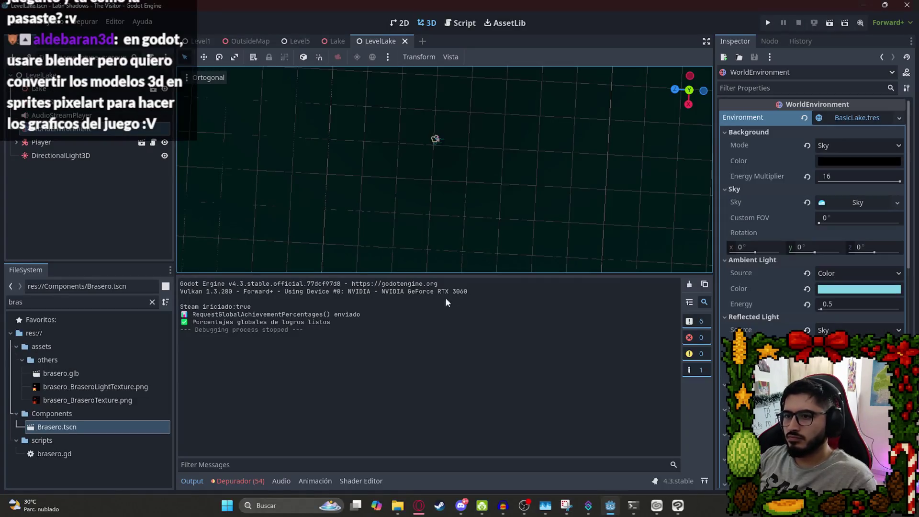
In the Lake scene, turn treesbackground12, slide it near the stream and lower it slightly.
{"action": "left_click", "coordinate": [334, 41]}
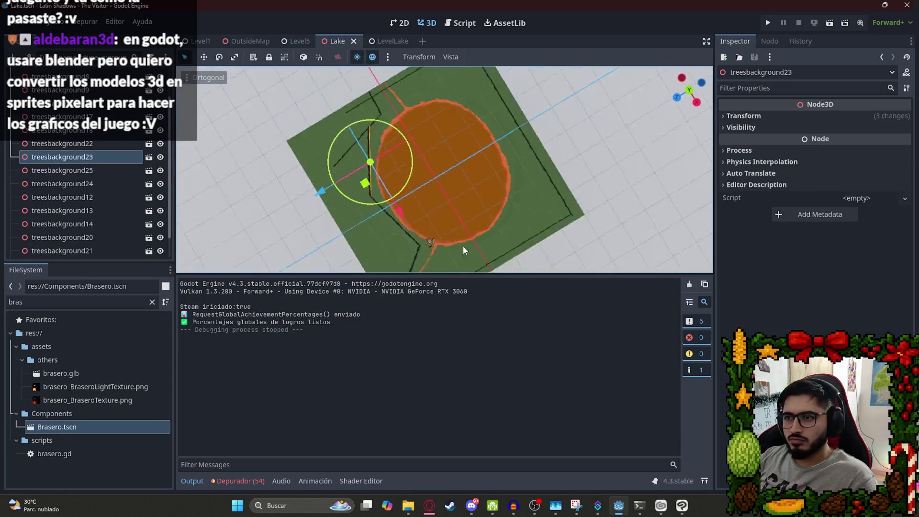
{"action": "scroll", "coordinate": [488, 199], "scroll_direction": "up", "scroll_amount": 5}
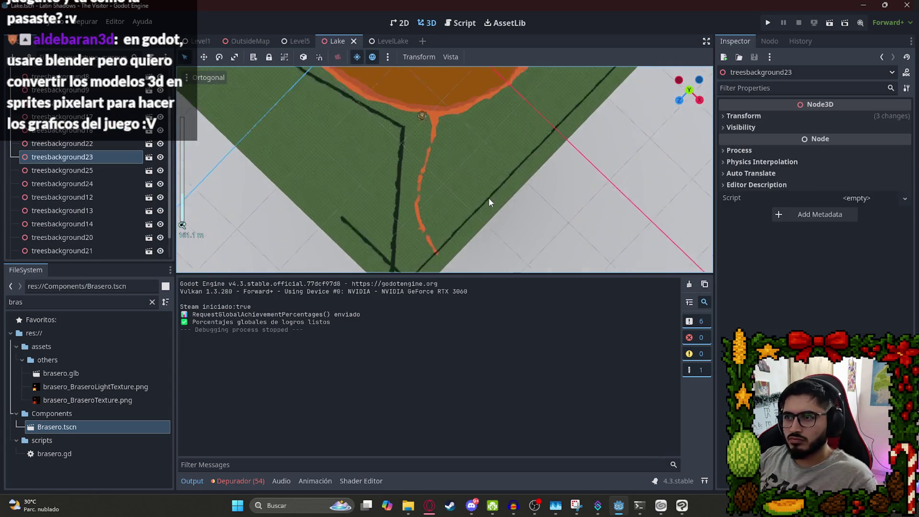
{"action": "left_click", "coordinate": [449, 264]}
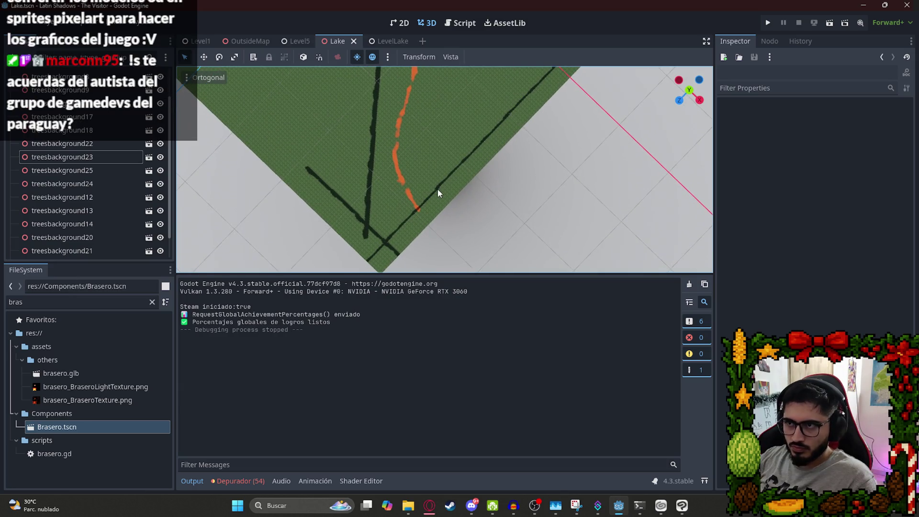
{"action": "left_click_drag", "start_coordinate": [436, 194], "coordinate": [419, 162]}
{"action": "left_click", "coordinate": [418, 162]}
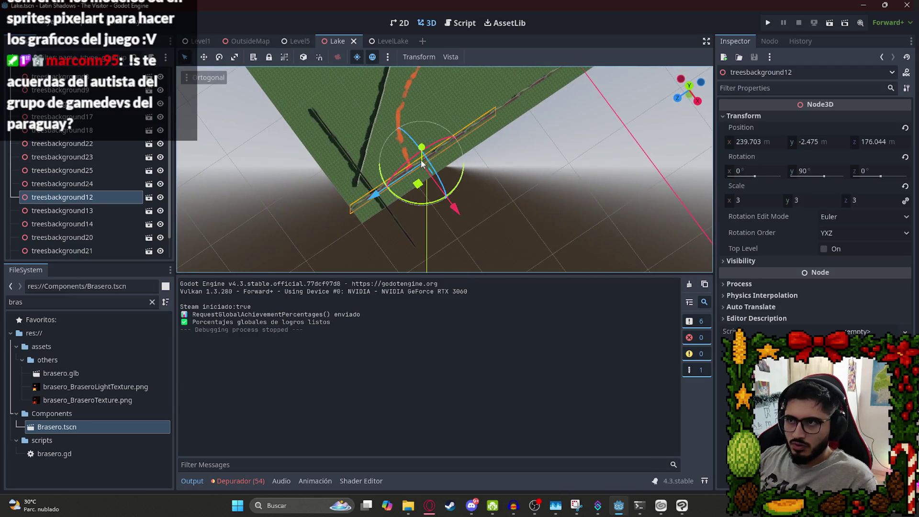
{"action": "left_click_drag", "start_coordinate": [454, 188], "coordinate": [480, 226]}
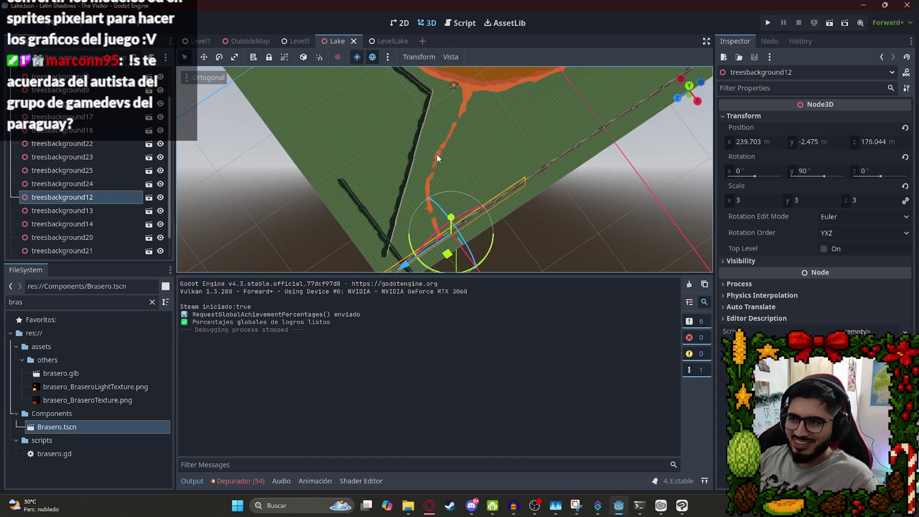
{"action": "mouse_move", "coordinate": [437, 158]}
{"action": "left_mouse_down"}
{"action": "mouse_move", "coordinate": [514, 241]}
{"action": "mouse_move", "coordinate": [478, 218]}
{"action": "mouse_move", "coordinate": [478, 156]}
{"action": "mouse_move", "coordinate": [491, 158]}
{"action": "mouse_move", "coordinate": [500, 123]}
{"action": "mouse_move", "coordinate": [512, 194]}
{"action": "left_mouse_up"}
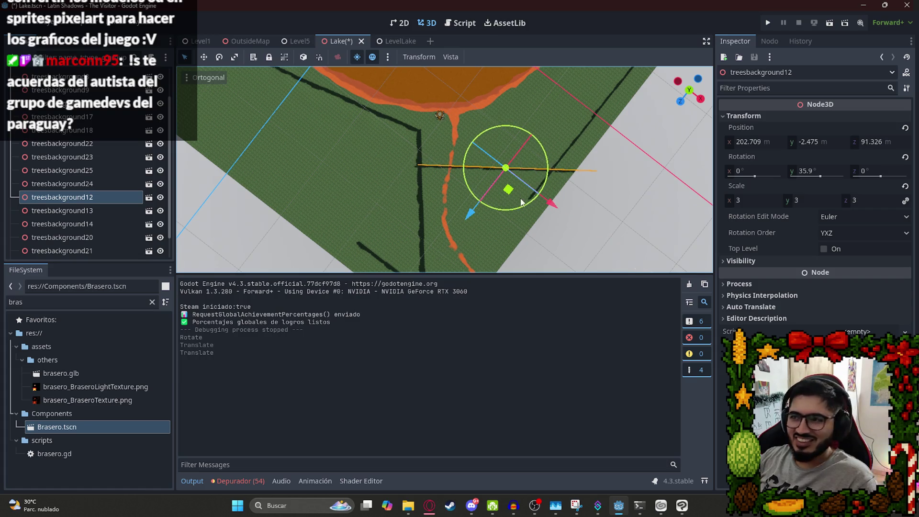
{"action": "left_click_drag", "start_coordinate": [525, 207], "coordinate": [525, 208]}
{"action": "mouse_move", "coordinate": [508, 189]}
{"action": "left_mouse_down"}
{"action": "mouse_move", "coordinate": [508, 180]}
{"action": "mouse_move", "coordinate": [506, 194]}
{"action": "mouse_move", "coordinate": [428, 212]}
{"action": "mouse_move", "coordinate": [430, 184]}
{"action": "mouse_move", "coordinate": [380, 121]}
{"action": "left_mouse_up"}
{"action": "left_click_drag", "start_coordinate": [391, 88], "coordinate": [391, 98]}
{"action": "mouse_move", "coordinate": [485, 125]}
{"action": "left_mouse_down"}
{"action": "mouse_move", "coordinate": [442, 226]}
{"action": "mouse_move", "coordinate": [441, 166]}
{"action": "mouse_move", "coordinate": [435, 195]}
{"action": "left_mouse_up"}
Select treesbackground13 and treesbackground14 together and shift them along the X axis.
{"action": "left_click", "coordinate": [442, 175]}
{"action": "left_click", "coordinate": [431, 188], "text": "shift"}
{"action": "mouse_move", "coordinate": [389, 230]}
{"action": "left_mouse_down"}
{"action": "mouse_move", "coordinate": [389, 203]}
{"action": "mouse_move", "coordinate": [387, 211]}
{"action": "left_mouse_up"}
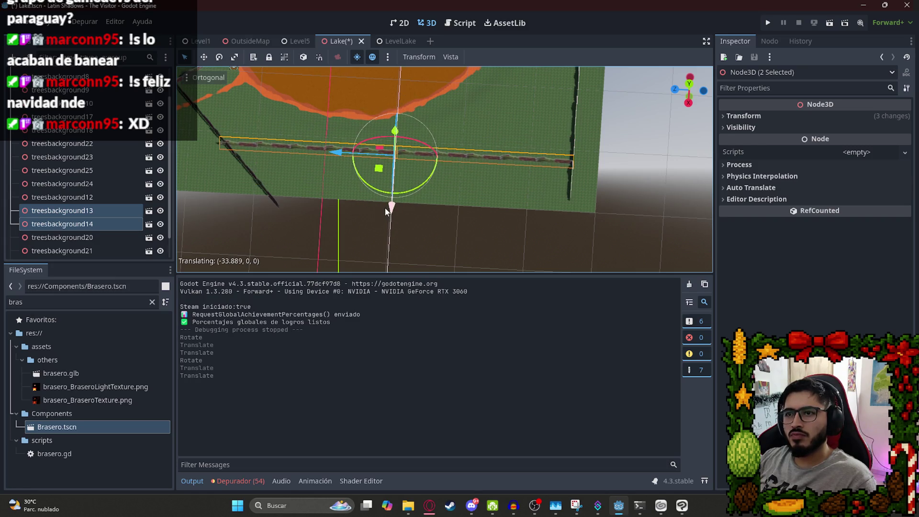
{"action": "mouse_move", "coordinate": [535, 163]}
{"action": "left_mouse_down"}
{"action": "mouse_move", "coordinate": [582, 155]}
{"action": "mouse_move", "coordinate": [583, 208]}
{"action": "mouse_move", "coordinate": [541, 106]}
{"action": "left_mouse_up"}
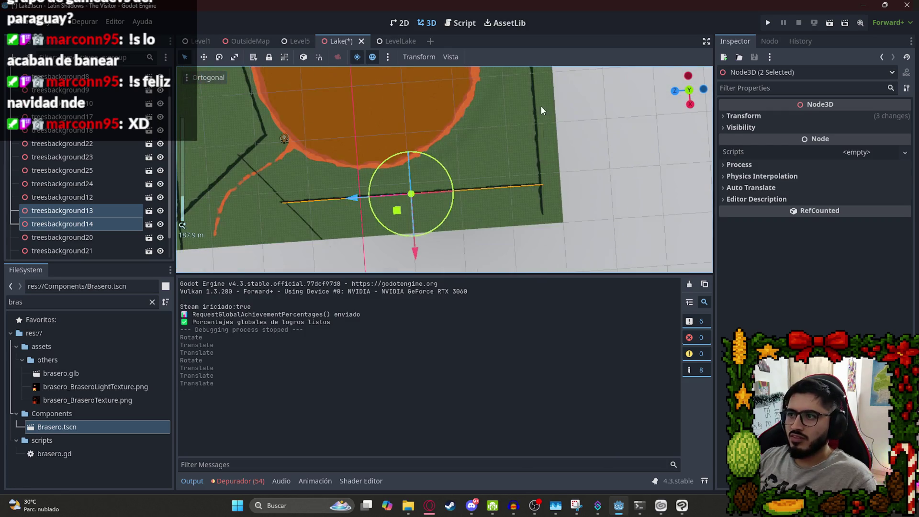
{"action": "scroll", "coordinate": [509, 201], "scroll_direction": "up", "scroll_amount": 2}
{"action": "mouse_move", "coordinate": [510, 200]}
{"action": "left_mouse_down"}
{"action": "mouse_move", "coordinate": [651, 99]}
{"action": "mouse_move", "coordinate": [539, 130]}
{"action": "left_mouse_up"}
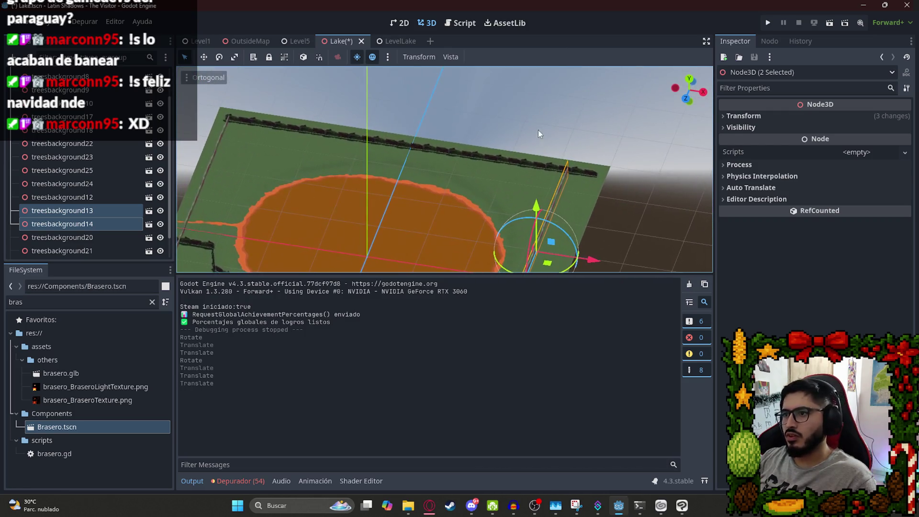
Slide the top-edge tree rows along the Z axis, save the Lake scene, and return to LevelLake.
{"action": "left_click", "coordinate": [530, 160]}
{"action": "left_click", "coordinate": [456, 152], "text": "shift"}
{"action": "left_click", "coordinate": [378, 137], "text": "shift"}
{"action": "mouse_move", "coordinate": [275, 128]}
{"action": "left_mouse_down"}
{"action": "mouse_move", "coordinate": [463, 148]}
{"action": "mouse_move", "coordinate": [427, 149]}
{"action": "left_mouse_up"}
{"action": "scroll", "coordinate": [444, 151], "scroll_direction": "down", "scroll_amount": 3}
{"action": "scroll", "coordinate": [434, 212], "scroll_direction": "up", "scroll_amount": 4}
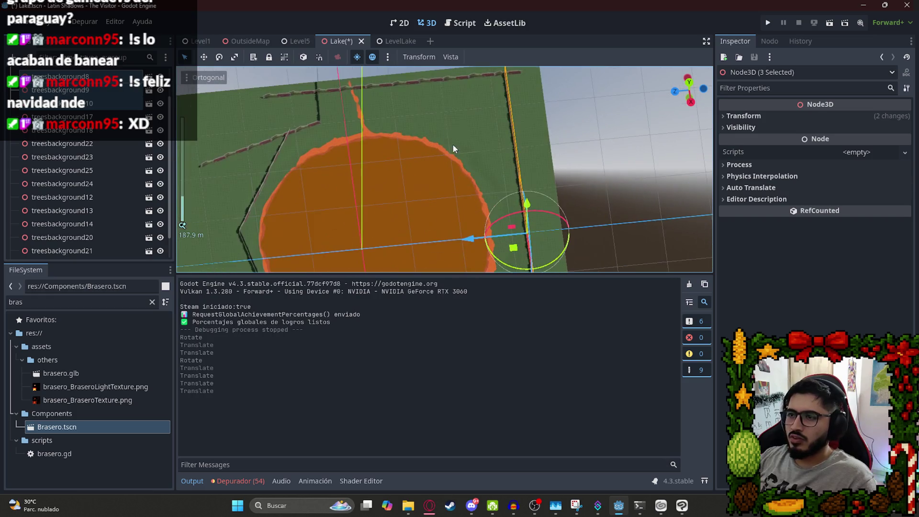
{"action": "left_click", "coordinate": [381, 82]}
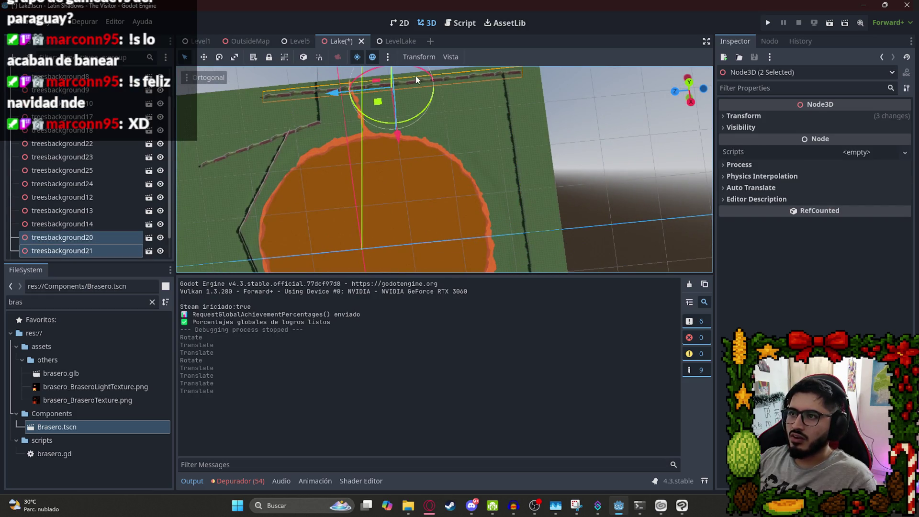
{"action": "left_click_drag", "start_coordinate": [397, 138], "coordinate": [398, 148]}
{"action": "key", "text": "ctrl+s"}
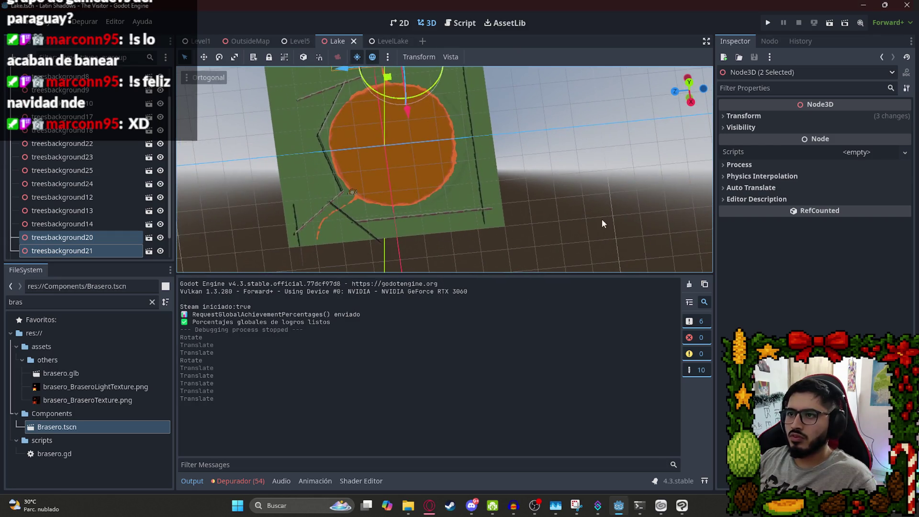
{"action": "left_click", "coordinate": [383, 41]}
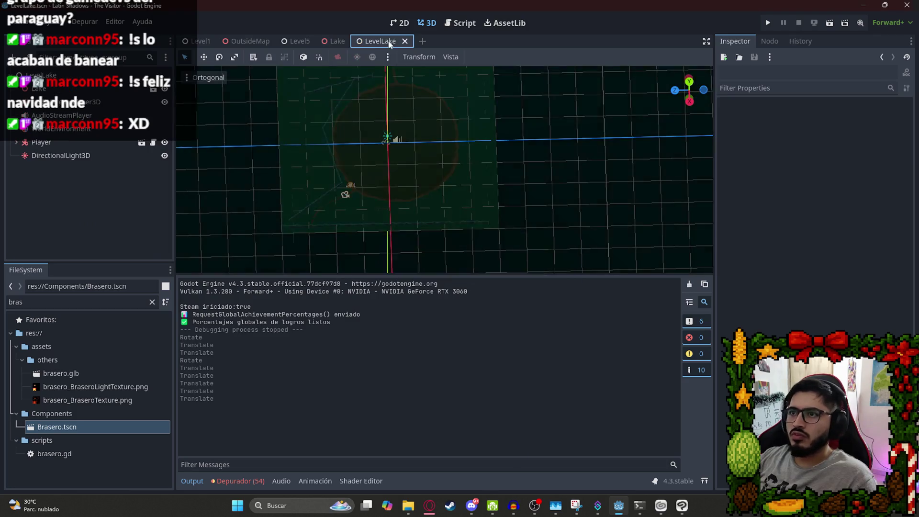
Play the LevelLake scene, pause it, and bring the ChatGPT browser conversation forward.
{"action": "right_click", "coordinate": [389, 43]}
{"action": "left_click", "coordinate": [341, 169]}
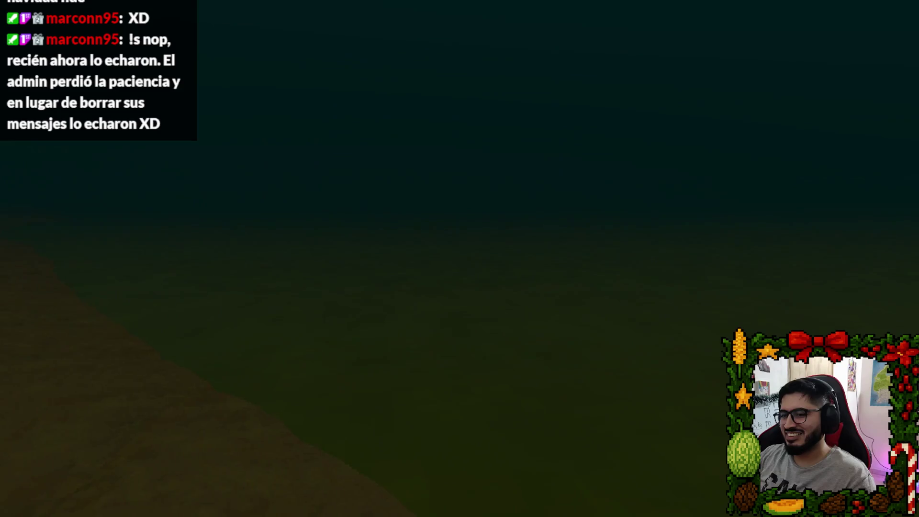
{"action": "key", "text": "Escape"}
{"action": "key", "text": "super"}
{"action": "left_click", "coordinate": [419, 506]}
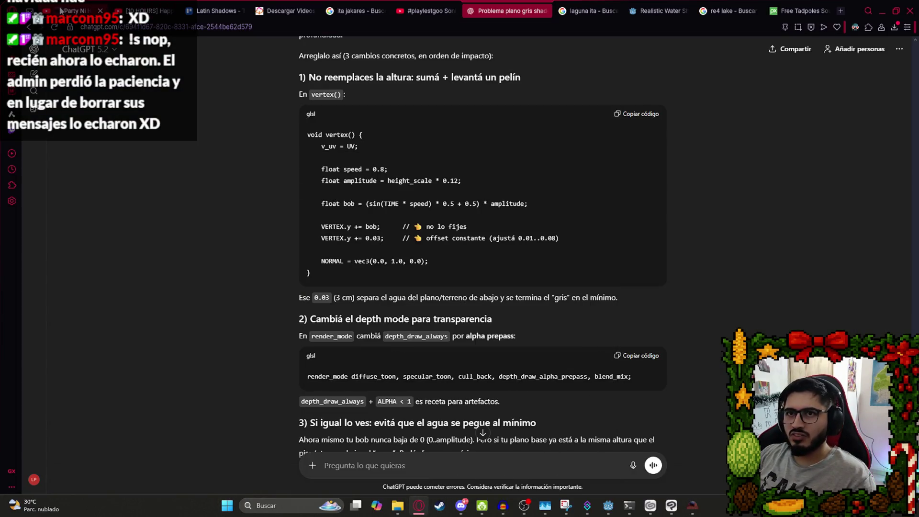
Stop the game, set the lake AudioStreamPlayer3D volume to 40 dB, and replay LevelLake.
{"action": "left_click", "coordinate": [608, 506]}
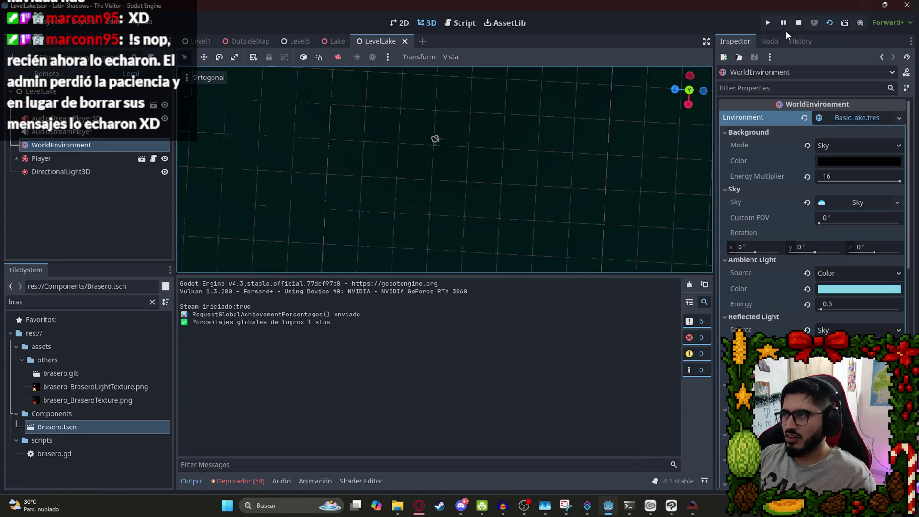
{"action": "left_click", "coordinate": [799, 24]}
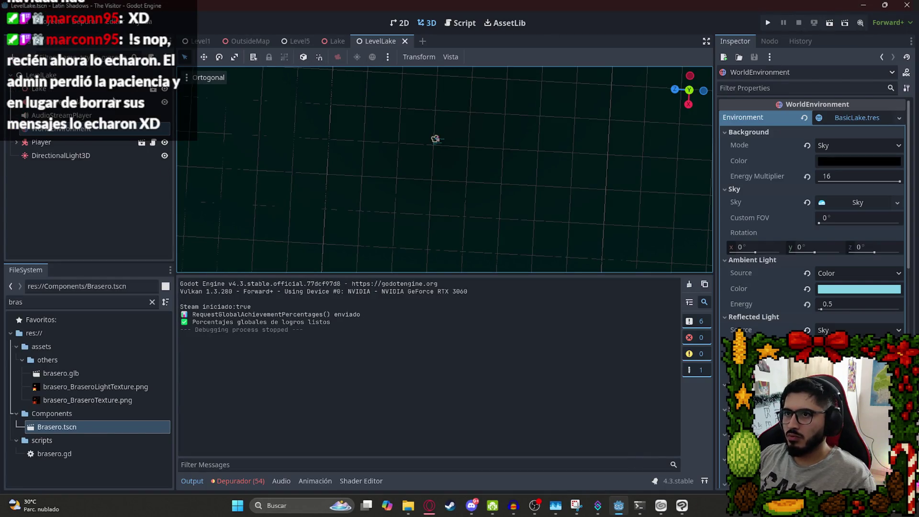
{"action": "left_click", "coordinate": [76, 115]}
{"action": "left_click", "coordinate": [48, 101]}
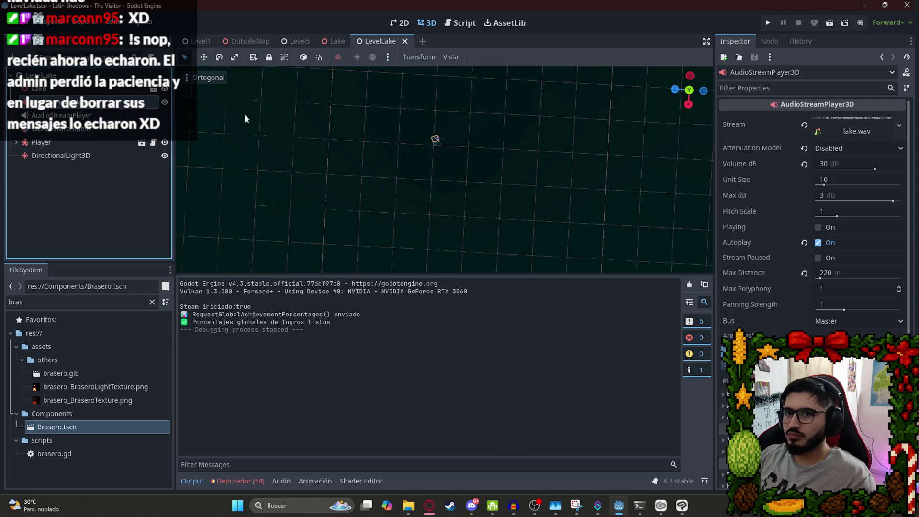
{"action": "left_click", "coordinate": [843, 163]}
{"action": "type", "text": "40"}
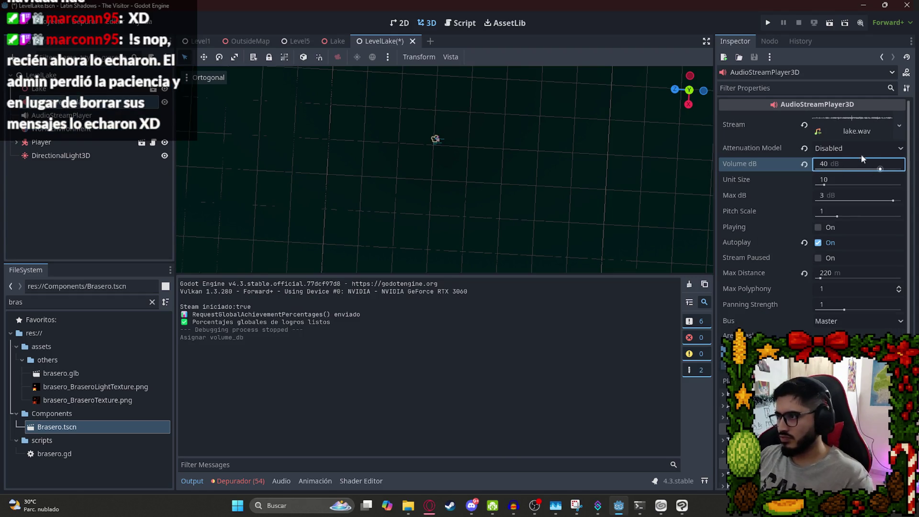
{"action": "right_click", "coordinate": [380, 40]}
{"action": "left_click", "coordinate": [416, 114]}
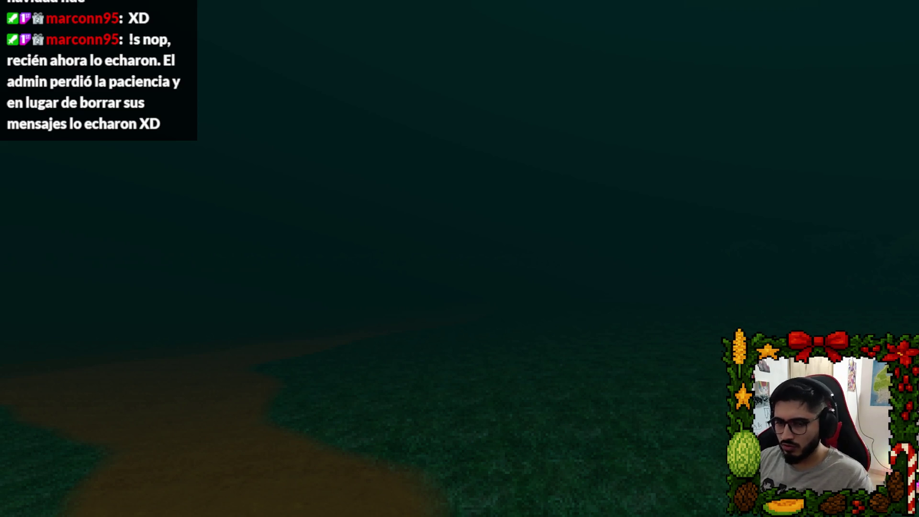
Close the game, replay LevelLake to hear the louder lake, then pause it.
{"action": "key", "text": "alt+F4"}
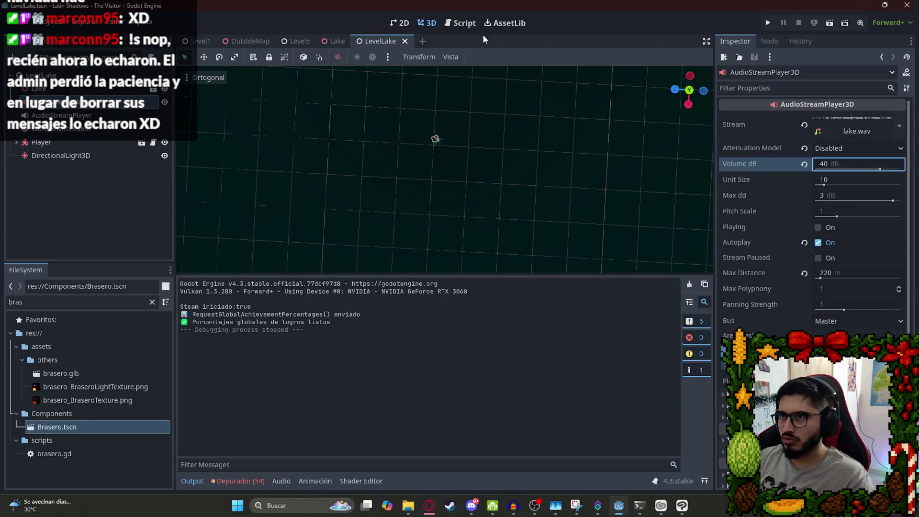
{"action": "right_click", "coordinate": [379, 41]}
{"action": "left_click", "coordinate": [428, 122]}
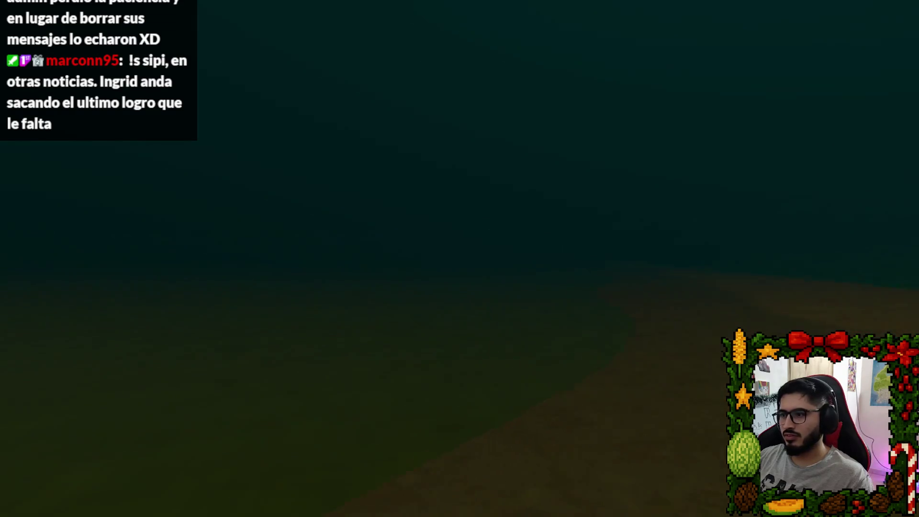
{"action": "key", "text": "Escape"}
{"action": "key", "text": "super"}
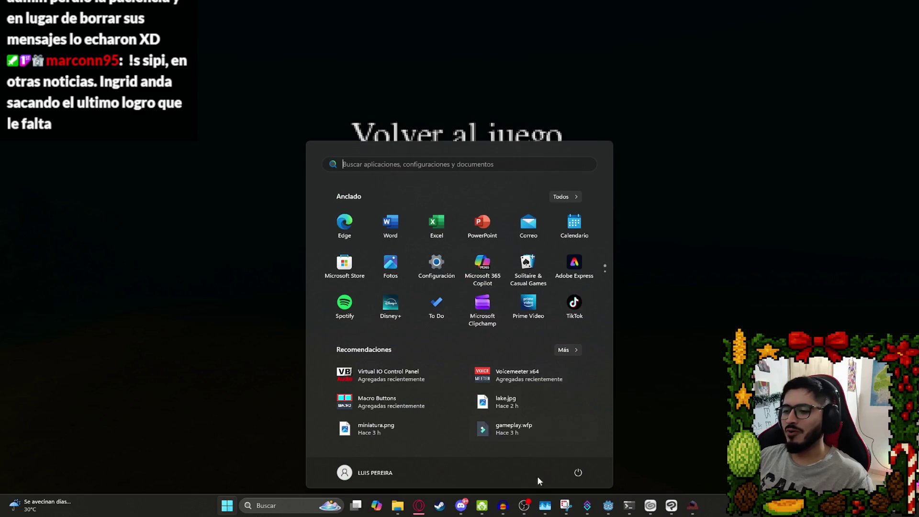
Bring up Steam's Latin Shadows game page and scroll through it.
{"action": "left_click", "coordinate": [440, 506]}
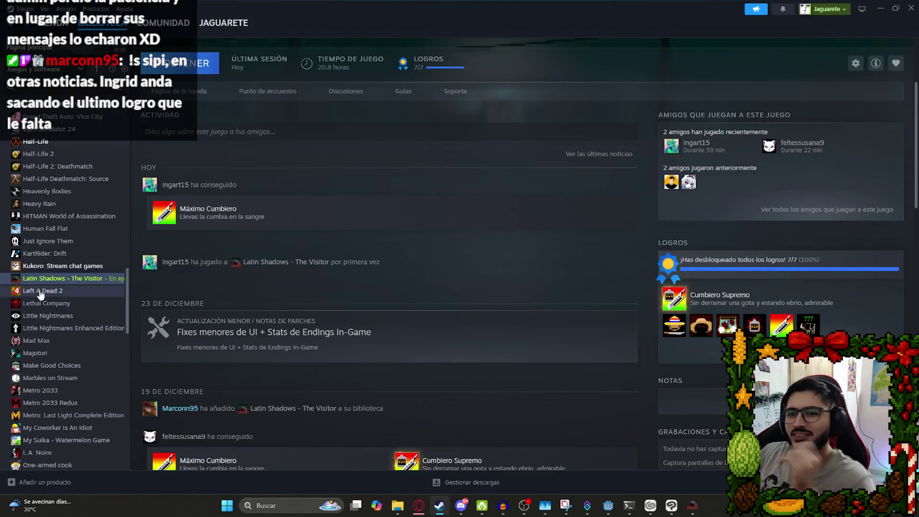
{"action": "scroll", "coordinate": [255, 277], "scroll_direction": "up", "scroll_amount": 3}
{"action": "left_click", "coordinate": [55, 290]}
{"action": "left_click", "coordinate": [67, 278]}
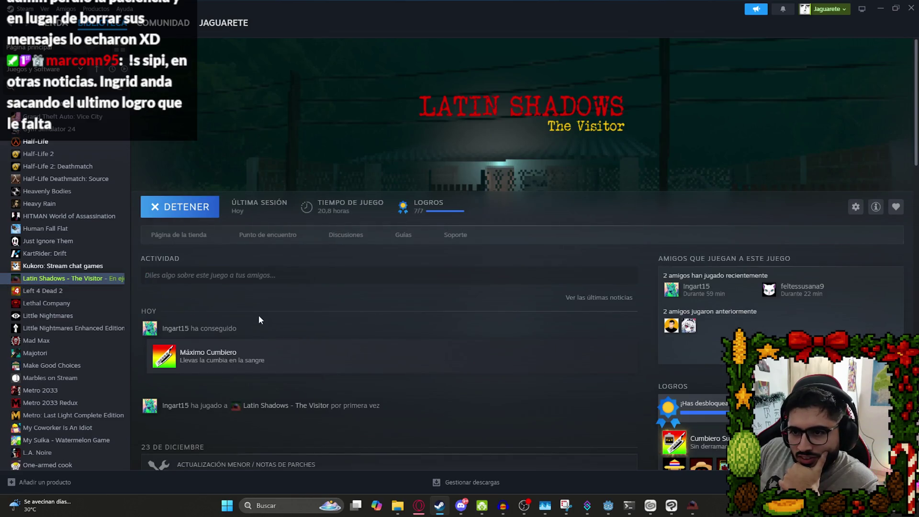
{"action": "scroll", "coordinate": [258, 316], "scroll_direction": "down", "scroll_amount": 4}
{"action": "scroll", "coordinate": [248, 250], "scroll_direction": "up", "scroll_amount": 4}
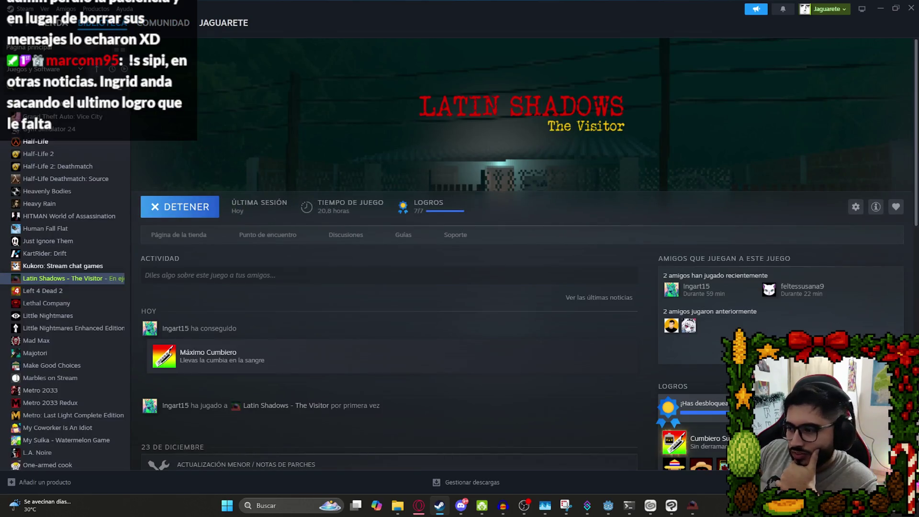
Exit Steam from the tray icon and relaunch it from Start search.
{"action": "right_click", "coordinate": [761, 506]}
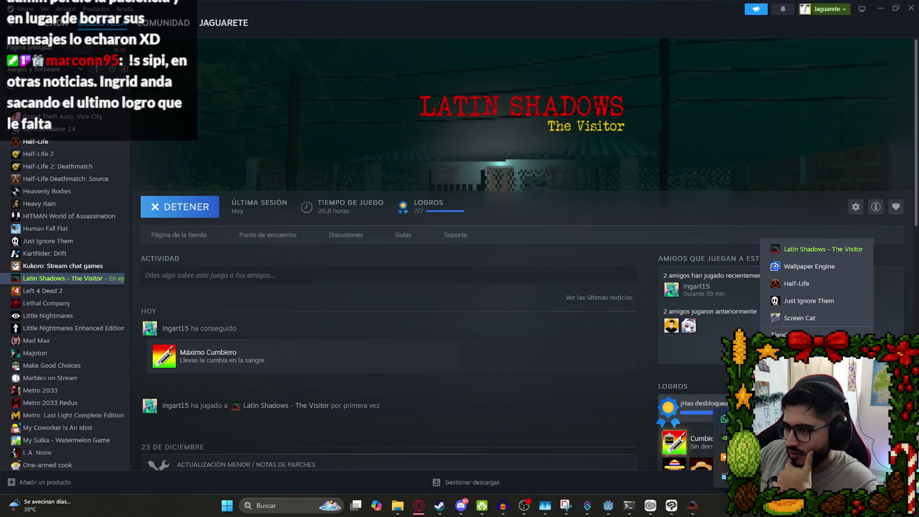
{"action": "left_click", "coordinate": [814, 484]}
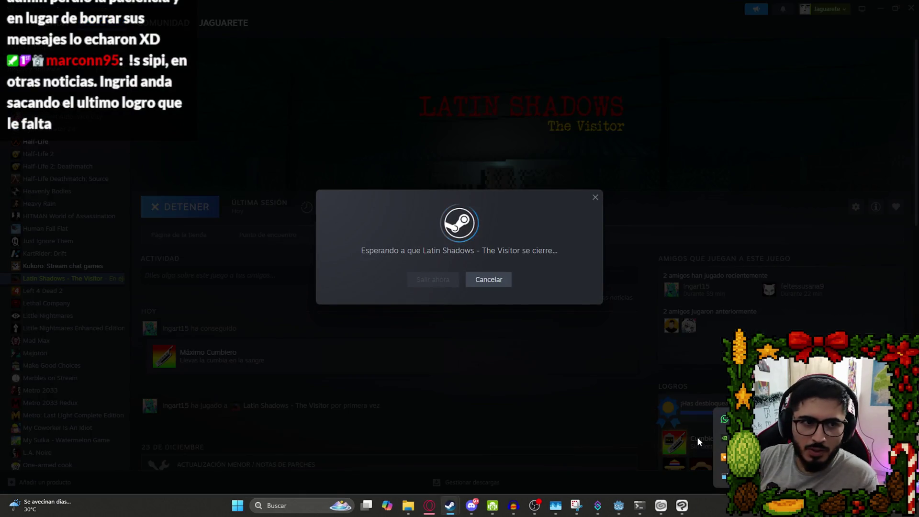
{"action": "key", "text": "super"}
{"action": "type", "text": "steam"}
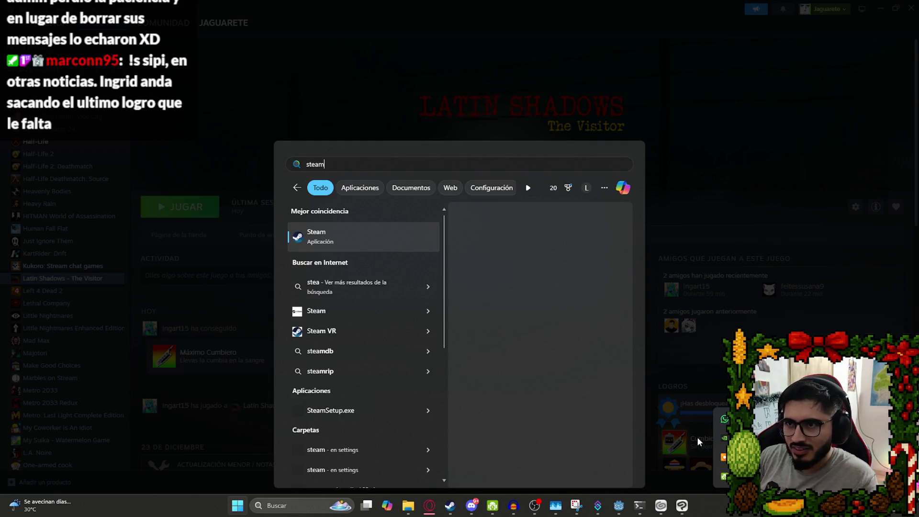
{"action": "key", "text": "Return"}
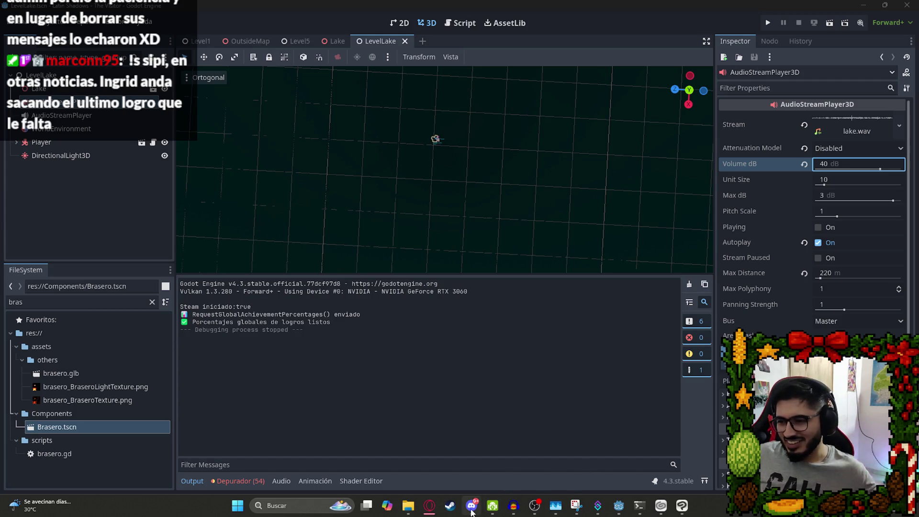
Look over the Latin Shadows achievements page, then return to Godot's LevelLake scene.
{"action": "mouse_move", "coordinate": [439, 513]}
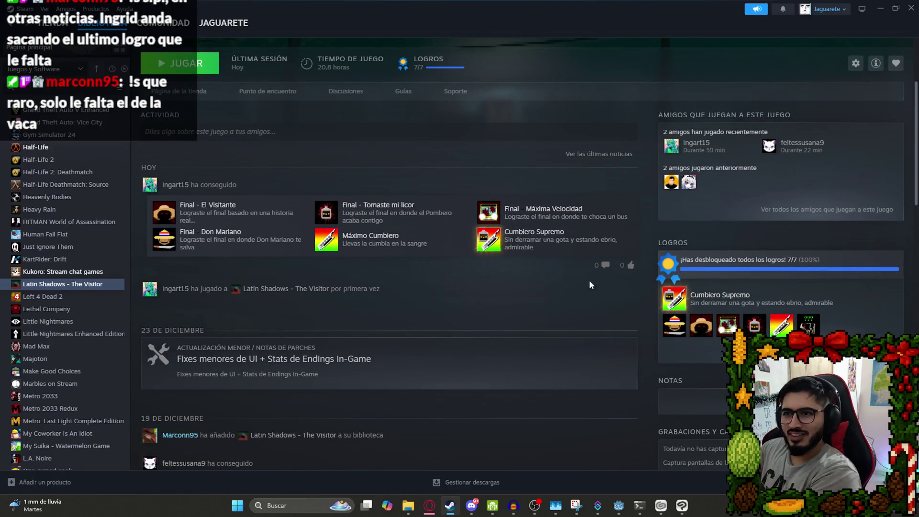
{"action": "mouse_move", "coordinate": [492, 246]}
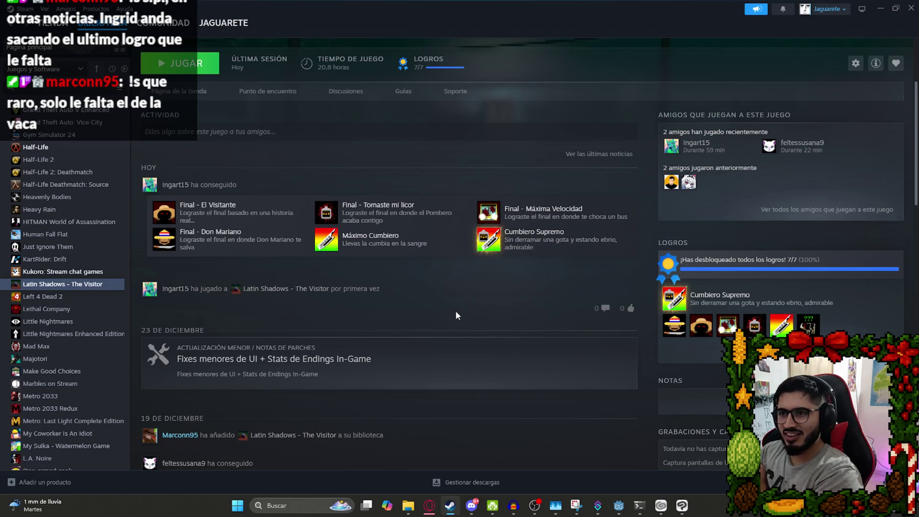
{"action": "mouse_move", "coordinate": [817, 331]}
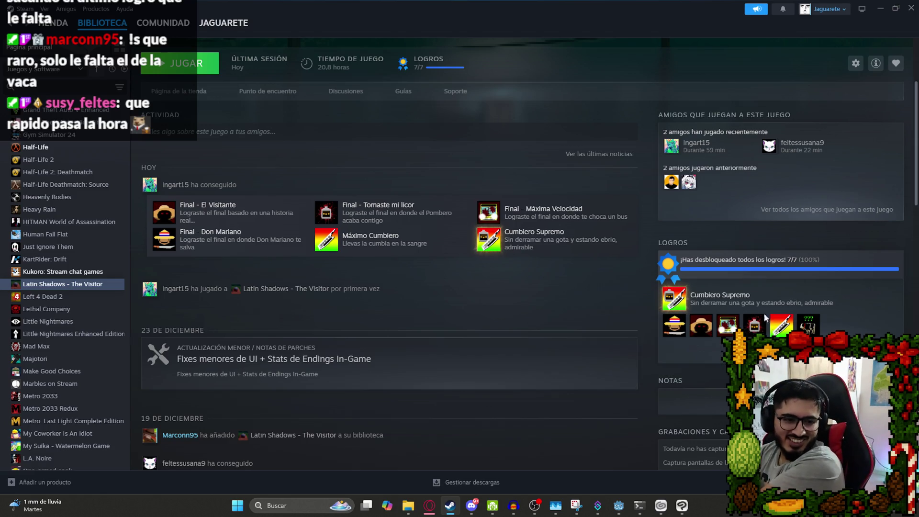
{"action": "scroll", "coordinate": [444, 306], "scroll_direction": "up", "scroll_amount": 1}
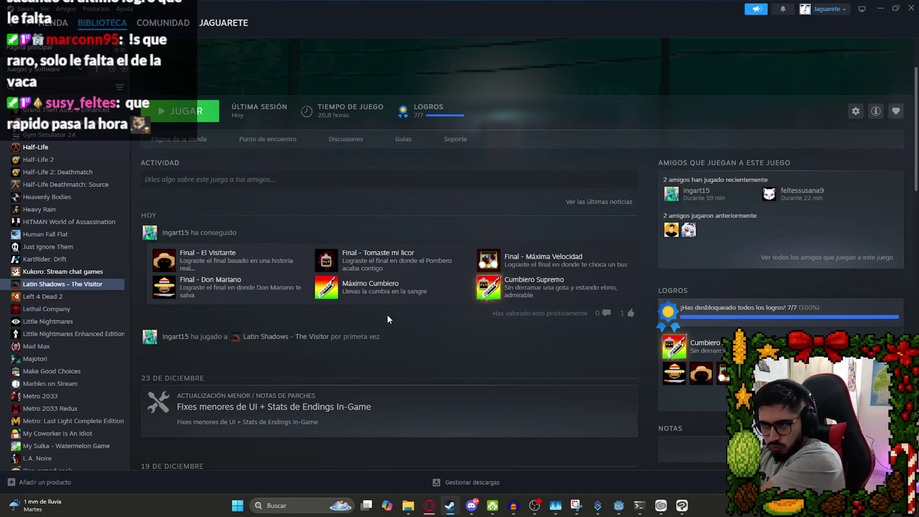
{"action": "scroll", "coordinate": [473, 301], "scroll_direction": "up", "scroll_amount": 2}
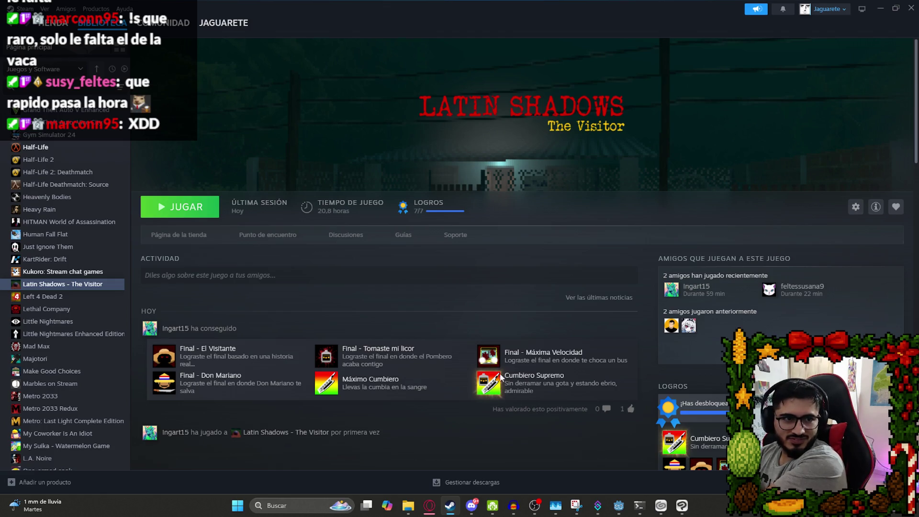
{"action": "left_click", "coordinate": [619, 506]}
{"action": "right_click", "coordinate": [376, 39]}
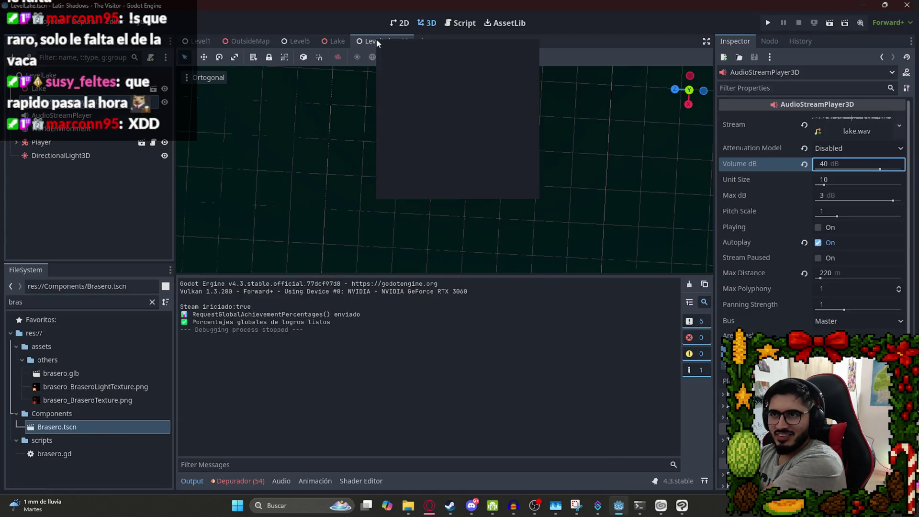
Run the LevelLake scene, walk the lake shore, then pause and leave the game.
{"action": "left_click", "coordinate": [418, 123]}
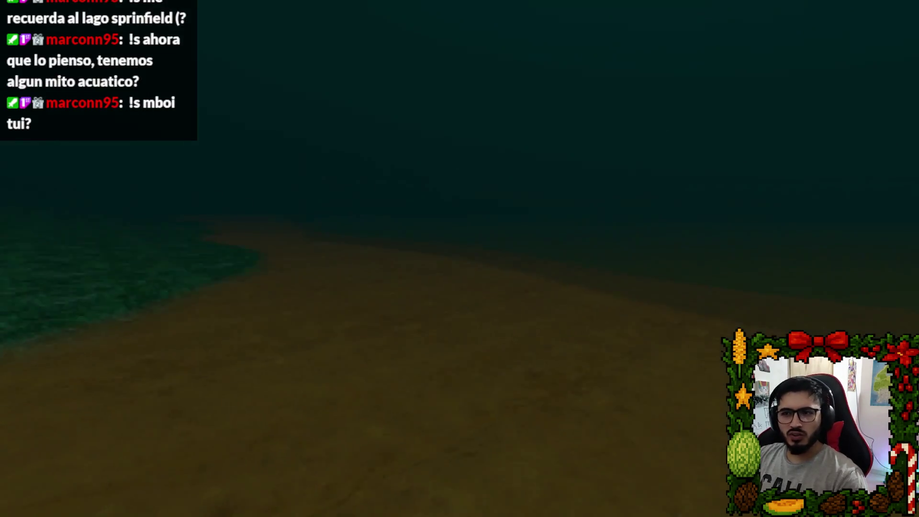
{"action": "key", "text": "Escape"}
{"action": "key", "text": "super"}
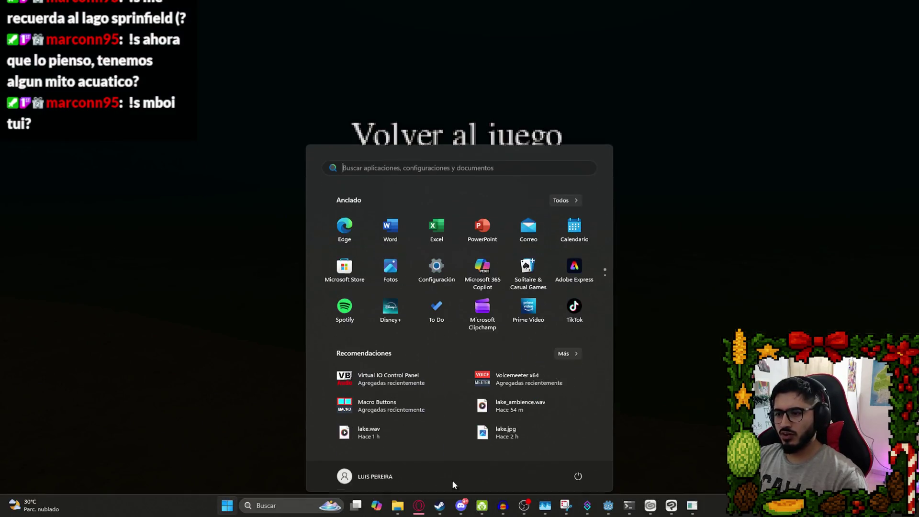
Search Google for 'mboi tui' in a new browser tab.
{"action": "left_click", "coordinate": [422, 509]}
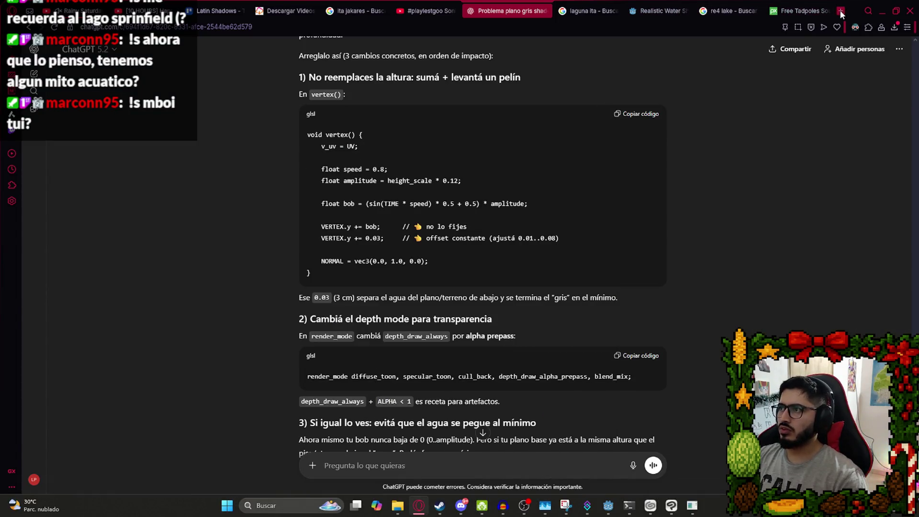
{"action": "left_click", "coordinate": [842, 11]}
{"action": "type", "text": "mboi tui"}
{"action": "key", "text": "Return"}
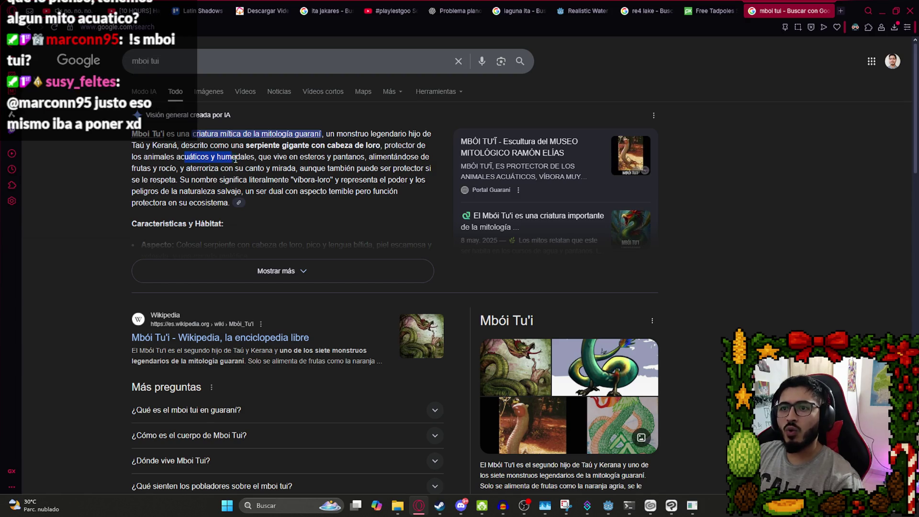
Read the overview of the Mbói Tu'i serpent, highlighting phrases, then return to Godot.
{"action": "left_click_drag", "start_coordinate": [235, 159], "coordinate": [247, 160]}
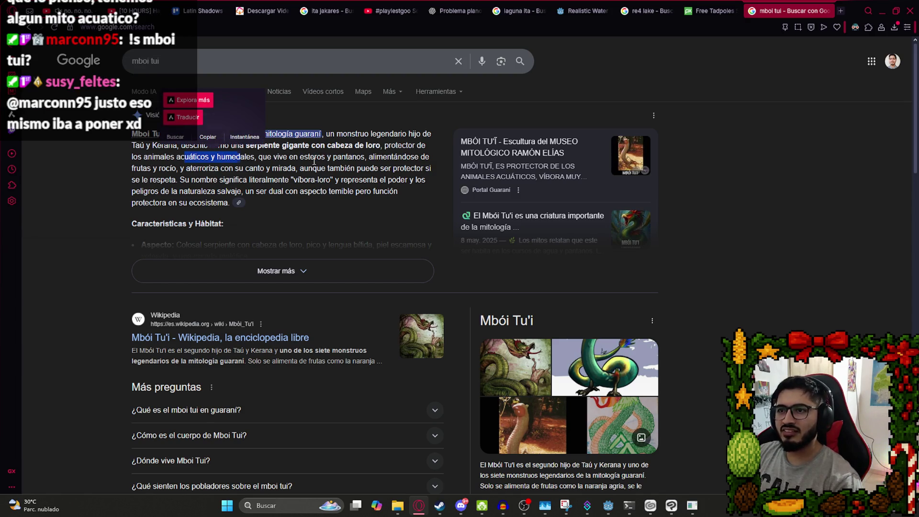
{"action": "left_click_drag", "start_coordinate": [315, 162], "coordinate": [349, 159]}
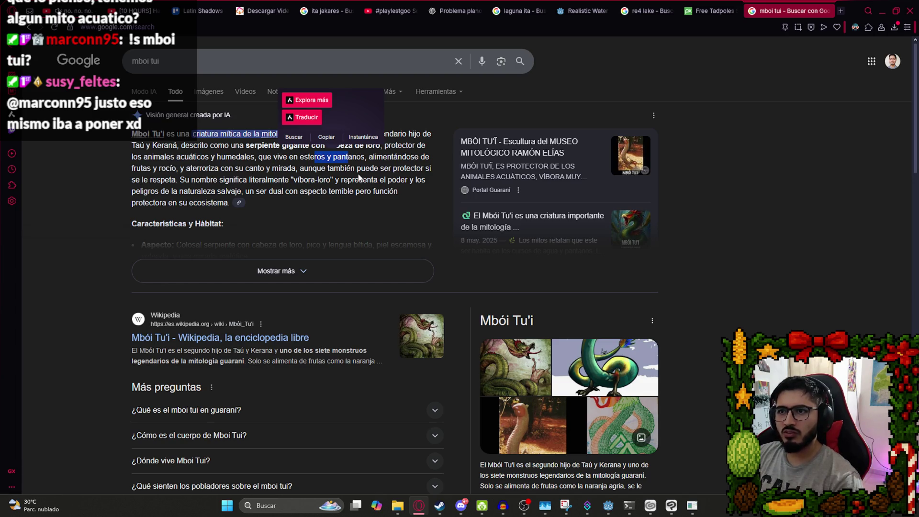
{"action": "left_click_drag", "start_coordinate": [397, 180], "coordinate": [249, 180]}
{"action": "left_click", "coordinate": [335, 181]}
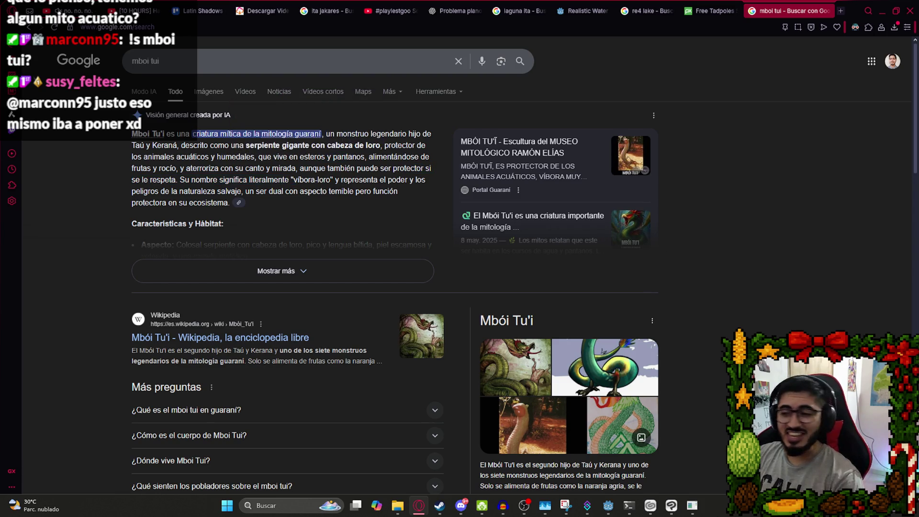
{"action": "mouse_move", "coordinate": [682, 510]}
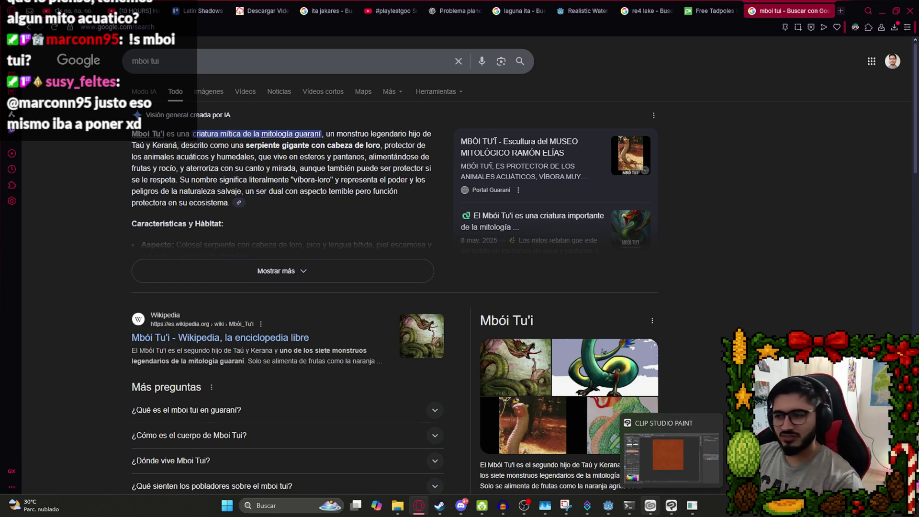
{"action": "left_click", "coordinate": [605, 509]}
Run LevelLake, quit via Salir al escritorio, and switch to the Lake scene.
{"action": "left_click", "coordinate": [386, 58]}
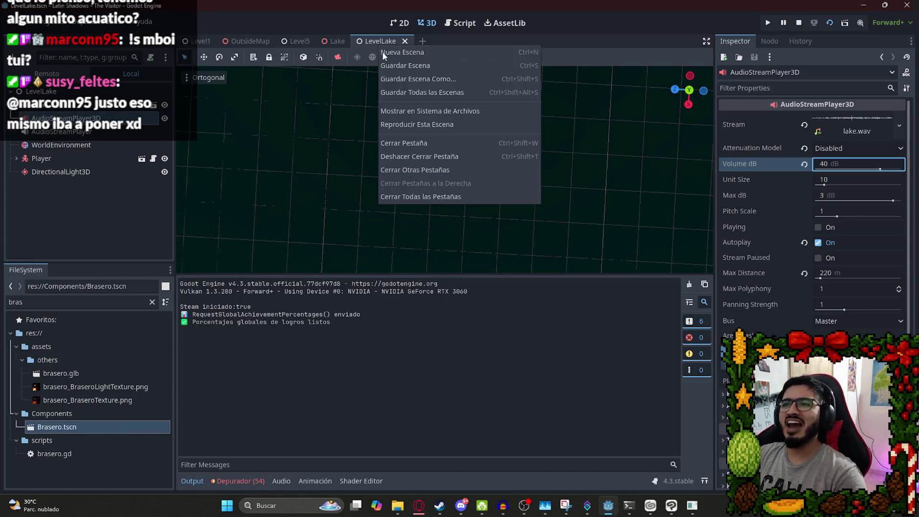
{"action": "left_click", "coordinate": [405, 127]}
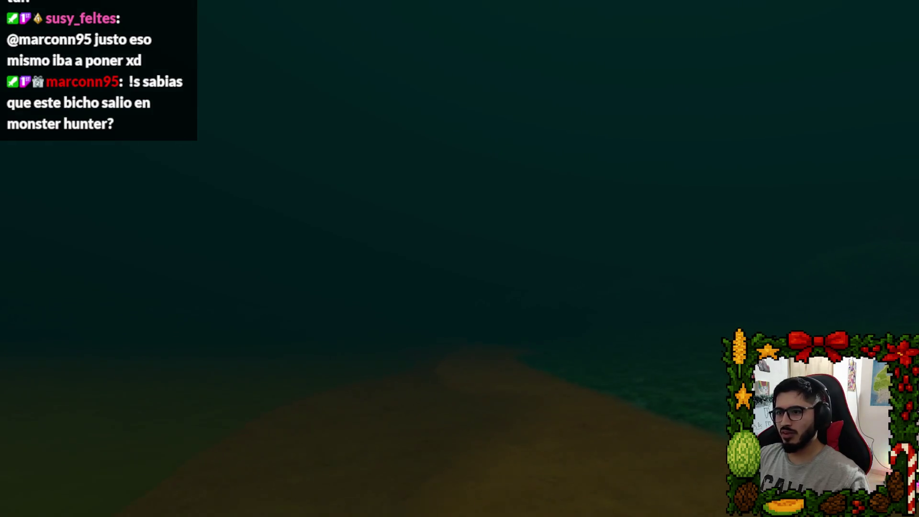
{"action": "key", "text": "Escape"}
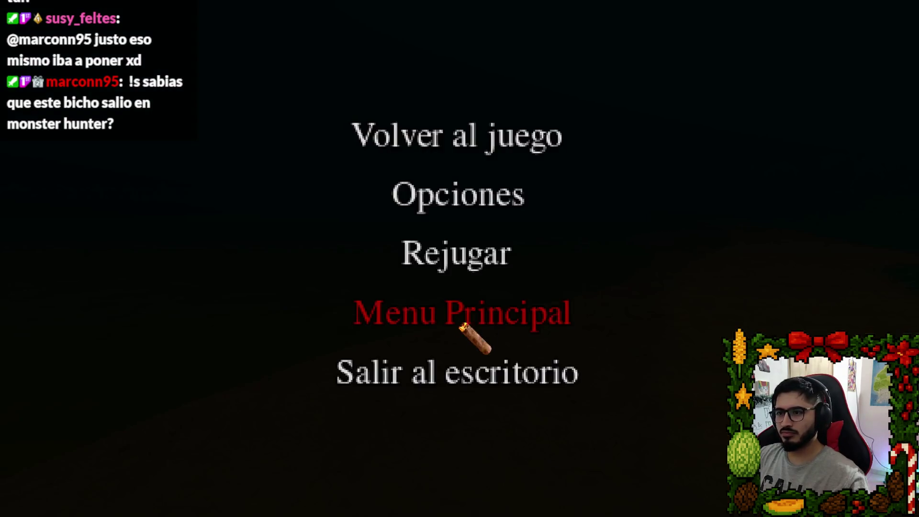
{"action": "left_click", "coordinate": [451, 366]}
{"action": "left_click", "coordinate": [334, 41]}
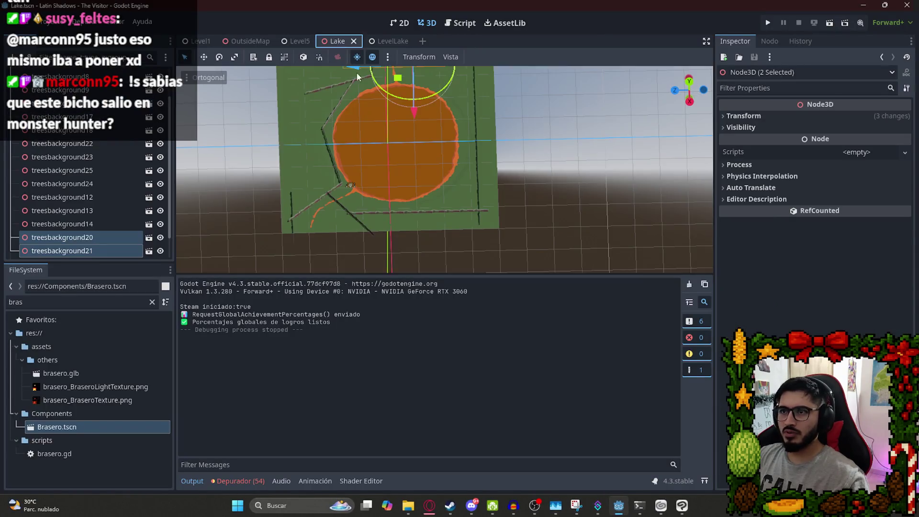
{"action": "scroll", "coordinate": [339, 227], "scroll_direction": "up", "scroll_amount": 10}
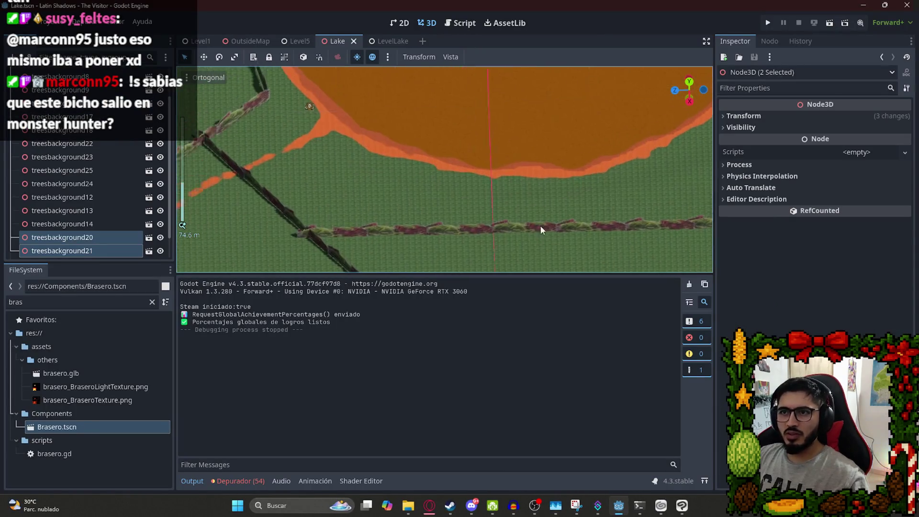
{"action": "scroll", "coordinate": [443, 162], "scroll_direction": "down", "scroll_amount": 12}
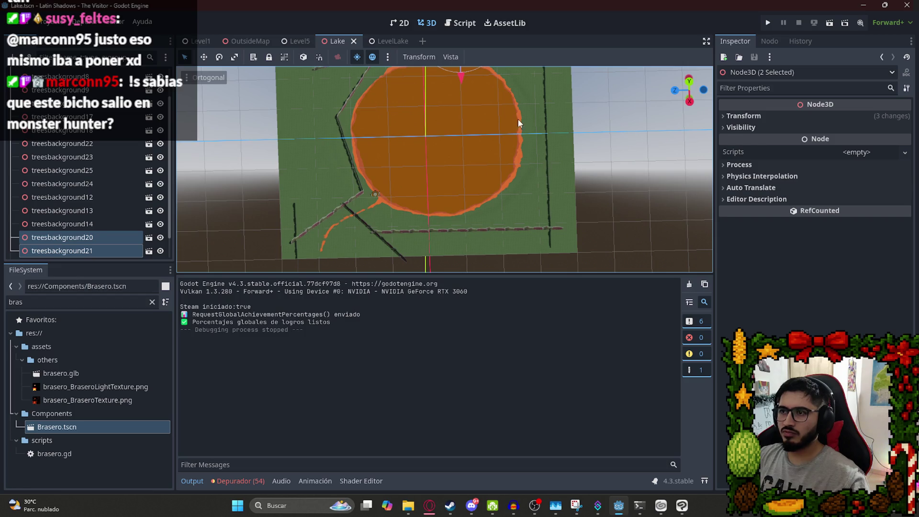
Move treesbackground25 to the lake's right side and rotate it about 19 degrees.
{"action": "left_click_drag", "start_coordinate": [518, 119], "coordinate": [466, 201]}
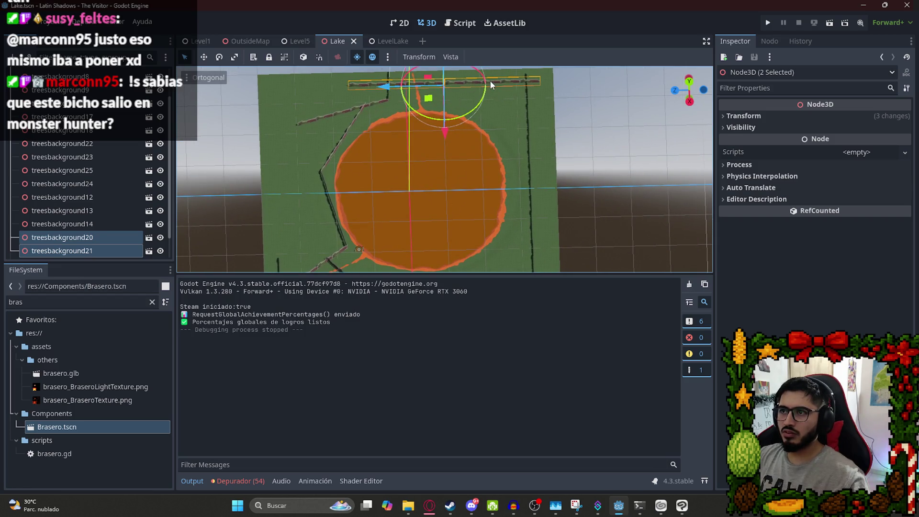
{"action": "left_click", "coordinate": [386, 100]}
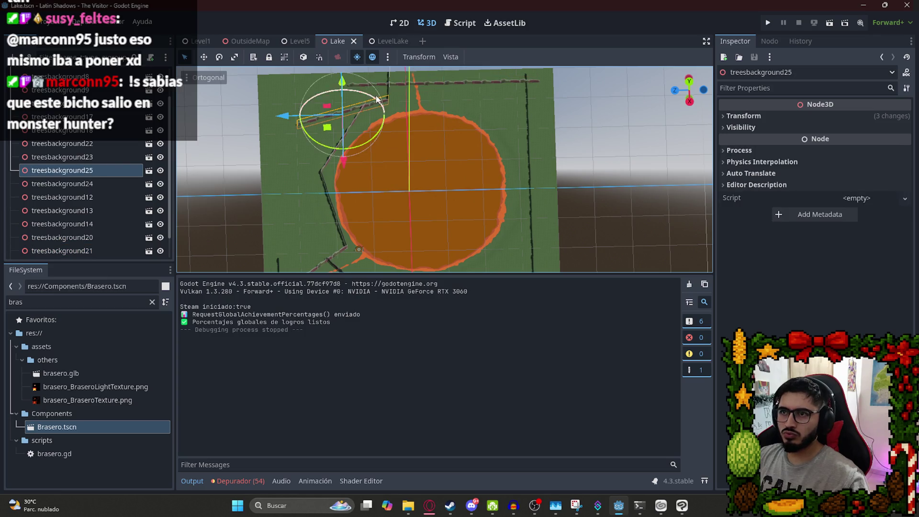
{"action": "mouse_move", "coordinate": [328, 129]}
{"action": "left_mouse_down"}
{"action": "mouse_move", "coordinate": [446, 202]}
{"action": "mouse_move", "coordinate": [503, 221]}
{"action": "left_mouse_up"}
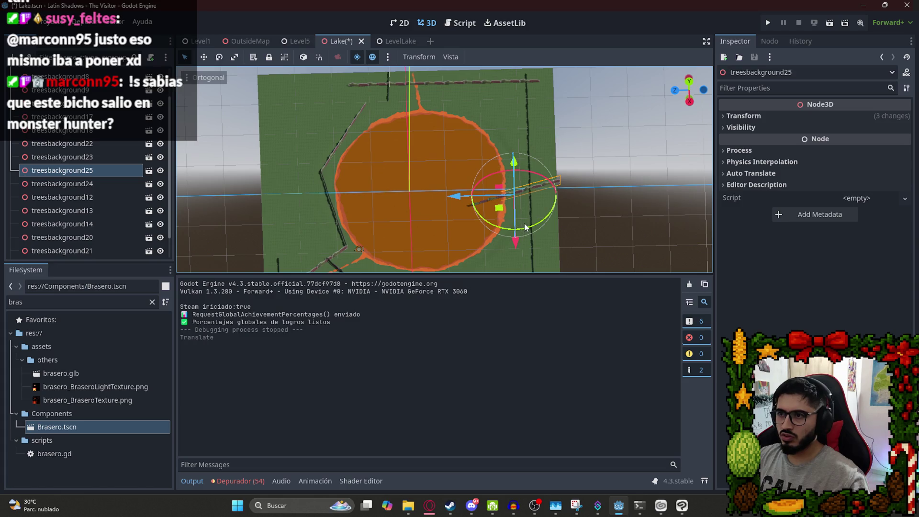
{"action": "left_click", "coordinate": [521, 228]}
{"action": "left_click", "coordinate": [504, 193]}
{"action": "key", "text": "e"}
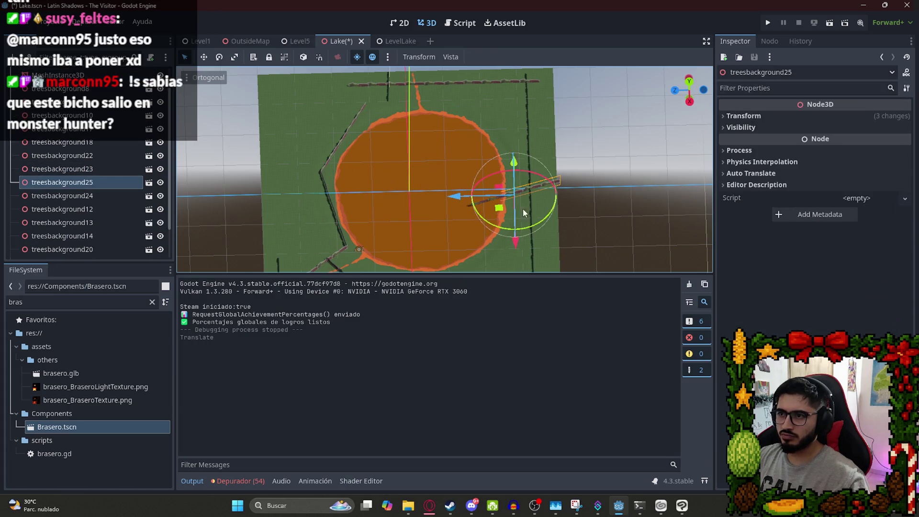
{"action": "mouse_move", "coordinate": [523, 208]}
{"action": "left_mouse_down"}
{"action": "mouse_move", "coordinate": [517, 232]}
{"action": "mouse_move", "coordinate": [500, 215]}
{"action": "mouse_move", "coordinate": [504, 235]}
{"action": "mouse_move", "coordinate": [475, 98]}
{"action": "mouse_move", "coordinate": [527, 113]}
{"action": "mouse_move", "coordinate": [398, 85]}
{"action": "mouse_move", "coordinate": [447, 139]}
{"action": "left_mouse_up"}
Cut treesbackground25 out of the scene and recentre the view on the orange lake.
{"action": "key", "text": "ctrl+x"}
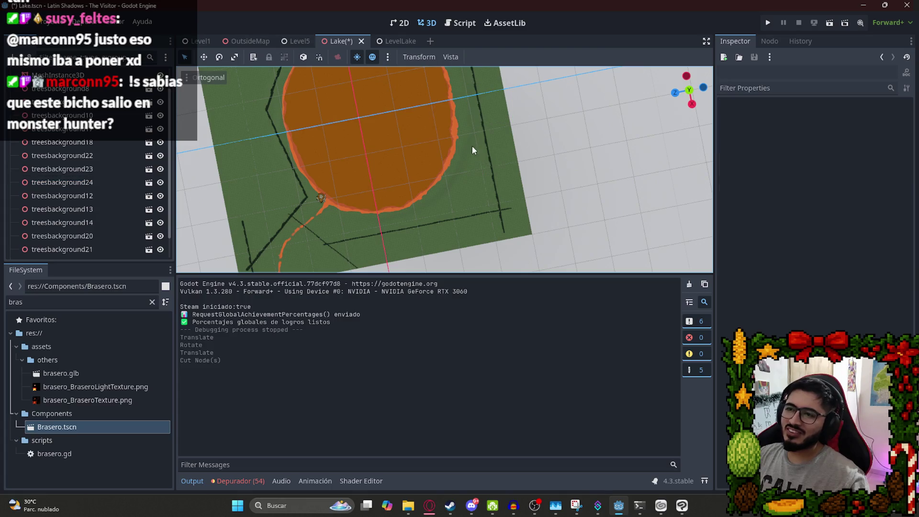
{"action": "scroll", "coordinate": [445, 172], "scroll_direction": "up", "scroll_amount": 3}
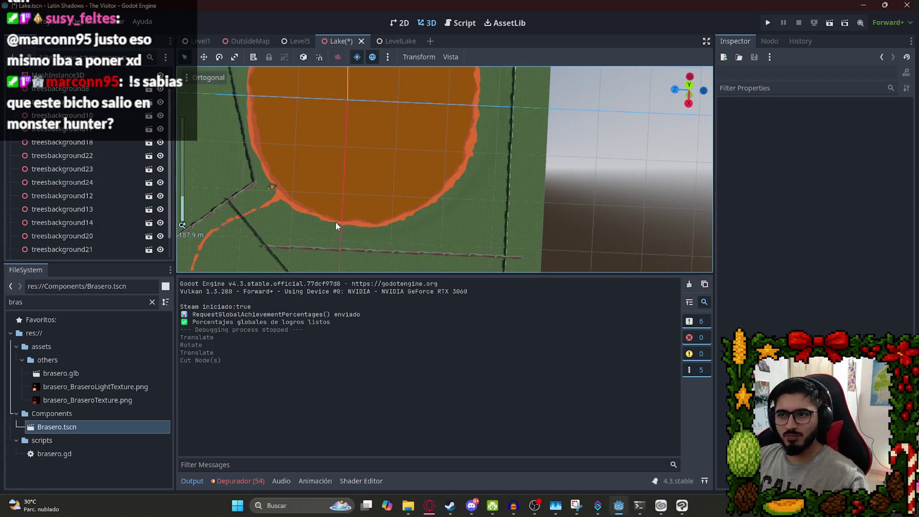
{"action": "scroll", "coordinate": [408, 134], "scroll_direction": "up", "scroll_amount": 2}
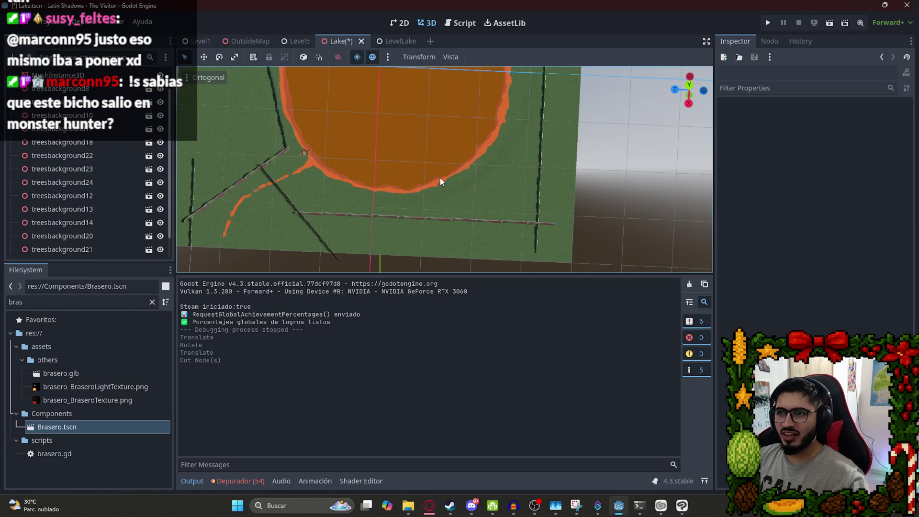
{"action": "mouse_move", "coordinate": [466, 229]}
{"action": "left_mouse_down"}
{"action": "mouse_move", "coordinate": [374, 177]}
{"action": "mouse_move", "coordinate": [386, 95]}
{"action": "mouse_move", "coordinate": [406, 134]}
{"action": "mouse_move", "coordinate": [406, 217]}
{"action": "left_mouse_up"}
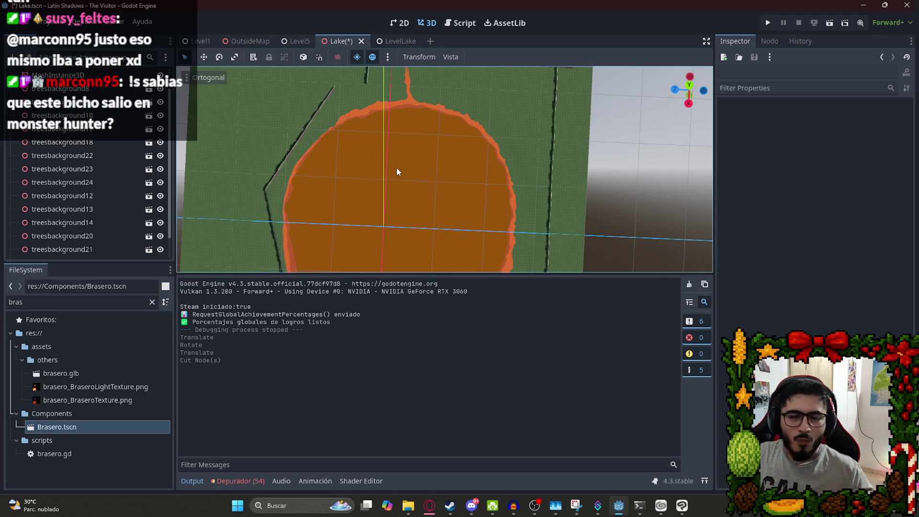
{"action": "scroll", "coordinate": [402, 160], "scroll_direction": "down", "scroll_amount": 5}
{"action": "scroll", "coordinate": [452, 97], "scroll_direction": "up", "scroll_amount": 5}
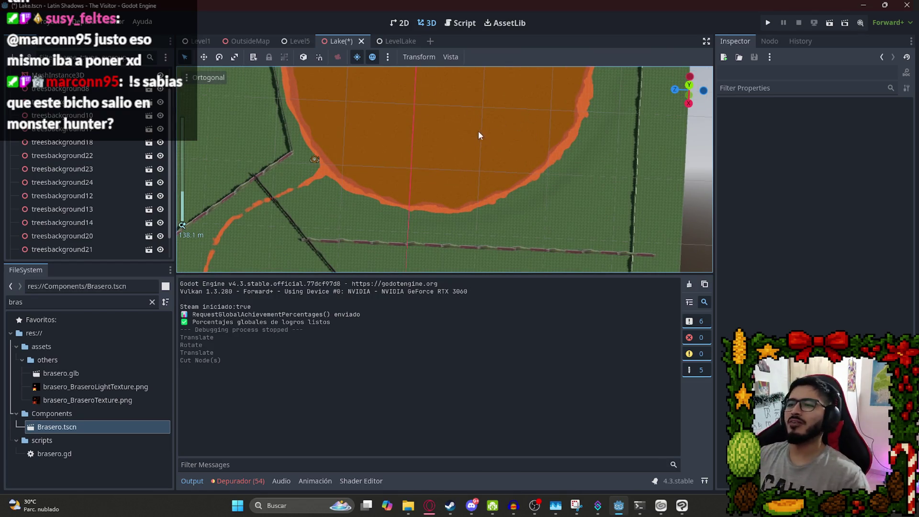
{"action": "scroll", "coordinate": [478, 131], "scroll_direction": "down", "scroll_amount": 8}
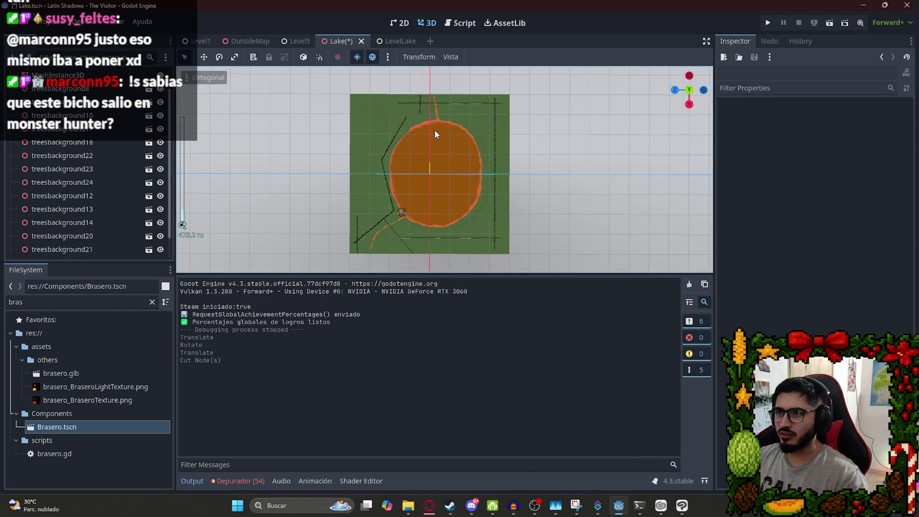
{"action": "scroll", "coordinate": [474, 168], "scroll_direction": "up", "scroll_amount": 1}
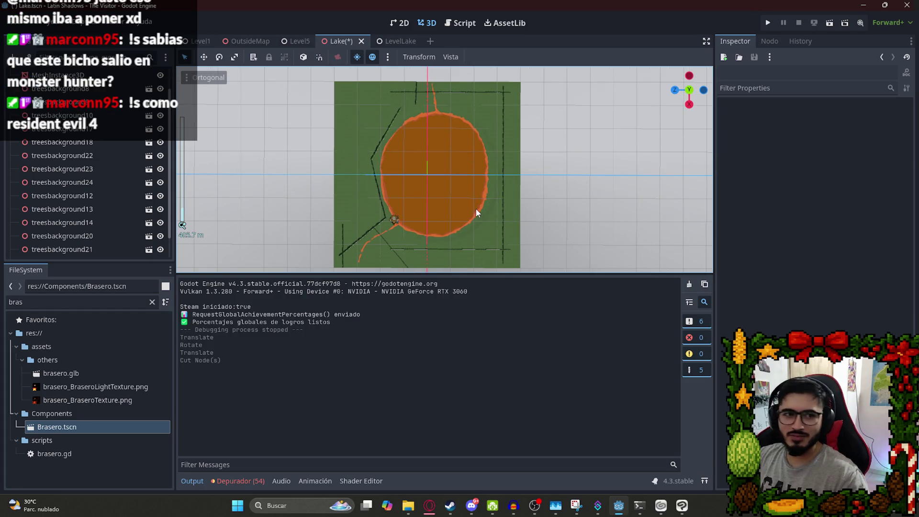
{"action": "scroll", "coordinate": [462, 193], "scroll_direction": "up", "scroll_amount": 3}
Save the Lake scene now that the treesbackground25 row is gone.
{"action": "key", "text": "ctrl+s"}
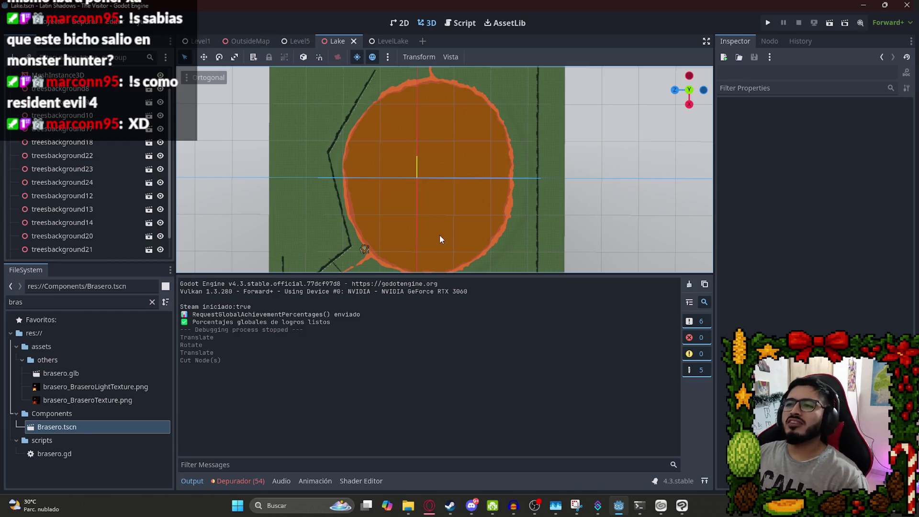
{"action": "scroll", "coordinate": [480, 207], "scroll_direction": "down", "scroll_amount": 5}
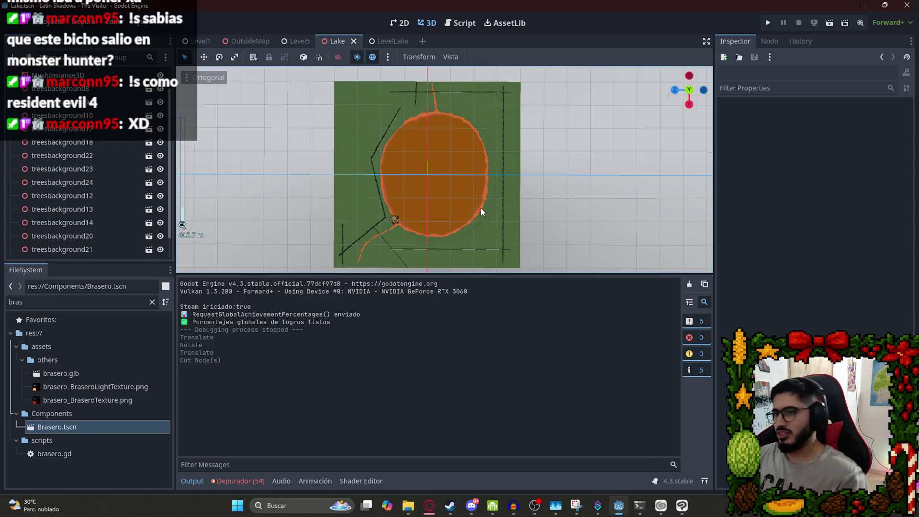
Cut the existing treesbackground24 row out of the Lake scene.
{"action": "scroll", "coordinate": [423, 164], "scroll_direction": "up", "scroll_amount": 8}
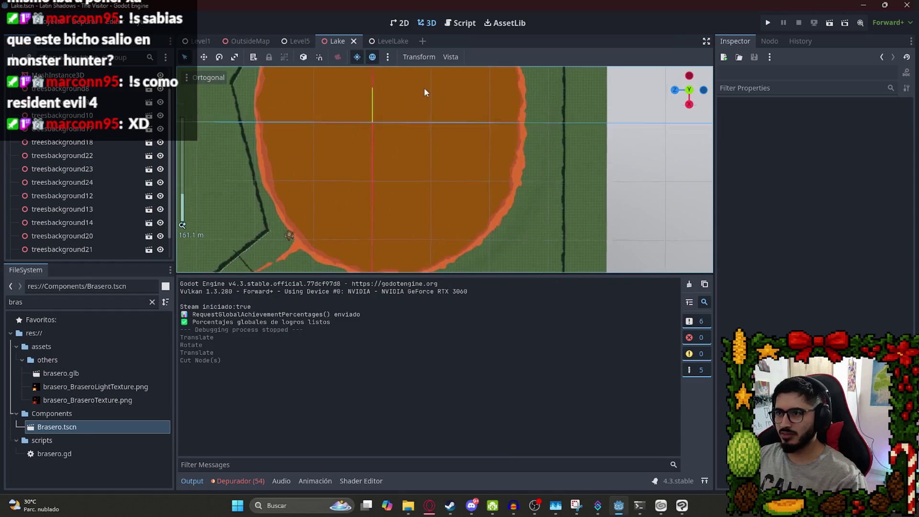
{"action": "scroll", "coordinate": [479, 137], "scroll_direction": "down", "scroll_amount": 4}
{"action": "scroll", "coordinate": [432, 100], "scroll_direction": "down", "scroll_amount": 5}
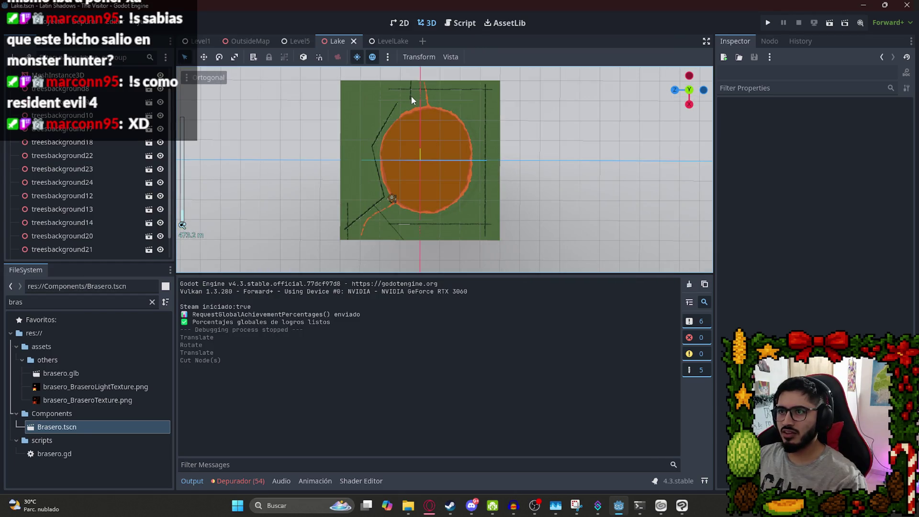
{"action": "mouse_move", "coordinate": [453, 159]}
{"action": "left_mouse_down"}
{"action": "mouse_move", "coordinate": [414, 99]}
{"action": "mouse_move", "coordinate": [464, 144]}
{"action": "mouse_move", "coordinate": [434, 164]}
{"action": "mouse_move", "coordinate": [496, 247]}
{"action": "mouse_move", "coordinate": [512, 169]}
{"action": "left_mouse_up"}
{"action": "scroll", "coordinate": [431, 110], "scroll_direction": "up", "scroll_amount": 5}
{"action": "scroll", "coordinate": [433, 101], "scroll_direction": "down", "scroll_amount": 3}
{"action": "key", "text": "ctrl+x"}
{"action": "scroll", "coordinate": [469, 139], "scroll_direction": "down", "scroll_amount": 2}
{"action": "scroll", "coordinate": [476, 113], "scroll_direction": "up", "scroll_amount": 3}
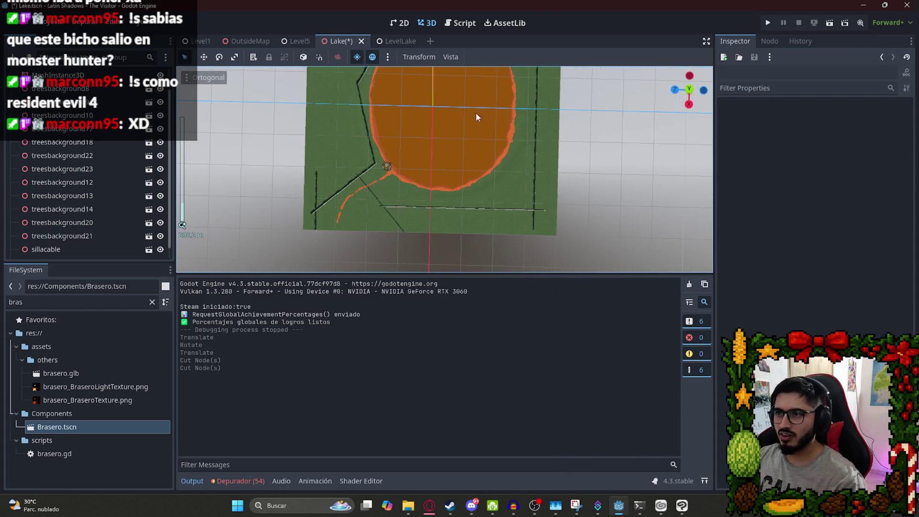
Orbit over the lake and select the treesbackground23 tree row.
{"action": "left_click_drag", "start_coordinate": [476, 113], "coordinate": [563, 191]}
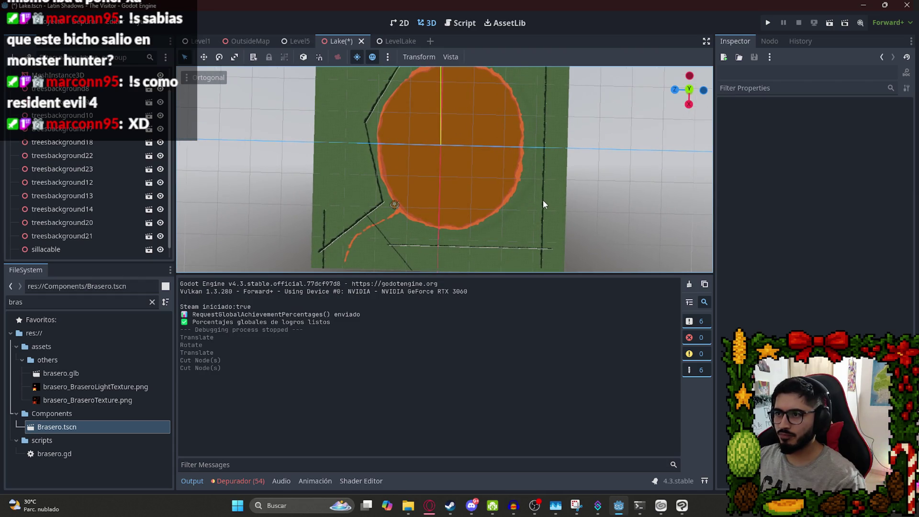
{"action": "left_click_drag", "start_coordinate": [492, 171], "coordinate": [477, 39]}
{"action": "left_click", "coordinate": [390, 150]}
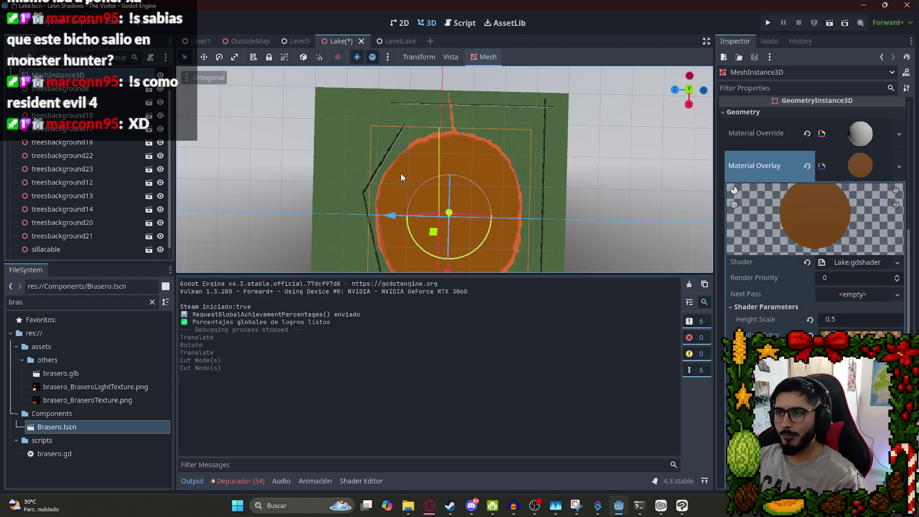
{"action": "left_click_drag", "start_coordinate": [401, 173], "coordinate": [358, 68]}
{"action": "left_click", "coordinate": [387, 216]}
{"action": "mouse_move", "coordinate": [397, 220]}
{"action": "left_mouse_down"}
{"action": "mouse_move", "coordinate": [443, 239]}
{"action": "mouse_move", "coordinate": [457, 173]}
{"action": "left_mouse_up"}
{"action": "scroll", "coordinate": [457, 212], "scroll_direction": "down", "scroll_amount": 2}
Duplicate treesbackground23 and place the copy horizontally along the lake's lower-right shore.
{"action": "key", "text": "ctrl+d"}
{"action": "mouse_move", "coordinate": [392, 144]}
{"action": "left_mouse_down"}
{"action": "mouse_move", "coordinate": [496, 170]}
{"action": "mouse_move", "coordinate": [484, 188]}
{"action": "left_mouse_up"}
{"action": "scroll", "coordinate": [484, 188], "scroll_direction": "up", "scroll_amount": 5}
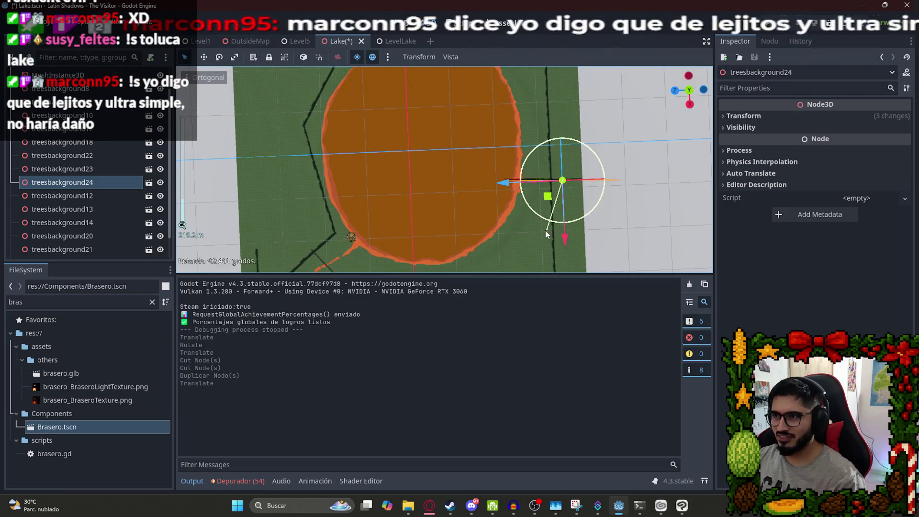
{"action": "mouse_move", "coordinate": [547, 204]}
{"action": "left_mouse_down"}
{"action": "mouse_move", "coordinate": [547, 225]}
{"action": "mouse_move", "coordinate": [470, 103]}
{"action": "left_mouse_up"}
{"action": "mouse_move", "coordinate": [551, 189]}
{"action": "left_mouse_down"}
{"action": "mouse_move", "coordinate": [553, 210]}
{"action": "mouse_move", "coordinate": [532, 214]}
{"action": "mouse_move", "coordinate": [517, 192]}
{"action": "mouse_move", "coordinate": [513, 203]}
{"action": "mouse_move", "coordinate": [359, 198]}
{"action": "mouse_move", "coordinate": [500, 219]}
{"action": "mouse_move", "coordinate": [530, 196]}
{"action": "mouse_move", "coordinate": [537, 177]}
{"action": "mouse_move", "coordinate": [538, 266]}
{"action": "mouse_move", "coordinate": [427, 170]}
{"action": "mouse_move", "coordinate": [582, 168]}
{"action": "mouse_move", "coordinate": [510, 204]}
{"action": "mouse_move", "coordinate": [512, 163]}
{"action": "mouse_move", "coordinate": [476, 186]}
{"action": "mouse_move", "coordinate": [481, 143]}
{"action": "left_mouse_up"}
{"action": "left_click", "coordinate": [513, 156]}
Shift treesbackground9 right and down, then raise it upward.
{"action": "left_click", "coordinate": [490, 155]}
{"action": "scroll", "coordinate": [483, 148], "scroll_direction": "up", "scroll_amount": 3}
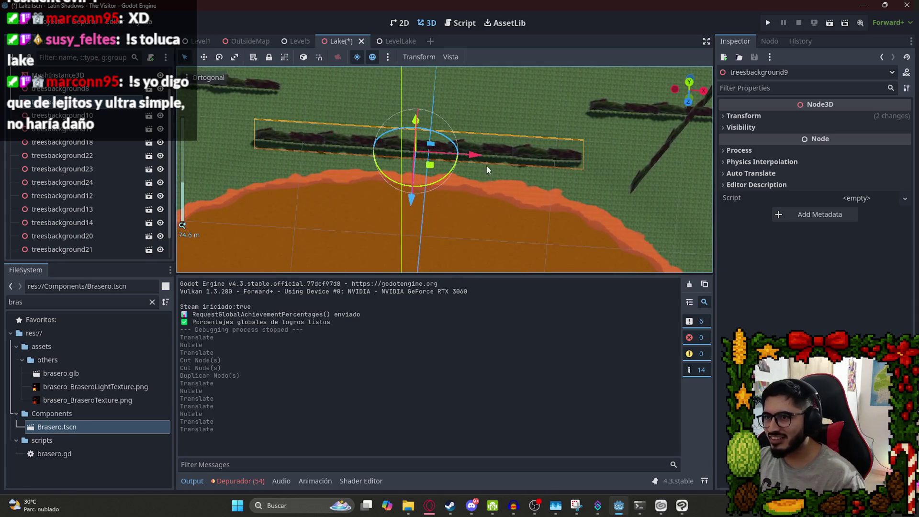
{"action": "mouse_move", "coordinate": [438, 167]}
{"action": "left_mouse_down"}
{"action": "mouse_move", "coordinate": [484, 183]}
{"action": "mouse_move", "coordinate": [473, 115]}
{"action": "mouse_move", "coordinate": [473, 123]}
{"action": "left_mouse_up"}
{"action": "left_click_drag", "start_coordinate": [491, 173], "coordinate": [496, 191]}
{"action": "left_click_drag", "start_coordinate": [657, 218], "coordinate": [318, 136]}
{"action": "scroll", "coordinate": [417, 153], "scroll_direction": "up", "scroll_amount": 5}
{"action": "mouse_move", "coordinate": [303, 90]}
{"action": "left_mouse_down"}
{"action": "mouse_move", "coordinate": [311, 72]}
{"action": "mouse_move", "coordinate": [316, 91]}
{"action": "left_mouse_up"}
{"action": "left_click_drag", "start_coordinate": [682, 207], "coordinate": [418, 207]}
{"action": "scroll", "coordinate": [429, 152], "scroll_direction": "down", "scroll_amount": 3}
{"action": "left_click_drag", "start_coordinate": [341, 149], "coordinate": [349, 143]}
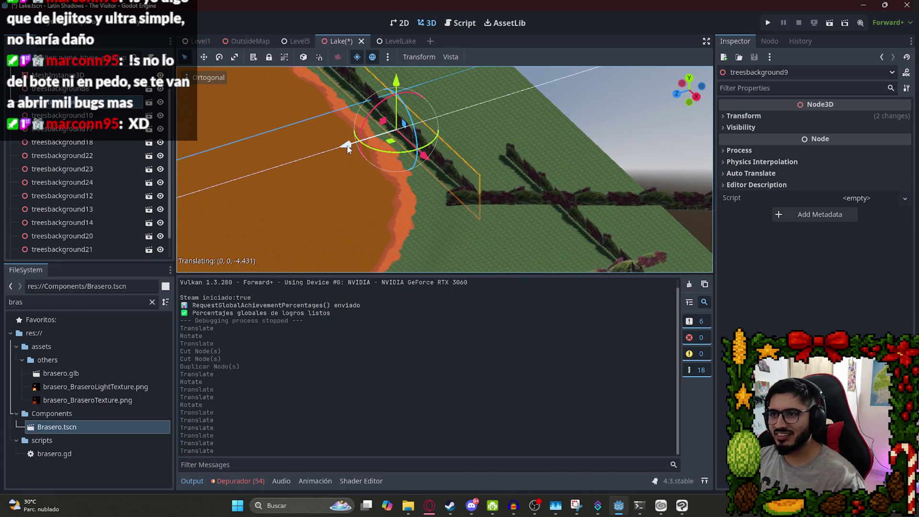
Move treesbackground24 up and to the right into place.
{"action": "left_click", "coordinate": [504, 194]}
{"action": "mouse_move", "coordinate": [582, 227]}
{"action": "left_mouse_down"}
{"action": "mouse_move", "coordinate": [633, 159]}
{"action": "mouse_move", "coordinate": [634, 142]}
{"action": "mouse_move", "coordinate": [634, 153]}
{"action": "left_mouse_up"}
{"action": "left_click_drag", "start_coordinate": [615, 219], "coordinate": [616, 215]}
{"action": "scroll", "coordinate": [549, 201], "scroll_direction": "down", "scroll_amount": 2}
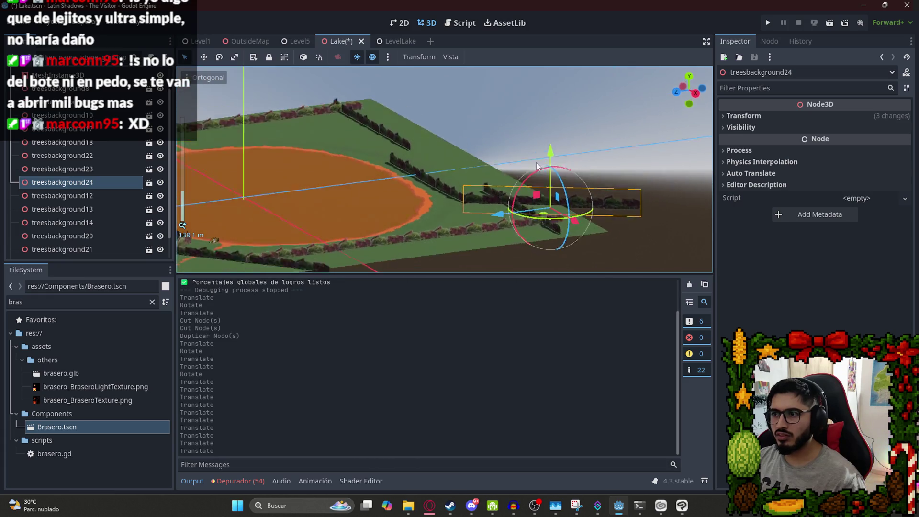
{"action": "scroll", "coordinate": [541, 229], "scroll_direction": "up", "scroll_amount": 5}
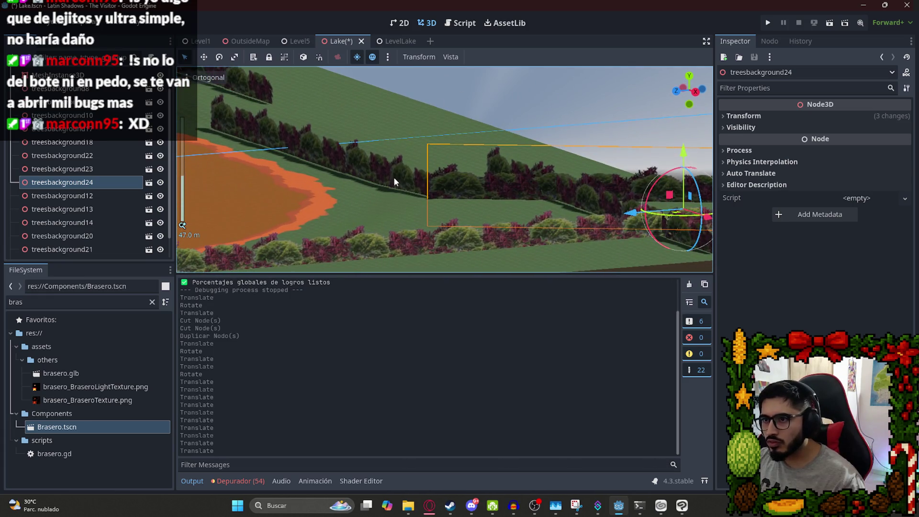
Lift treesbackground9 higher and move treesbackground8 to a new spot by the lake edge.
{"action": "left_click", "coordinate": [395, 181]}
{"action": "left_click_drag", "start_coordinate": [327, 116], "coordinate": [329, 111]}
{"action": "scroll", "coordinate": [524, 144], "scroll_direction": "down", "scroll_amount": 5}
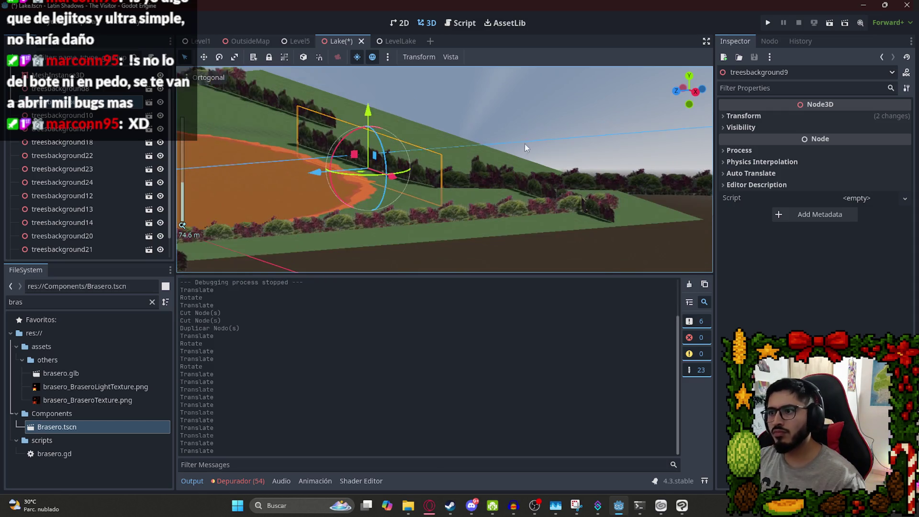
{"action": "mouse_move", "coordinate": [548, 122]}
{"action": "left_mouse_down"}
{"action": "mouse_move", "coordinate": [577, 261]}
{"action": "mouse_move", "coordinate": [510, 128]}
{"action": "mouse_move", "coordinate": [519, 157]}
{"action": "mouse_move", "coordinate": [429, 94]}
{"action": "left_mouse_up"}
{"action": "scroll", "coordinate": [429, 94], "scroll_direction": "down", "scroll_amount": 4}
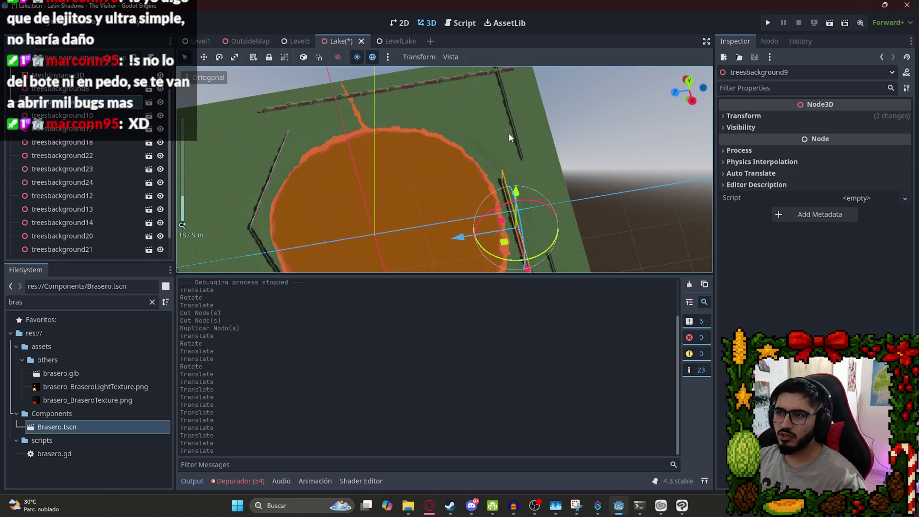
{"action": "mouse_move", "coordinate": [514, 135]}
{"action": "left_mouse_down"}
{"action": "mouse_move", "coordinate": [487, 137]}
{"action": "mouse_move", "coordinate": [476, 154]}
{"action": "mouse_move", "coordinate": [530, 157]}
{"action": "mouse_move", "coordinate": [445, 163]}
{"action": "mouse_move", "coordinate": [445, 153]}
{"action": "mouse_move", "coordinate": [464, 160]}
{"action": "left_mouse_up"}
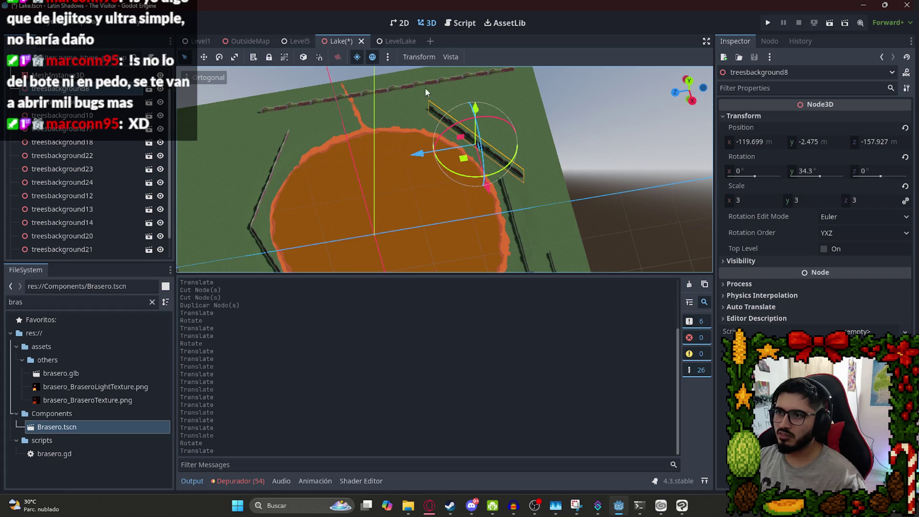
Move treesbackground21 and treesbackground20 down together, then select the lake mesh.
{"action": "left_click", "coordinate": [408, 88]}
{"action": "left_click", "coordinate": [349, 94], "text": "shift"}
{"action": "left_click_drag", "start_coordinate": [353, 95], "coordinate": [346, 144]}
{"action": "scroll", "coordinate": [346, 143], "scroll_direction": "down", "scroll_amount": 5}
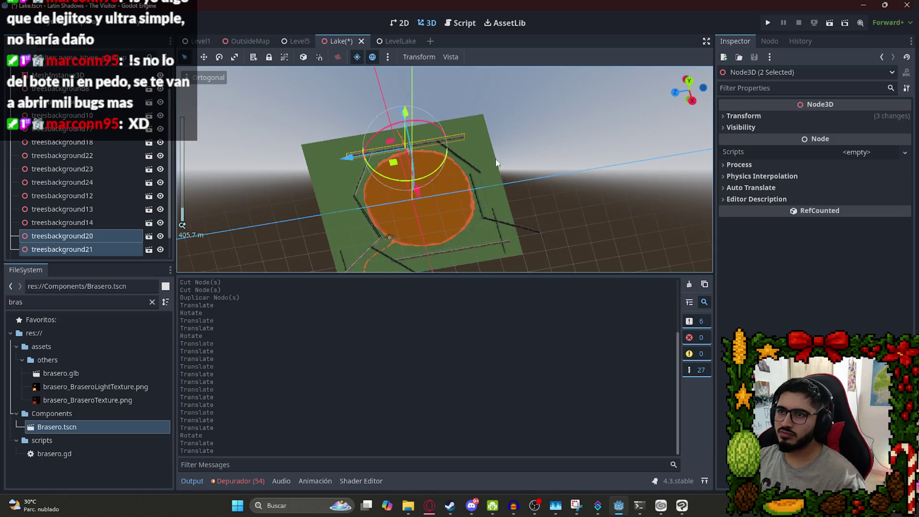
{"action": "left_click", "coordinate": [540, 206]}
{"action": "scroll", "coordinate": [438, 240], "scroll_direction": "up", "scroll_amount": 5}
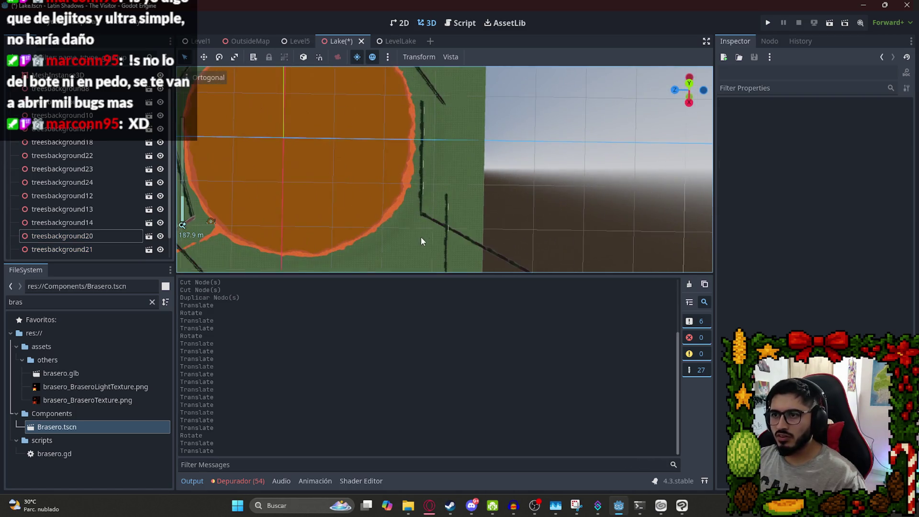
{"action": "left_click", "coordinate": [441, 219]}
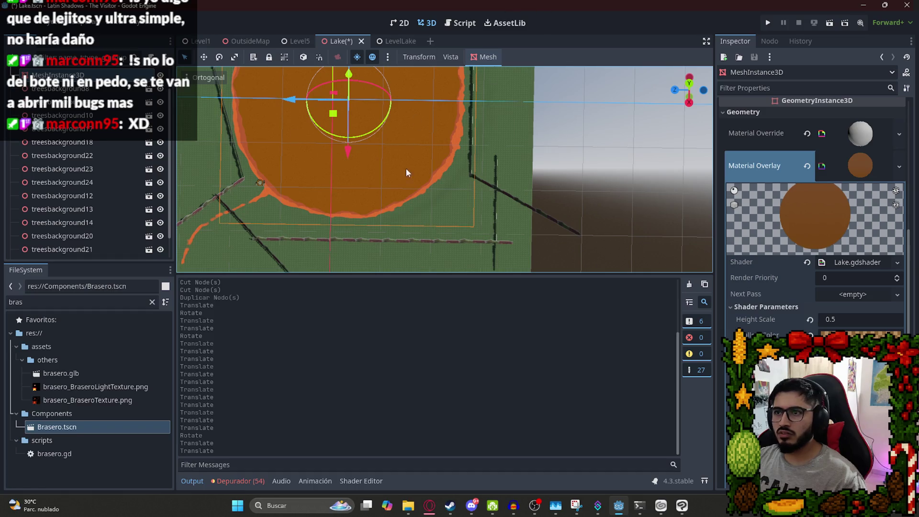
Select HTerrain, choose texture 2, and set brush opacity to 100.
{"action": "left_click", "coordinate": [79, 91]}
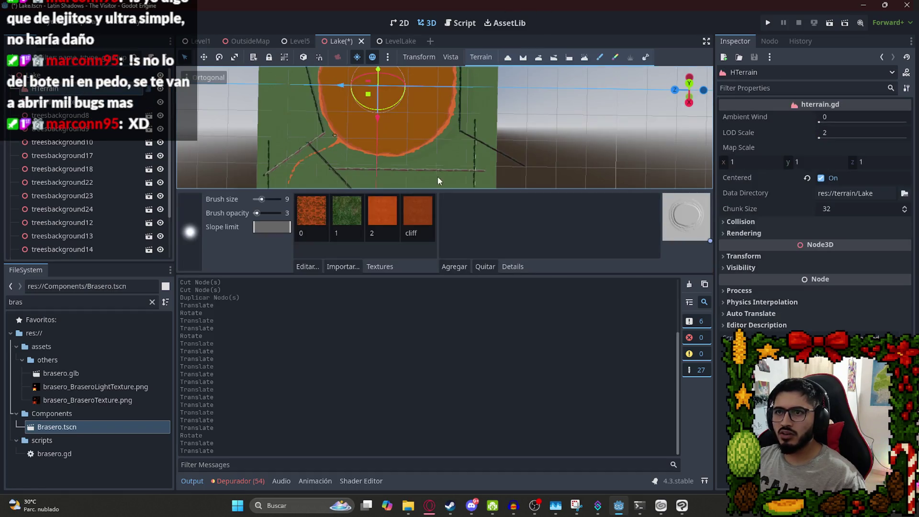
{"action": "left_click", "coordinate": [387, 223]}
{"action": "mouse_move", "coordinate": [480, 272]}
{"action": "left_mouse_down"}
{"action": "mouse_move", "coordinate": [534, 293]}
{"action": "mouse_move", "coordinate": [530, 370]}
{"action": "left_mouse_up"}
{"action": "scroll", "coordinate": [436, 168], "scroll_direction": "up", "scroll_amount": 5}
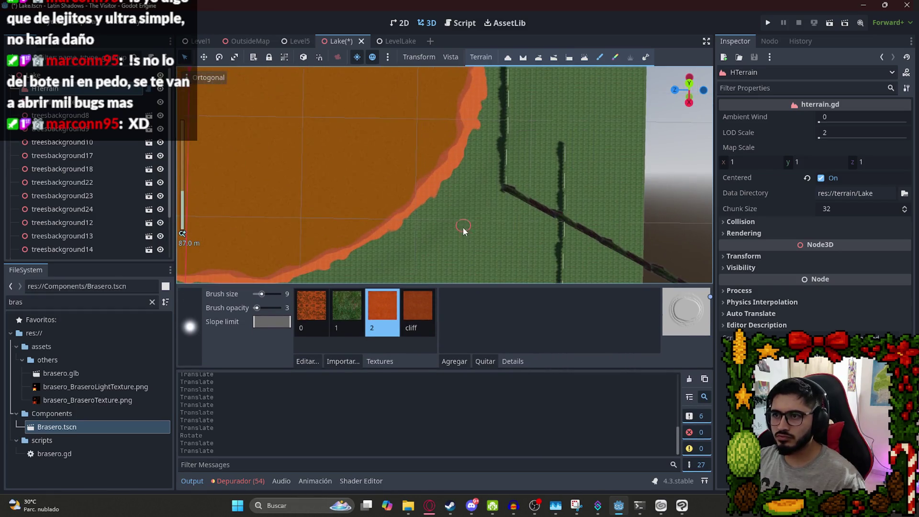
{"action": "scroll", "coordinate": [463, 231], "scroll_direction": "down", "scroll_amount": 5}
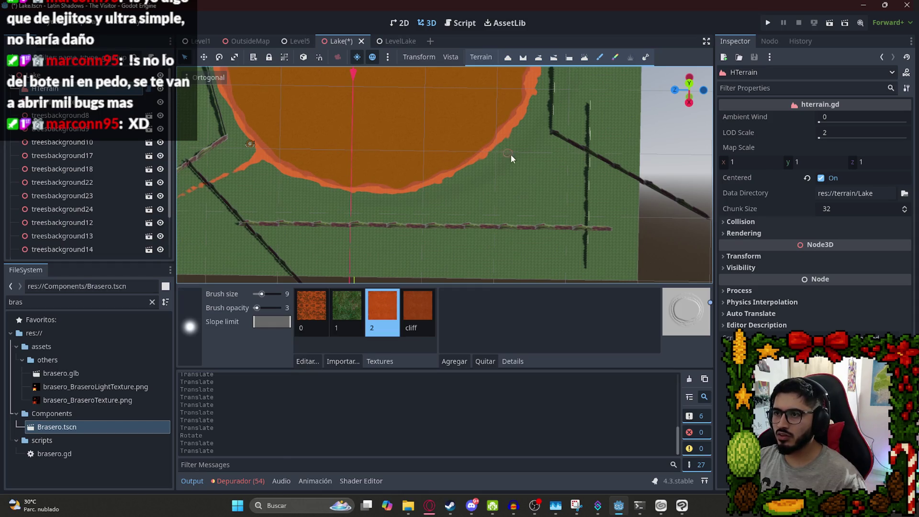
{"action": "scroll", "coordinate": [512, 154], "scroll_direction": "up", "scroll_amount": 10}
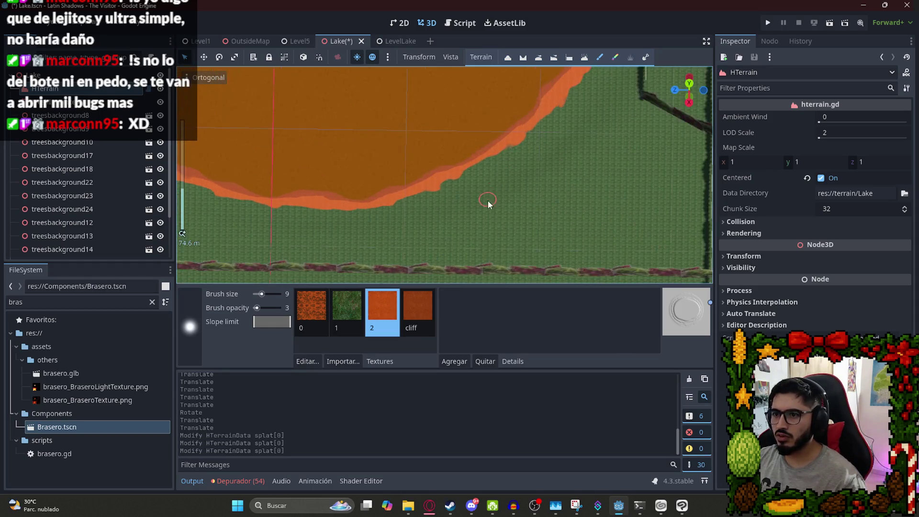
{"action": "left_click_drag", "start_coordinate": [258, 308], "coordinate": [272, 309]}
{"action": "scroll", "coordinate": [588, 179], "scroll_direction": "down", "scroll_amount": 5}
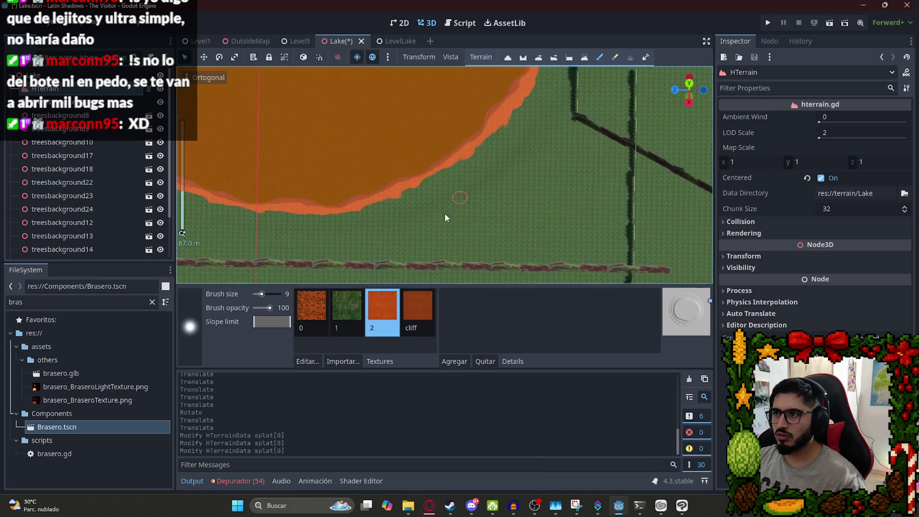
Undo the last paint strokes, nudge treesbackground9 along X, and select treesbackground24.
{"action": "key", "text": "ctrl+z"}
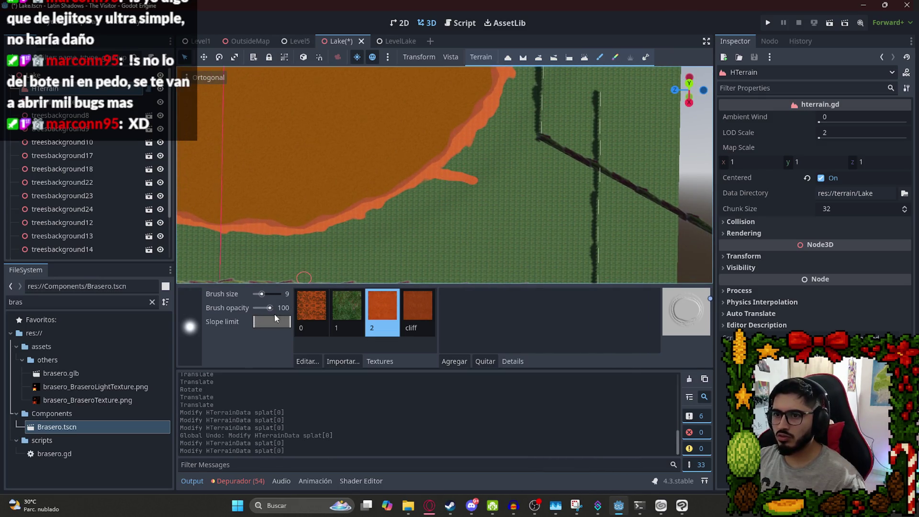
{"action": "key", "text": "ctrl+z"}
{"action": "key", "text": "ctrl+z"}
{"action": "key", "text": "ctrl+z"}
{"action": "mouse_move", "coordinate": [451, 175]}
{"action": "left_mouse_down"}
{"action": "mouse_move", "coordinate": [471, 224]}
{"action": "mouse_move", "coordinate": [463, 206]}
{"action": "mouse_move", "coordinate": [441, 200]}
{"action": "mouse_move", "coordinate": [457, 192]}
{"action": "left_mouse_up"}
{"action": "left_click", "coordinate": [509, 229]}
{"action": "scroll", "coordinate": [508, 230], "scroll_direction": "up", "scroll_amount": 5}
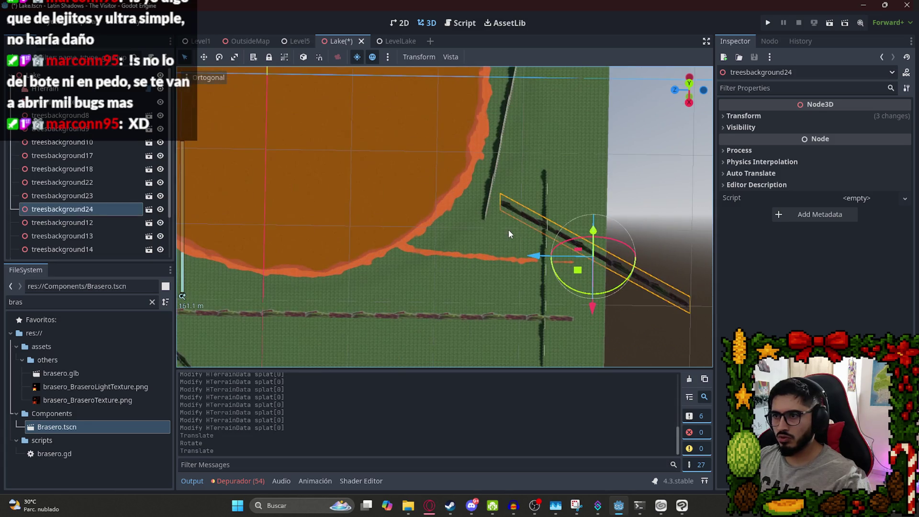
Rotate treesbackground24 flatter beside the stream and save the Lake scene.
{"action": "left_click_drag", "start_coordinate": [575, 291], "coordinate": [594, 298]}
{"action": "scroll", "coordinate": [646, 307], "scroll_direction": "up", "scroll_amount": 3}
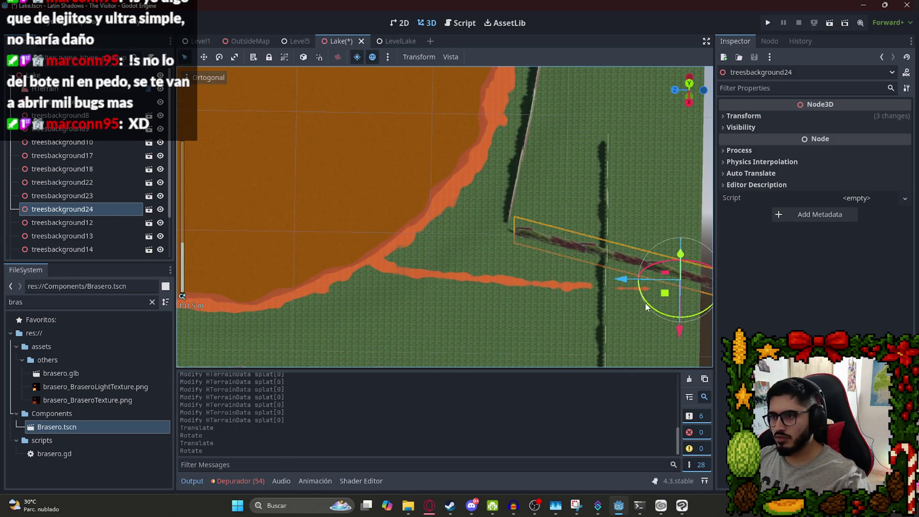
{"action": "left_click_drag", "start_coordinate": [661, 317], "coordinate": [654, 264]}
{"action": "scroll", "coordinate": [621, 264], "scroll_direction": "down", "scroll_amount": 5}
{"action": "scroll", "coordinate": [524, 289], "scroll_direction": "down", "scroll_amount": 2}
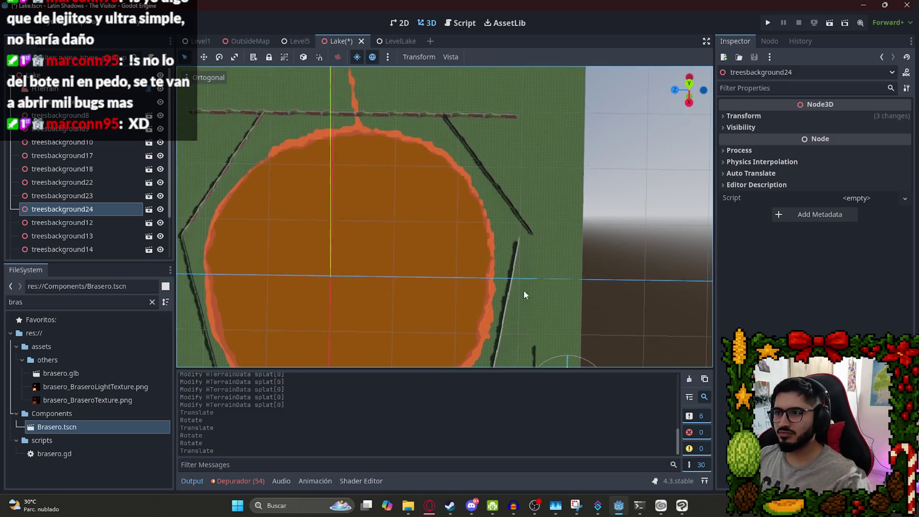
{"action": "scroll", "coordinate": [492, 306], "scroll_direction": "up", "scroll_amount": 5}
{"action": "key", "text": "ctrl+s"}
{"action": "scroll", "coordinate": [417, 282], "scroll_direction": "down", "scroll_amount": 2}
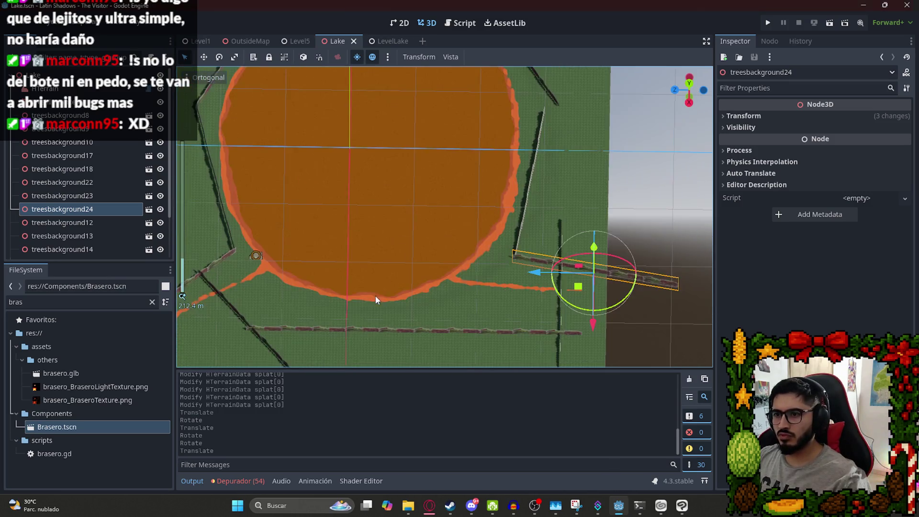
{"action": "left_click", "coordinate": [406, 332]}
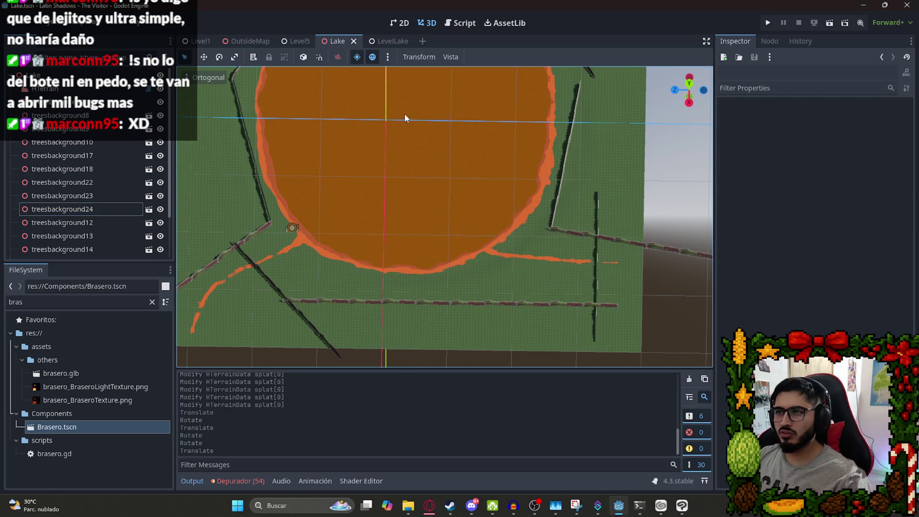
Switch to the LevelLake scene and run it with F6 for a test play.
{"action": "key", "text": "ctrl+s"}
{"action": "left_click", "coordinate": [387, 42]}
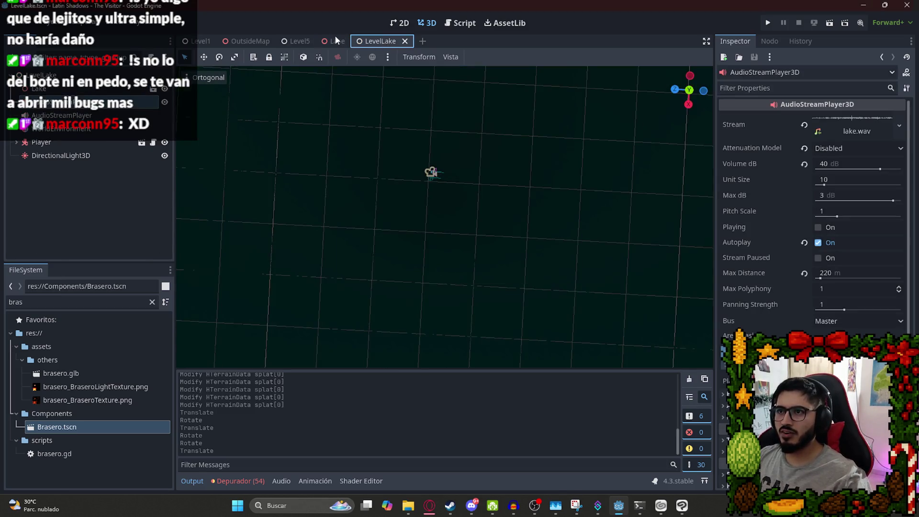
{"action": "left_click", "coordinate": [338, 40]}
{"action": "left_click", "coordinate": [400, 42]}
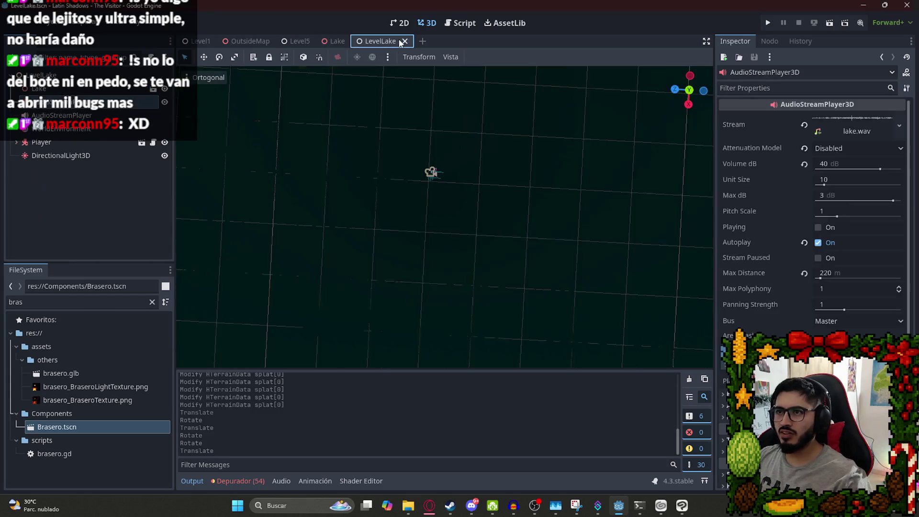
{"action": "right_click", "coordinate": [373, 44]}
{"action": "left_click", "coordinate": [452, 148]}
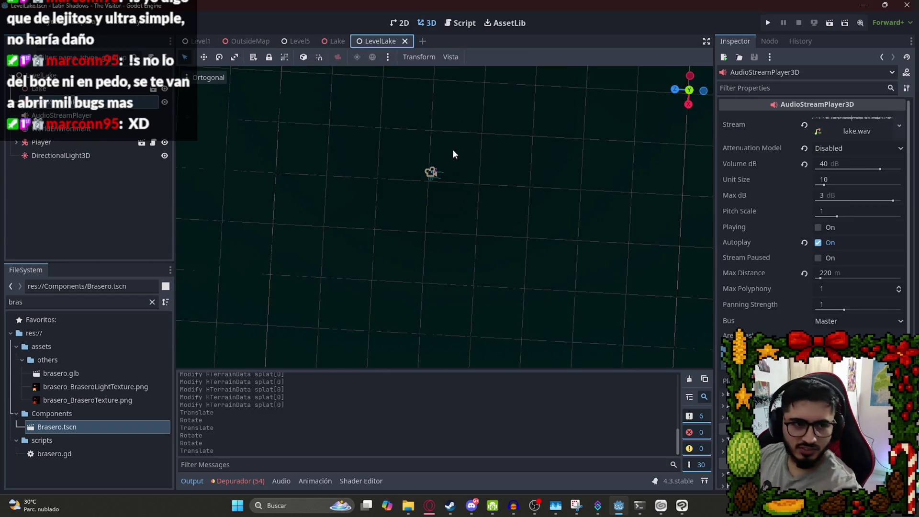
{"action": "key", "text": "F6"}
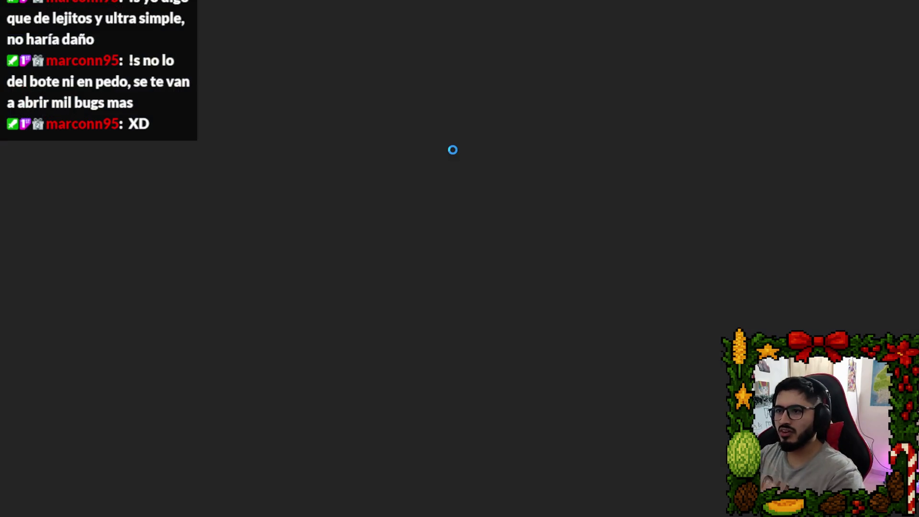
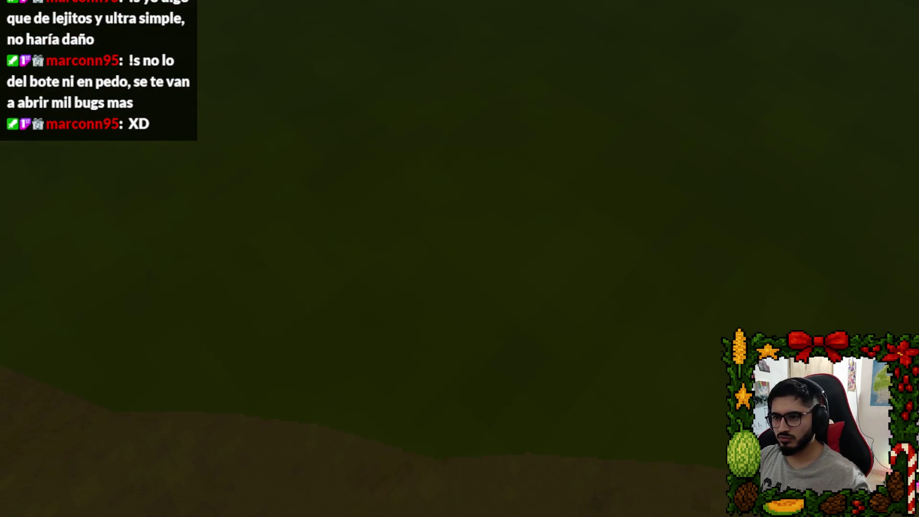
Quit the Latin Shadows lake test run from the pause menu and switch to the browser.
{"action": "key", "text": "Escape"}
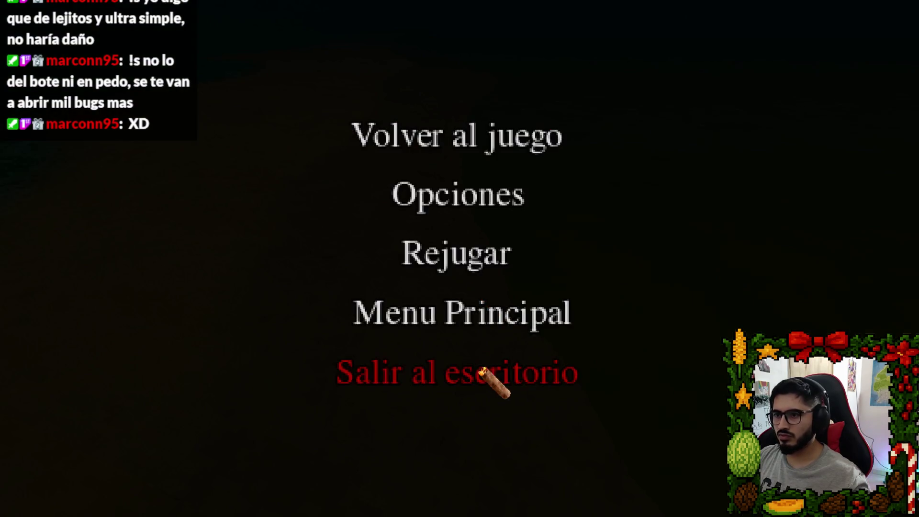
{"action": "left_click", "coordinate": [484, 373]}
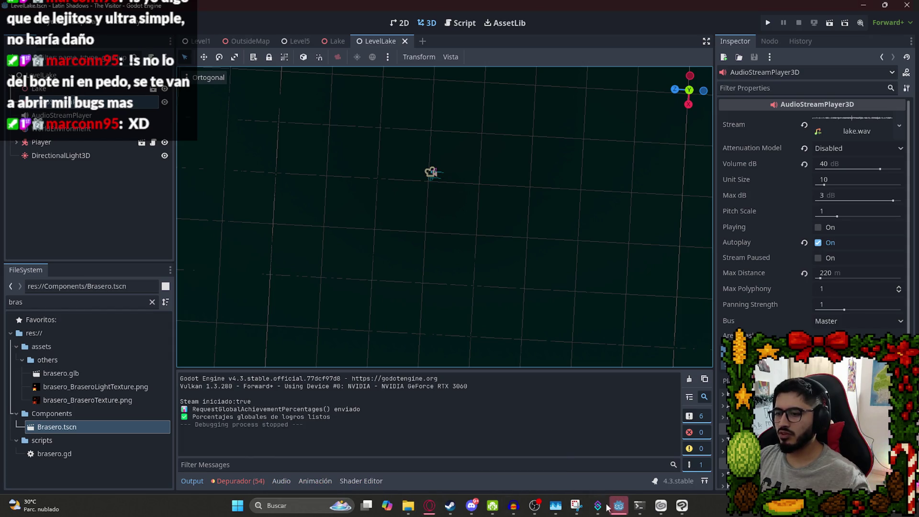
{"action": "left_click", "coordinate": [428, 513]}
Go to the laguna ita tab and run a fresh Google search for 'laguna ita'.
{"action": "left_click", "coordinate": [646, 10]}
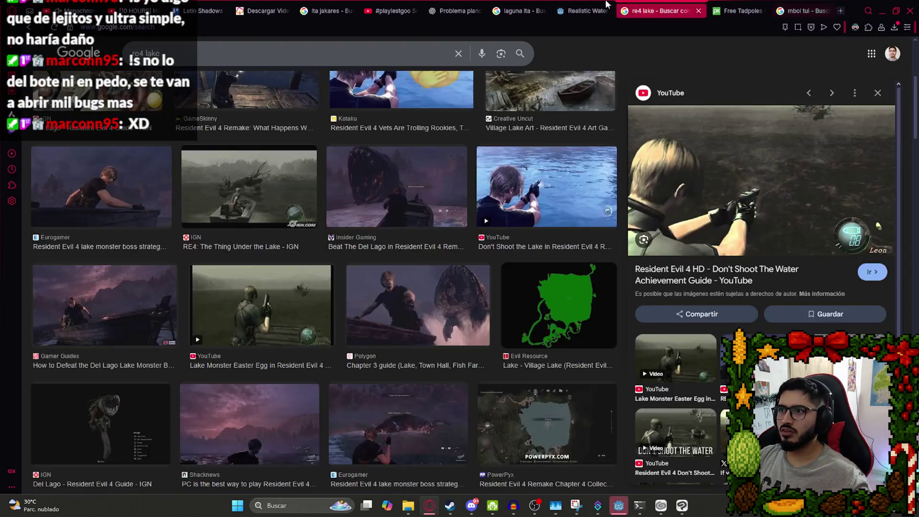
{"action": "left_click", "coordinate": [523, 12]}
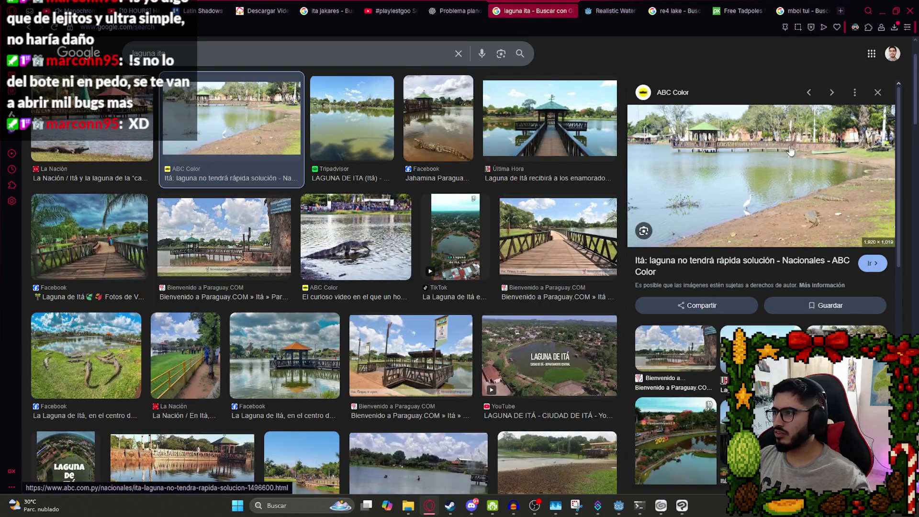
{"action": "left_click", "coordinate": [690, 223]}
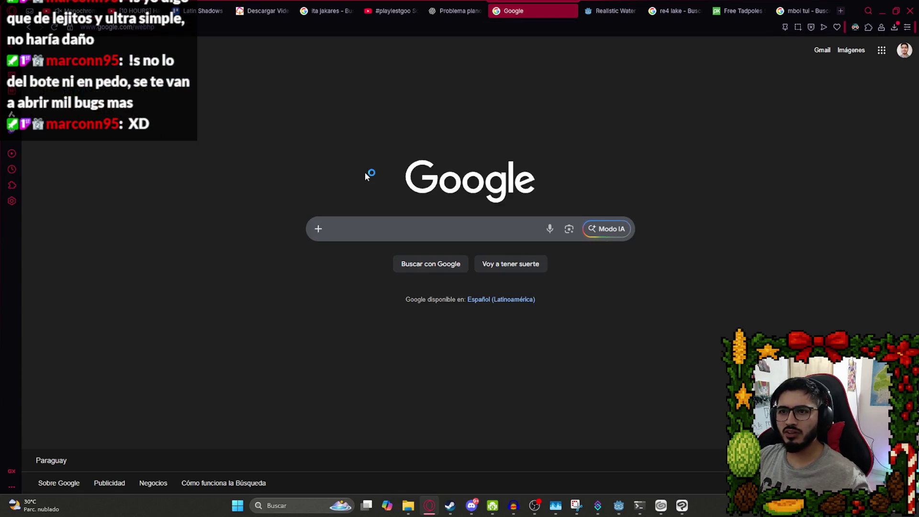
{"action": "type", "text": "laguna"}
{"action": "key", "text": "ctrl+a"}
{"action": "type", "text": "lagu"}
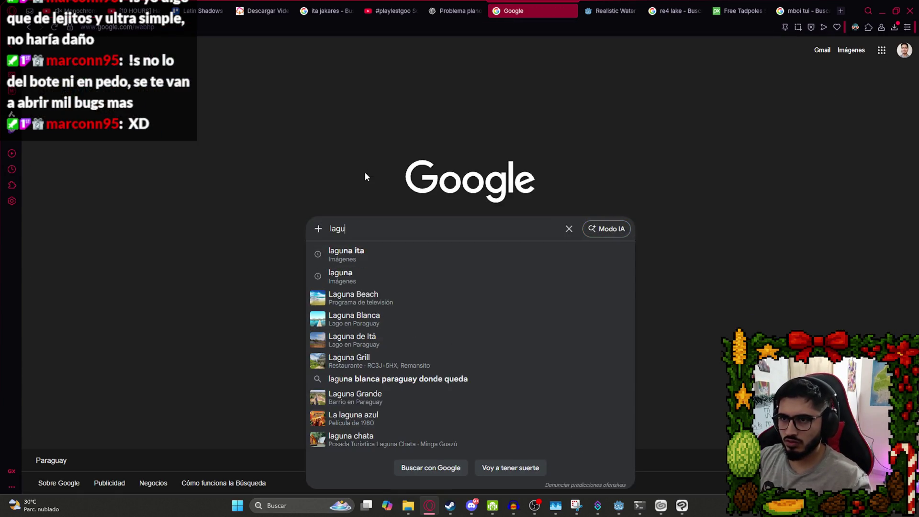
{"action": "type", "text": "na ita"}
{"action": "key", "text": "Return"}
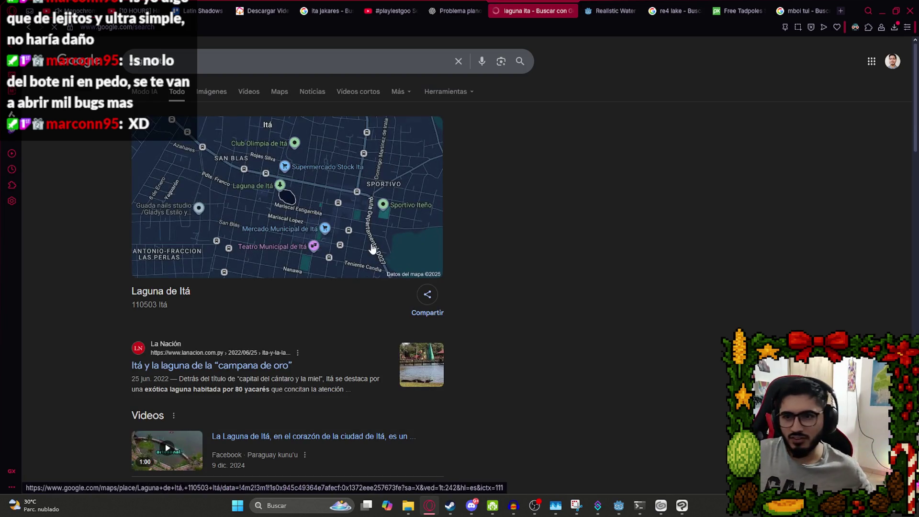
Open the Laguna de Itá result in Google Maps.
{"action": "scroll", "coordinate": [274, 187], "scroll_direction": "down", "scroll_amount": 2}
{"action": "scroll", "coordinate": [288, 191], "scroll_direction": "up", "scroll_amount": 2}
{"action": "left_click", "coordinate": [304, 197]}
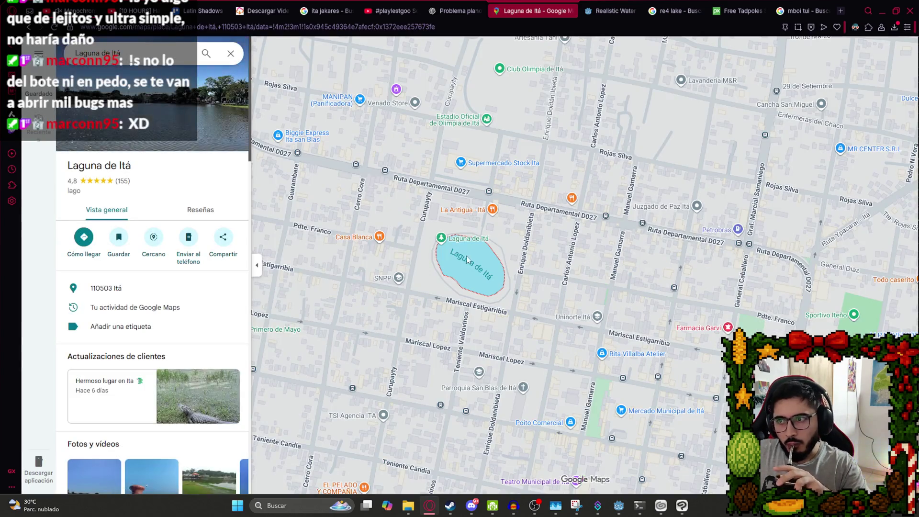
Drop Street View beside the lake and move along the lakeside street toward the playground.
{"action": "scroll", "coordinate": [470, 241], "scroll_direction": "up", "scroll_amount": 1}
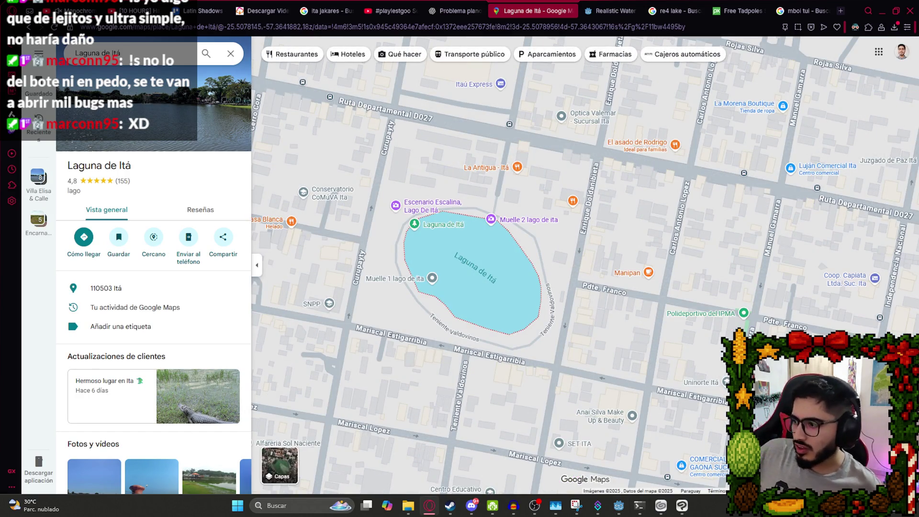
{"action": "mouse_move", "coordinate": [900, 446]}
{"action": "left_mouse_down"}
{"action": "mouse_move", "coordinate": [516, 307]}
{"action": "mouse_move", "coordinate": [517, 288]}
{"action": "left_mouse_up"}
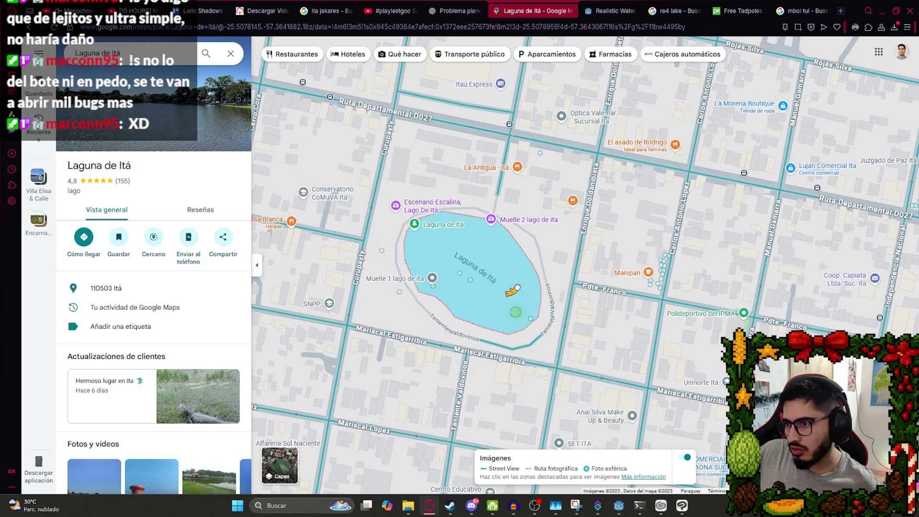
{"action": "left_click_drag", "start_coordinate": [561, 365], "coordinate": [560, 364]}
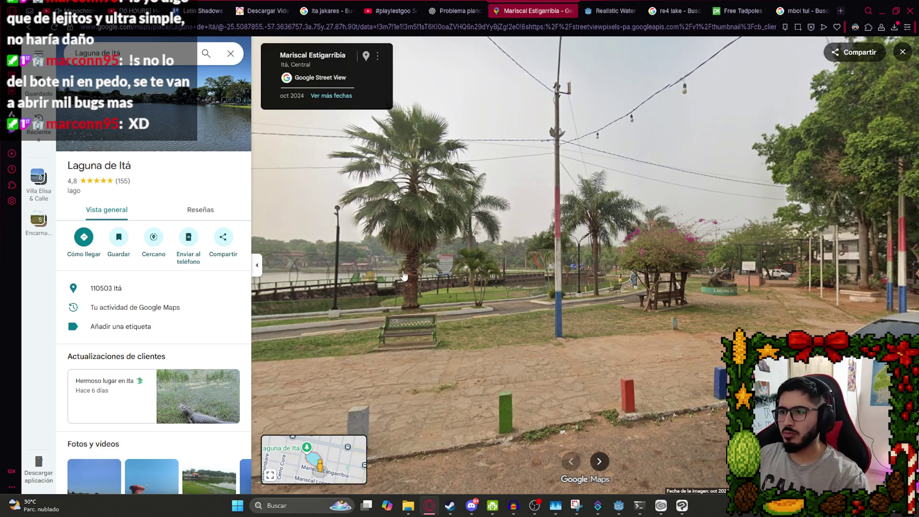
{"action": "left_click_drag", "start_coordinate": [404, 275], "coordinate": [524, 305]}
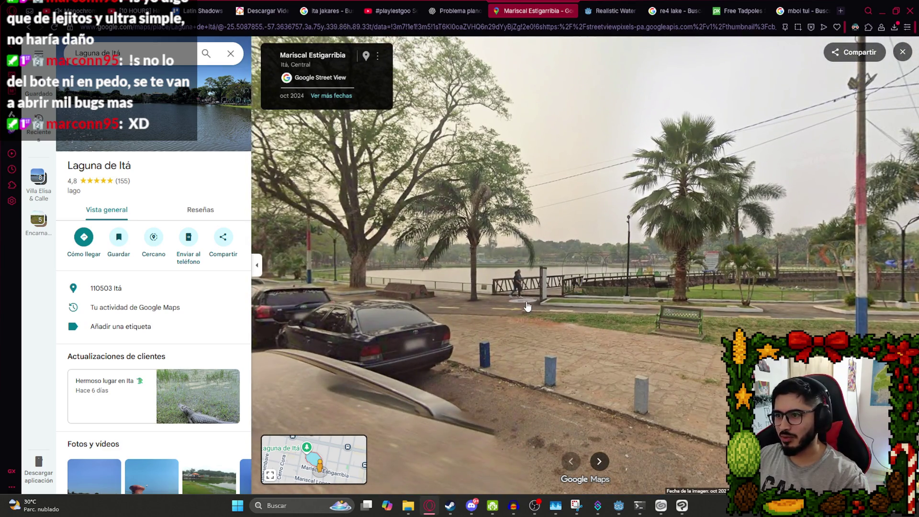
{"action": "left_click", "coordinate": [527, 306]}
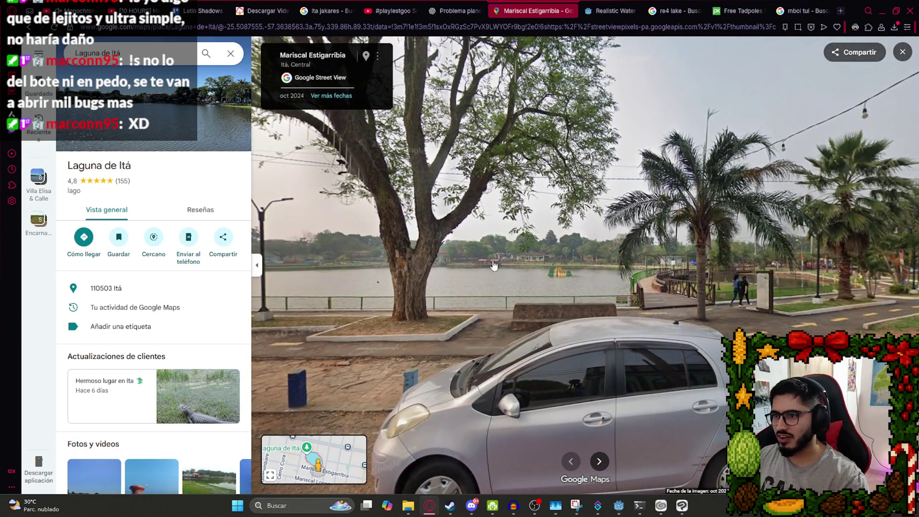
{"action": "left_click", "coordinate": [494, 265]}
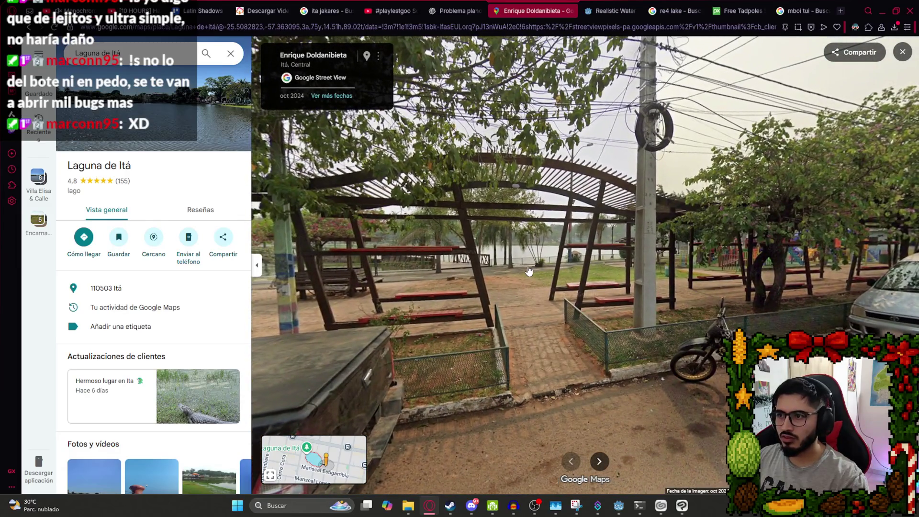
{"action": "left_click", "coordinate": [529, 271]}
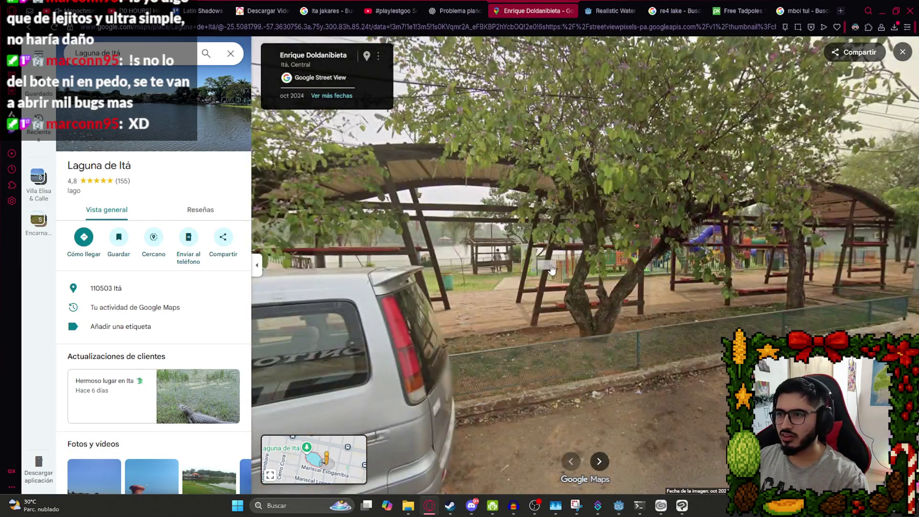
{"action": "left_click", "coordinate": [552, 270]}
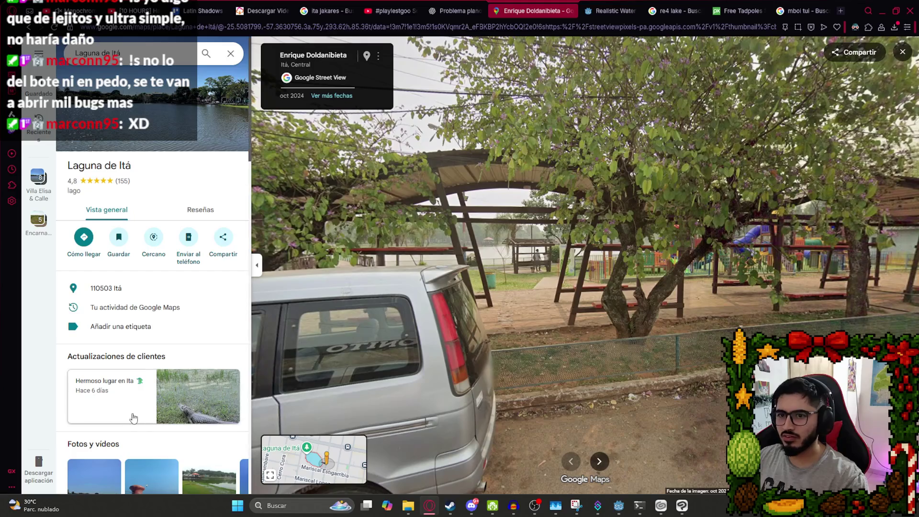
Place Street View inside Laguna de Itá and look around the wooden pier and lake horizon.
{"action": "left_click", "coordinate": [216, 57]}
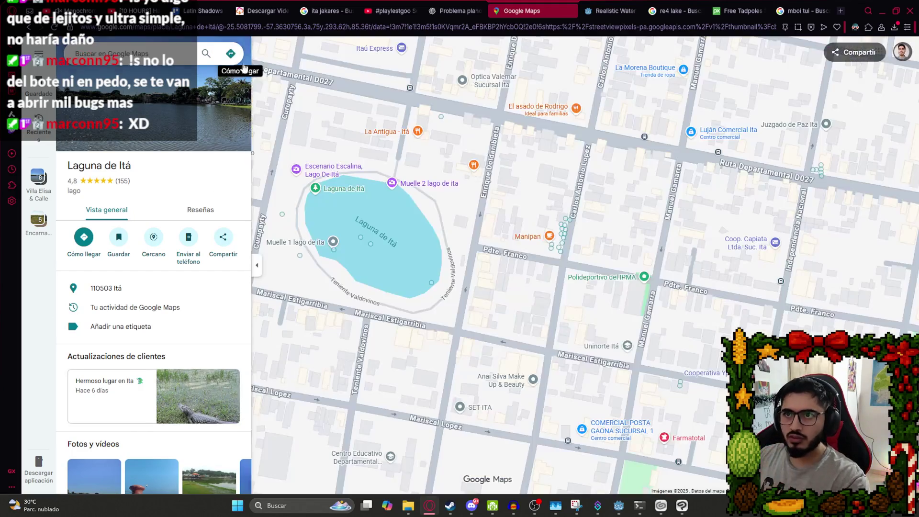
{"action": "left_click", "coordinate": [231, 54]}
{"action": "scroll", "coordinate": [368, 240], "scroll_direction": "up", "scroll_amount": 3}
{"action": "scroll", "coordinate": [418, 354], "scroll_direction": "up", "scroll_amount": 2}
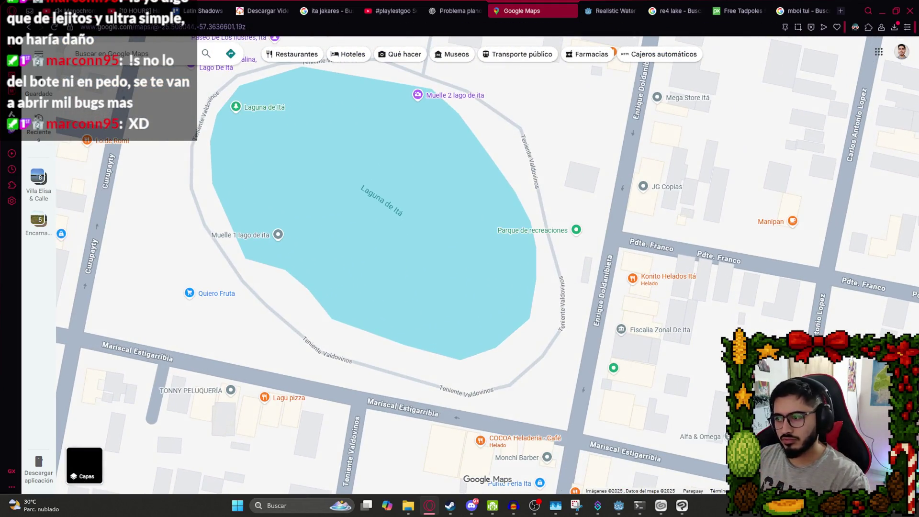
{"action": "mouse_move", "coordinate": [902, 434]}
{"action": "left_mouse_down"}
{"action": "mouse_move", "coordinate": [707, 423]}
{"action": "mouse_move", "coordinate": [450, 358]}
{"action": "left_mouse_up"}
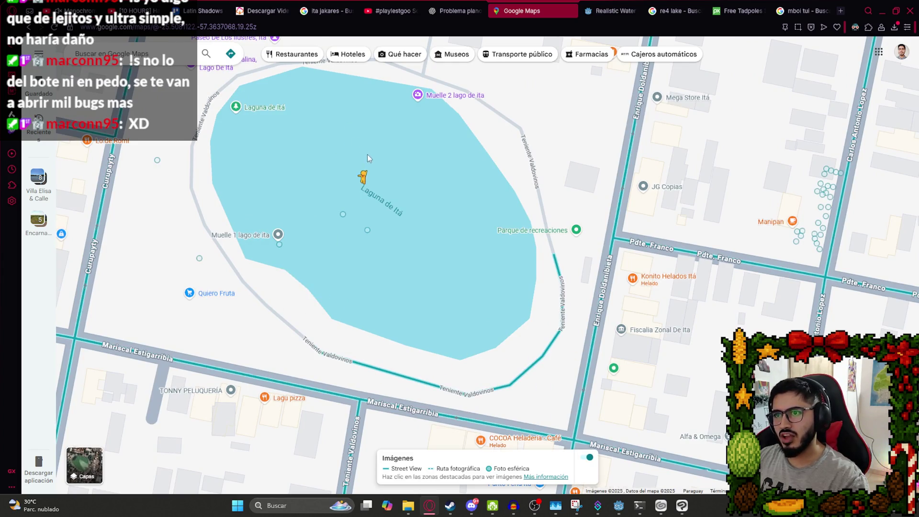
{"action": "left_click_drag", "start_coordinate": [368, 158], "coordinate": [369, 160]}
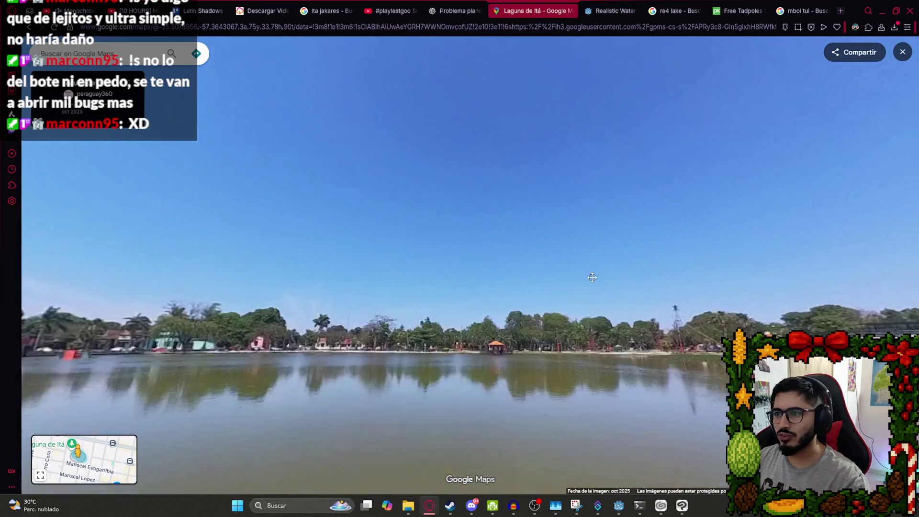
{"action": "mouse_move", "coordinate": [593, 278]}
{"action": "left_mouse_down"}
{"action": "mouse_move", "coordinate": [596, 169]}
{"action": "mouse_move", "coordinate": [573, 175]}
{"action": "mouse_move", "coordinate": [281, 91]}
{"action": "mouse_move", "coordinate": [365, 228]}
{"action": "mouse_move", "coordinate": [645, 256]}
{"action": "mouse_move", "coordinate": [609, 146]}
{"action": "mouse_move", "coordinate": [490, 300]}
{"action": "mouse_move", "coordinate": [350, 282]}
{"action": "left_mouse_up"}
{"action": "mouse_move", "coordinate": [730, 154]}
{"action": "left_mouse_down"}
{"action": "mouse_move", "coordinate": [408, 192]}
{"action": "mouse_move", "coordinate": [528, 171]}
{"action": "left_mouse_up"}
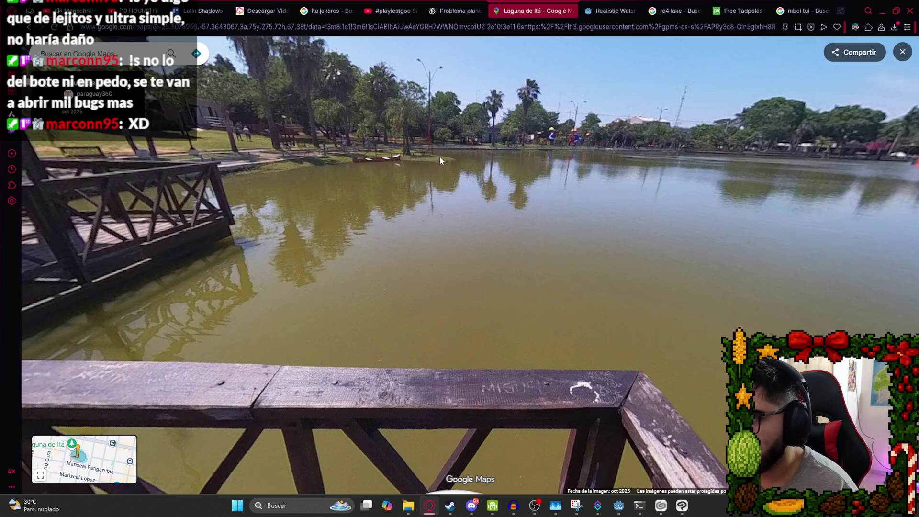
{"action": "mouse_move", "coordinate": [441, 160]}
{"action": "left_mouse_down"}
{"action": "mouse_move", "coordinate": [743, 191]}
{"action": "mouse_move", "coordinate": [457, 134]}
{"action": "mouse_move", "coordinate": [419, 185]}
{"action": "mouse_move", "coordinate": [561, 165]}
{"action": "mouse_move", "coordinate": [261, 170]}
{"action": "mouse_move", "coordinate": [424, 215]}
{"action": "mouse_move", "coordinate": [466, 185]}
{"action": "left_mouse_up"}
{"action": "left_click_drag", "start_coordinate": [472, 233], "coordinate": [717, 120]}
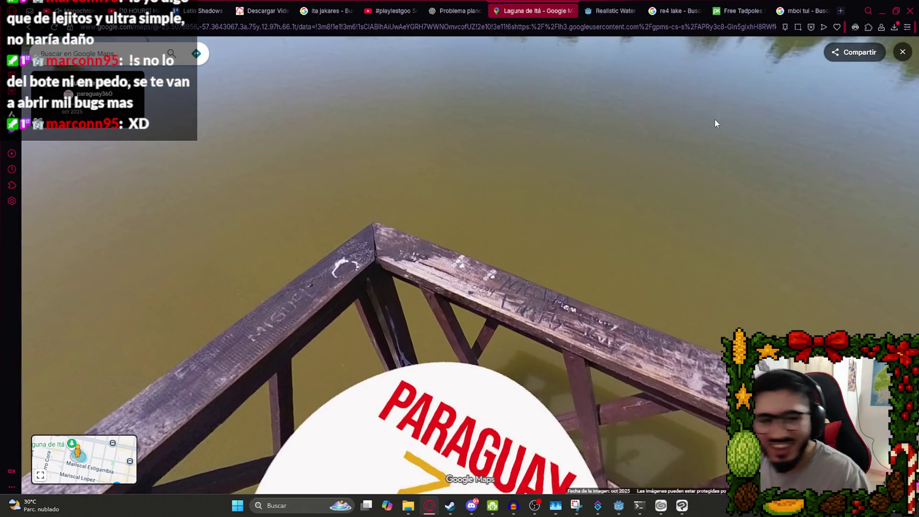
{"action": "mouse_move", "coordinate": [427, 153]}
{"action": "left_mouse_down"}
{"action": "mouse_move", "coordinate": [482, 273]}
{"action": "mouse_move", "coordinate": [527, 205]}
{"action": "mouse_move", "coordinate": [261, 189]}
{"action": "left_mouse_up"}
{"action": "left_click_drag", "start_coordinate": [627, 130], "coordinate": [499, 215]}
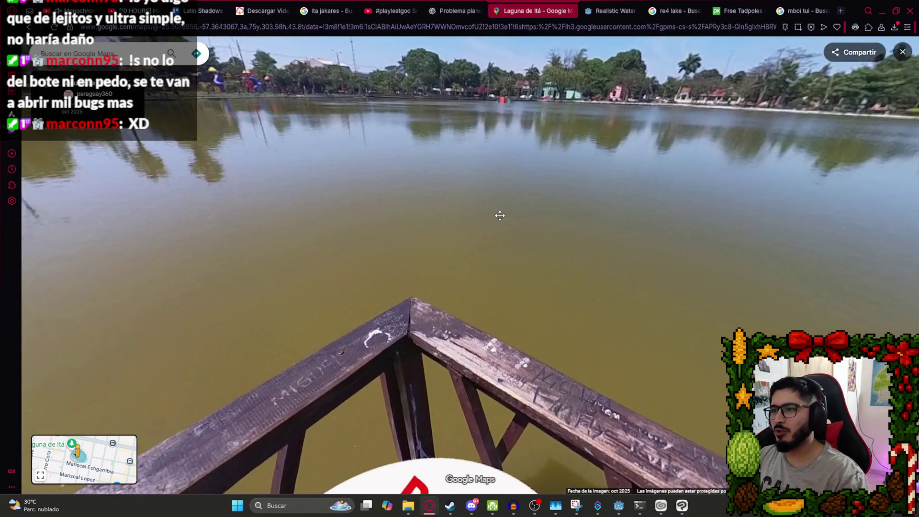
Return to Godot and run the LevelLake scene with F5.
{"action": "left_click", "coordinate": [619, 506]}
{"action": "right_click", "coordinate": [367, 39]}
{"action": "left_click", "coordinate": [424, 121]}
{"action": "key", "text": "F5"}
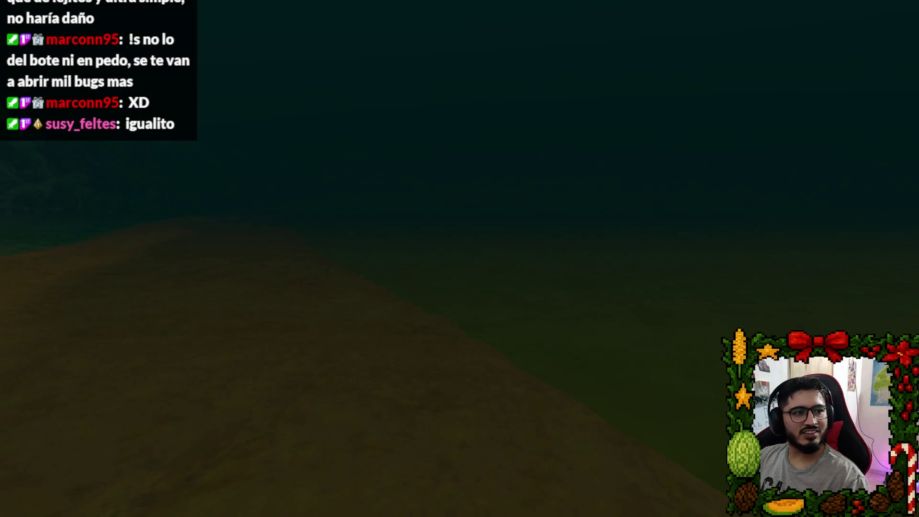
Open the pause menu in the running LevelLake test.
{"action": "key", "text": "Escape"}
Set the DirectionalLight3D Energy to 1, save, and play the LevelLake scene.
{"action": "left_click", "coordinate": [487, 377]}
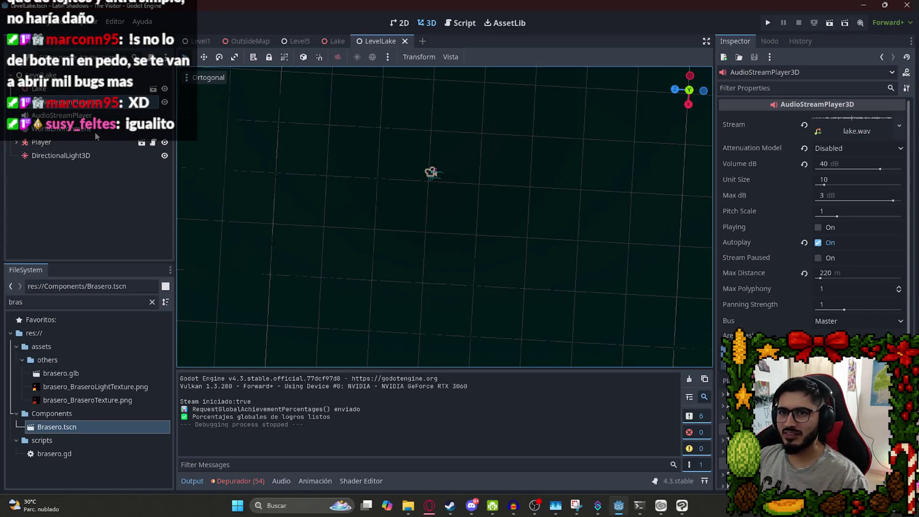
{"action": "left_click", "coordinate": [95, 133]}
{"action": "left_click", "coordinate": [76, 155]}
{"action": "left_click", "coordinate": [860, 182]}
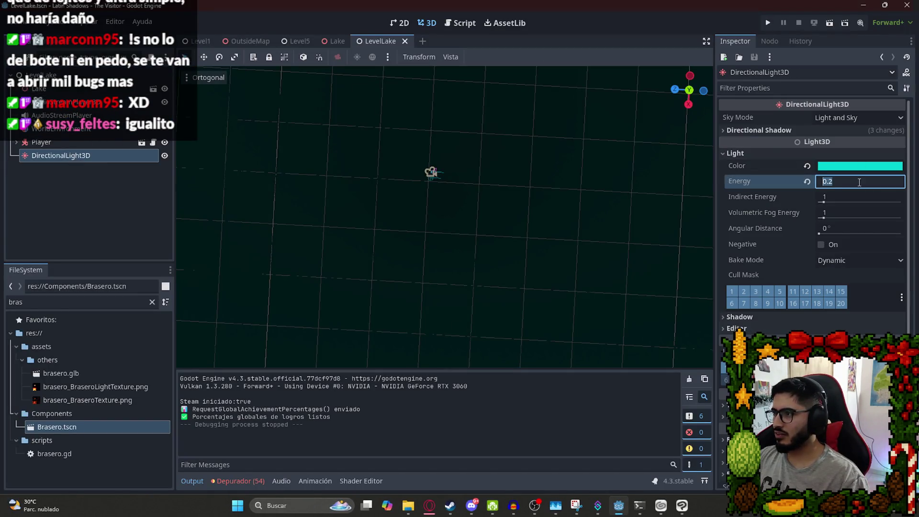
{"action": "key", "text": "Return"}
{"action": "key", "text": "ctrl+s"}
{"action": "right_click", "coordinate": [369, 39]}
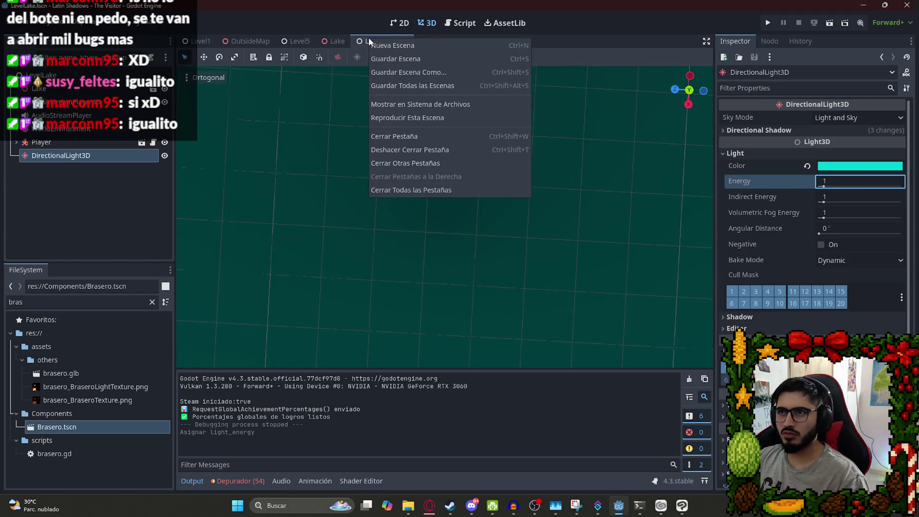
{"action": "left_click", "coordinate": [417, 116]}
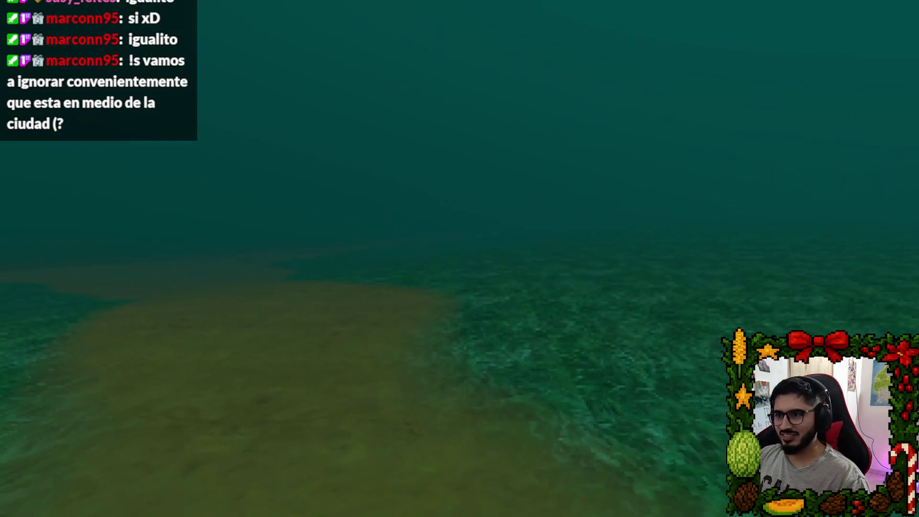
Lower the light Energy to 0.5 then 0.3, save, and run LevelLake again.
{"action": "key", "text": "Escape"}
{"action": "left_click", "coordinate": [422, 371]}
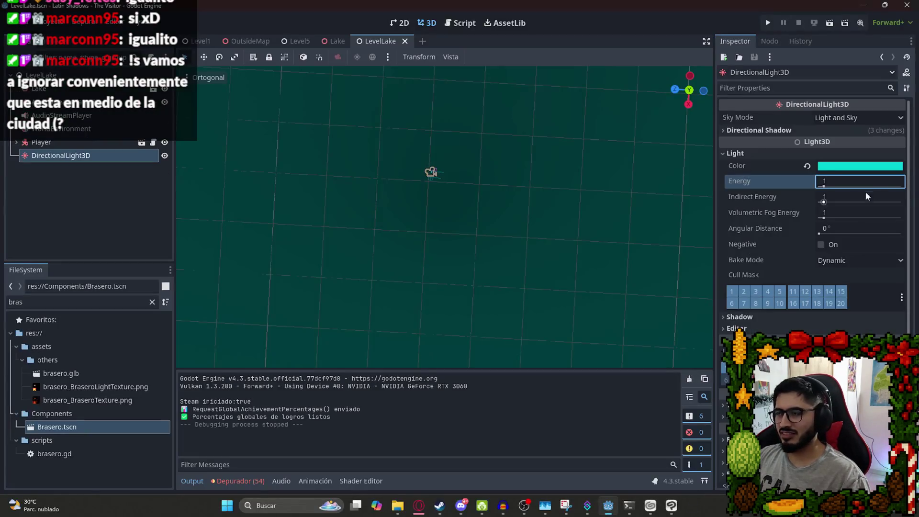
{"action": "key", "text": "ctrl+s"}
{"action": "type", "text": "0.5"}
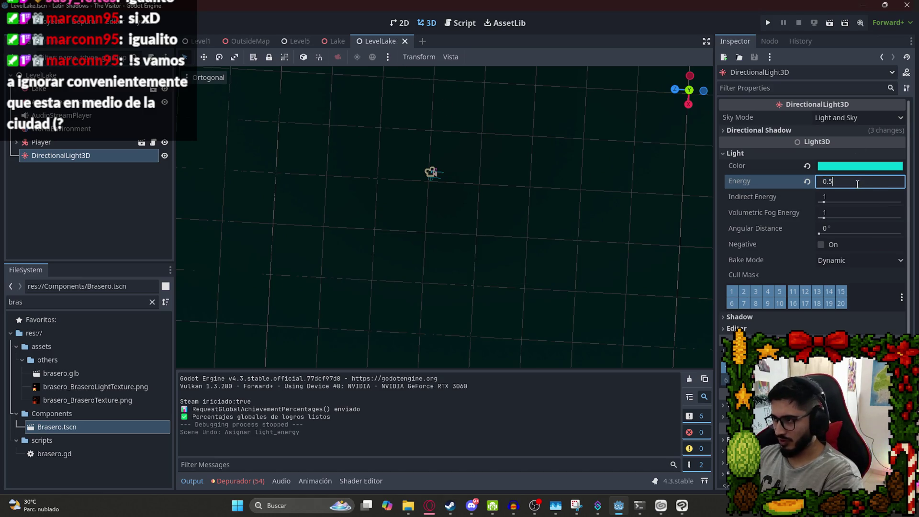
{"action": "key", "text": "Return"}
{"action": "key", "text": "ctrl+s"}
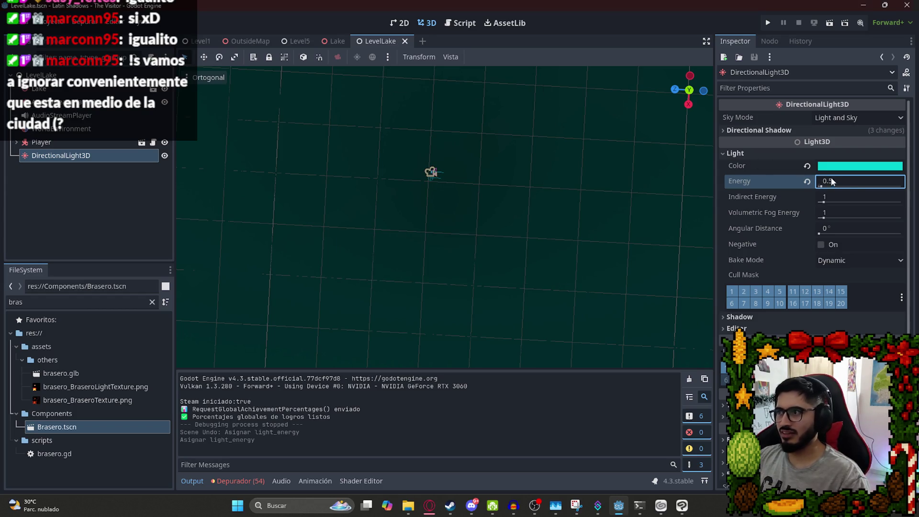
{"action": "type", "text": "0.3"}
{"action": "key", "text": "Return"}
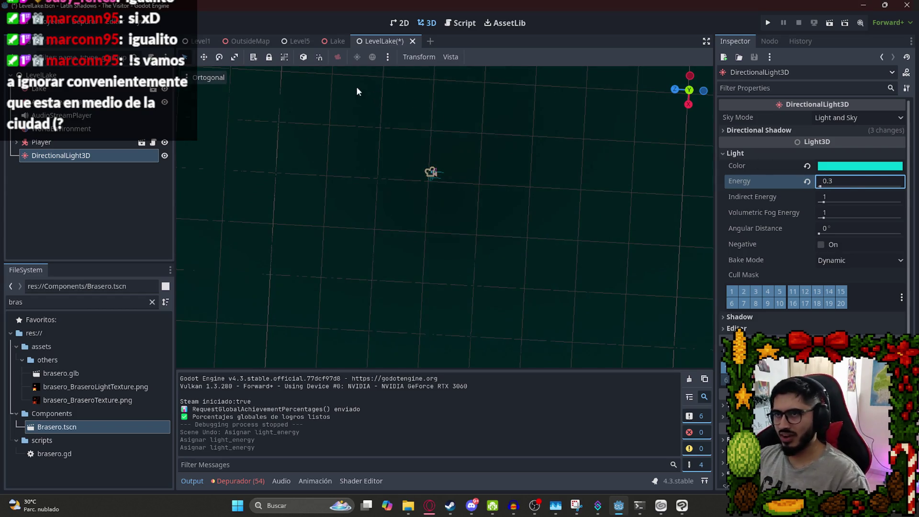
{"action": "right_click", "coordinate": [379, 41]}
{"action": "left_click", "coordinate": [398, 119]}
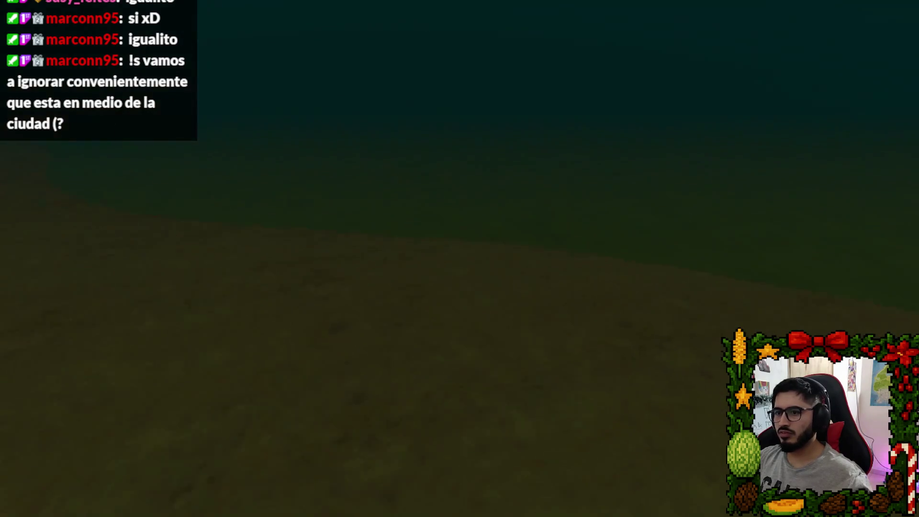
Quit the game and turn the Laguna de Itá Street View toward the wooden pier and gazebo.
{"action": "key", "text": "Escape"}
{"action": "left_click", "coordinate": [460, 376]}
{"action": "key", "text": "alt+Tab"}
{"action": "mouse_move", "coordinate": [569, 216]}
{"action": "left_mouse_down"}
{"action": "mouse_move", "coordinate": [369, 148]}
{"action": "mouse_move", "coordinate": [281, 292]}
{"action": "mouse_move", "coordinate": [357, 247]}
{"action": "mouse_move", "coordinate": [521, 224]}
{"action": "left_mouse_up"}
{"action": "mouse_move", "coordinate": [291, 228]}
{"action": "left_mouse_down"}
{"action": "mouse_move", "coordinate": [256, 294]}
{"action": "mouse_move", "coordinate": [536, 206]}
{"action": "mouse_move", "coordinate": [404, 215]}
{"action": "mouse_move", "coordinate": [469, 250]}
{"action": "mouse_move", "coordinate": [498, 234]}
{"action": "mouse_move", "coordinate": [206, 225]}
{"action": "mouse_move", "coordinate": [296, 218]}
{"action": "mouse_move", "coordinate": [238, 238]}
{"action": "mouse_move", "coordinate": [486, 226]}
{"action": "left_mouse_up"}
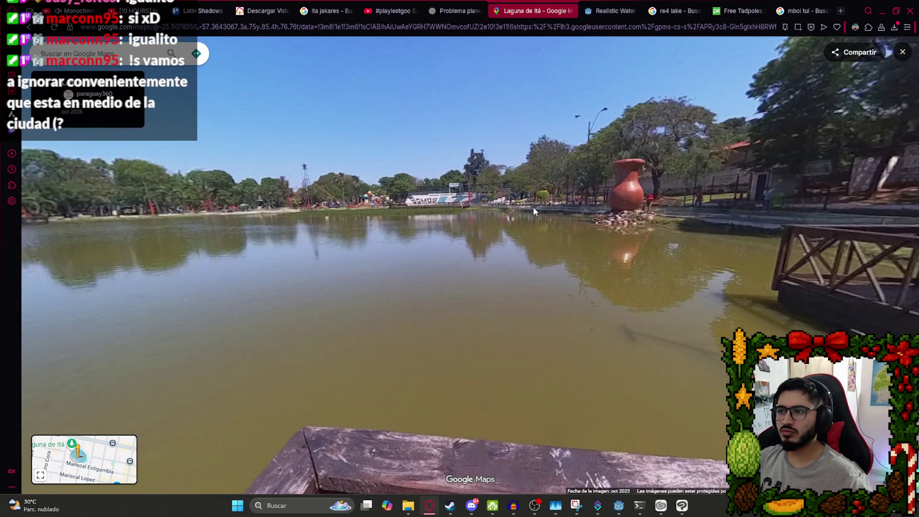
Leave Street View and drop the pegman at a new spot over the lake.
{"action": "key", "text": "Escape"}
{"action": "scroll", "coordinate": [467, 288], "scroll_direction": "down", "scroll_amount": 2}
{"action": "scroll", "coordinate": [473, 259], "scroll_direction": "up", "scroll_amount": 5}
{"action": "scroll", "coordinate": [472, 270], "scroll_direction": "down", "scroll_amount": 3}
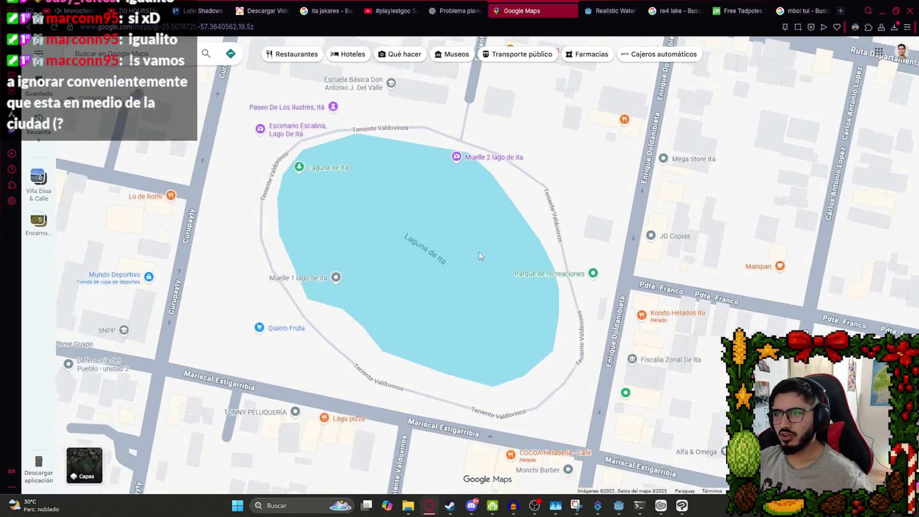
{"action": "scroll", "coordinate": [484, 279], "scroll_direction": "up", "scroll_amount": 5}
{"action": "scroll", "coordinate": [484, 281], "scroll_direction": "down", "scroll_amount": 2}
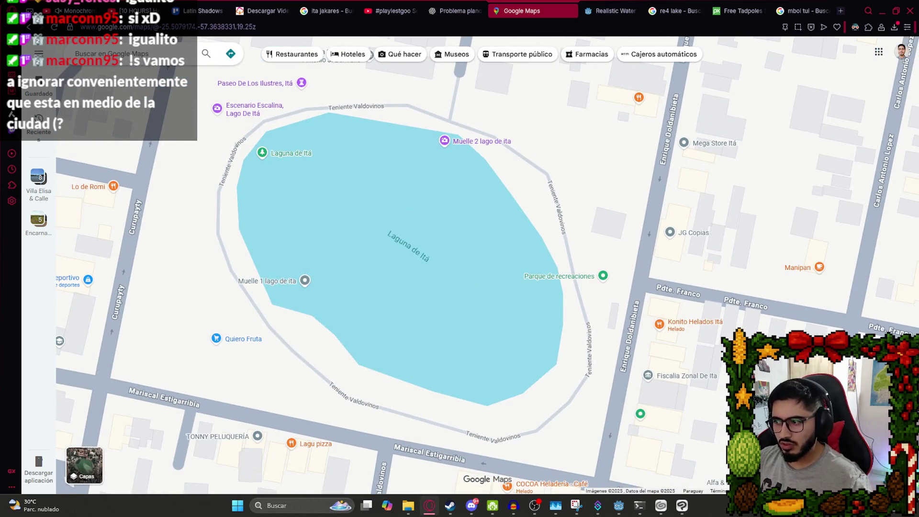
{"action": "mouse_move", "coordinate": [901, 443]}
{"action": "left_mouse_down"}
{"action": "mouse_move", "coordinate": [489, 249]}
{"action": "mouse_move", "coordinate": [493, 192]}
{"action": "mouse_move", "coordinate": [484, 265]}
{"action": "mouse_move", "coordinate": [442, 334]}
{"action": "left_mouse_up"}
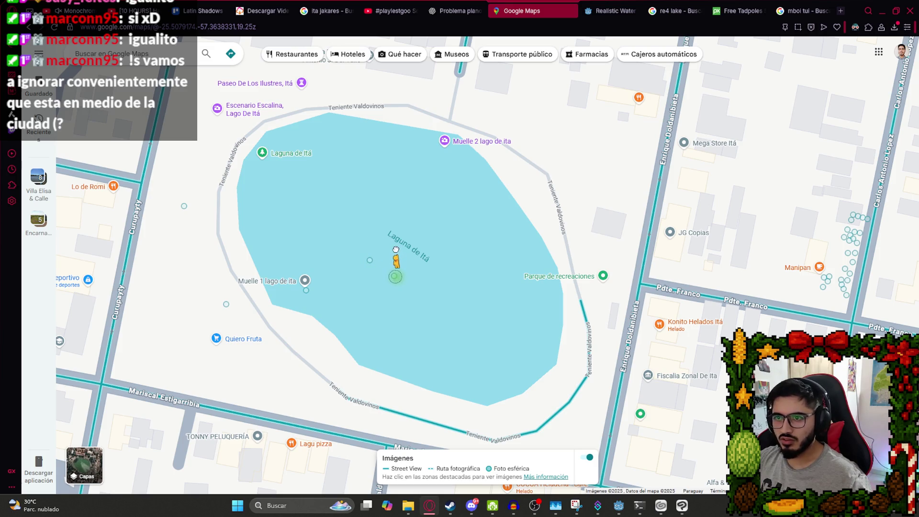
{"action": "left_click_drag", "start_coordinate": [403, 252], "coordinate": [405, 258]}
Pan the panorama across the dark water, far shore, boats, pier and weed patch.
{"action": "mouse_move", "coordinate": [436, 288]}
{"action": "left_mouse_down"}
{"action": "mouse_move", "coordinate": [477, 163]}
{"action": "mouse_move", "coordinate": [410, 238]}
{"action": "left_mouse_up"}
{"action": "mouse_move", "coordinate": [342, 213]}
{"action": "left_mouse_down"}
{"action": "mouse_move", "coordinate": [359, 222]}
{"action": "mouse_move", "coordinate": [465, 186]}
{"action": "mouse_move", "coordinate": [466, 195]}
{"action": "left_mouse_up"}
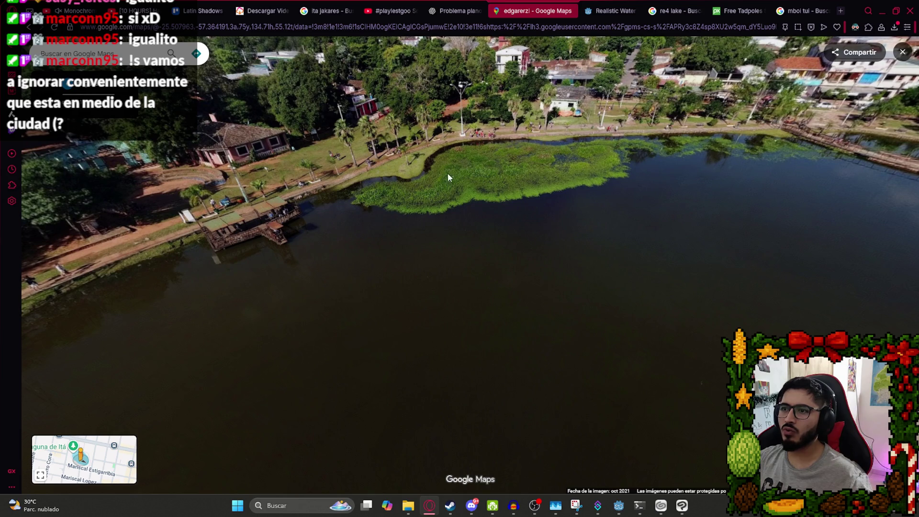
{"action": "mouse_move", "coordinate": [616, 166]}
{"action": "left_mouse_down"}
{"action": "mouse_move", "coordinate": [622, 150]}
{"action": "mouse_move", "coordinate": [336, 148]}
{"action": "left_mouse_up"}
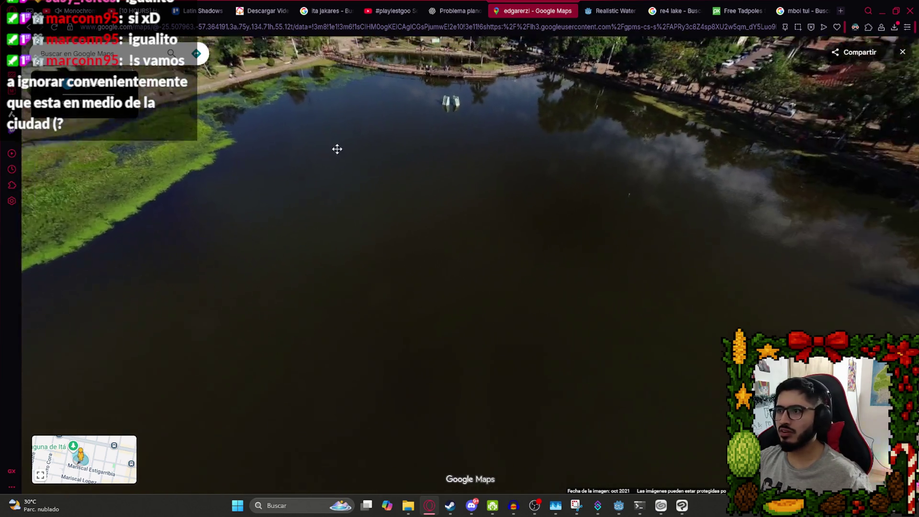
{"action": "mouse_move", "coordinate": [761, 193]}
{"action": "left_mouse_down"}
{"action": "mouse_move", "coordinate": [681, 287]}
{"action": "mouse_move", "coordinate": [632, 93]}
{"action": "mouse_move", "coordinate": [509, 320]}
{"action": "left_mouse_up"}
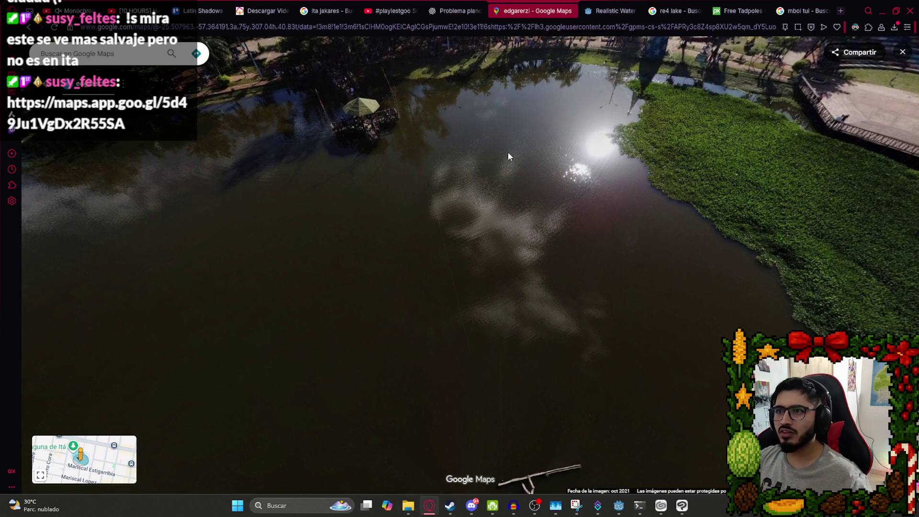
{"action": "left_click_drag", "start_coordinate": [508, 156], "coordinate": [246, 177]}
{"action": "mouse_move", "coordinate": [724, 273]}
{"action": "left_mouse_down"}
{"action": "mouse_move", "coordinate": [445, 150]}
{"action": "mouse_move", "coordinate": [279, 240]}
{"action": "left_mouse_up"}
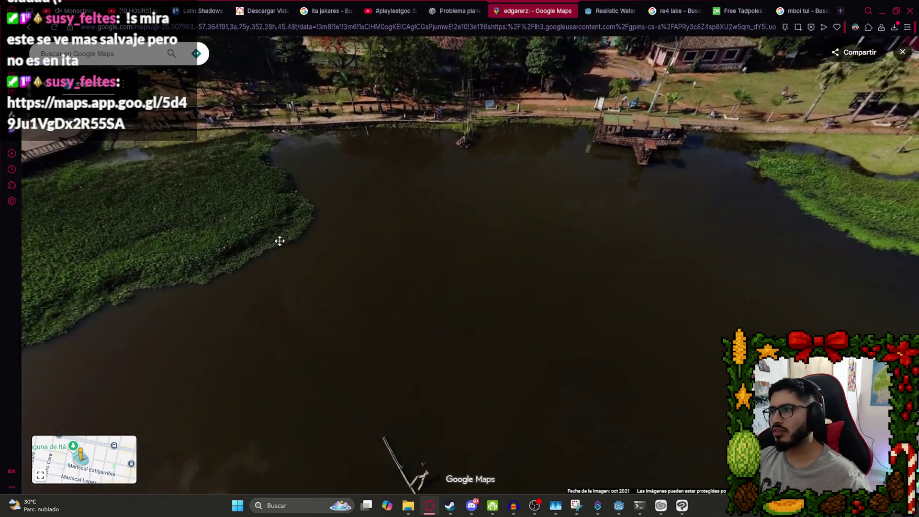
{"action": "key", "text": "Right"}
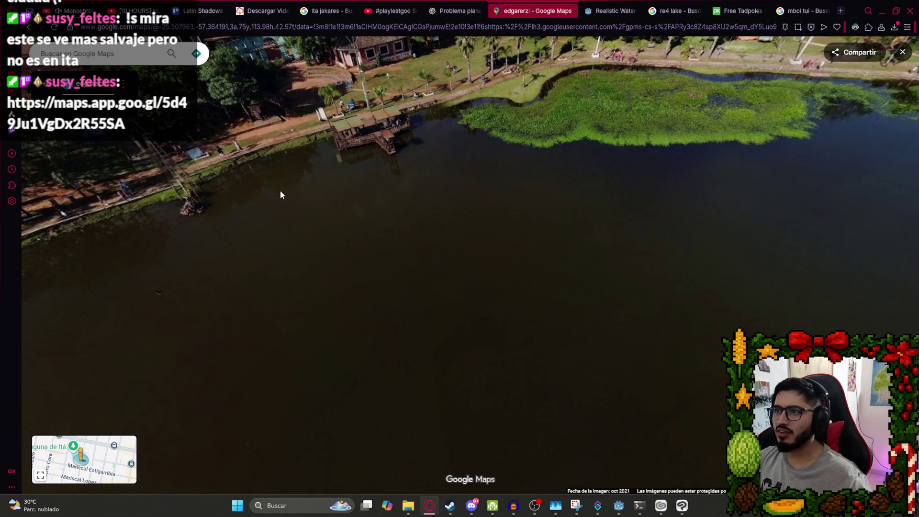
{"action": "left_click_drag", "start_coordinate": [281, 195], "coordinate": [462, 174]}
{"action": "left_click_drag", "start_coordinate": [318, 110], "coordinate": [477, 131]}
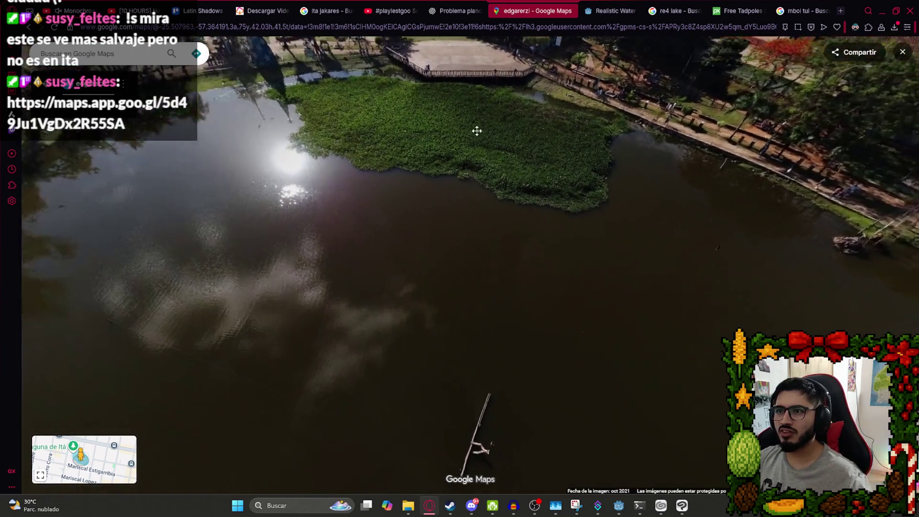
{"action": "left_click_drag", "start_coordinate": [257, 110], "coordinate": [364, 112]}
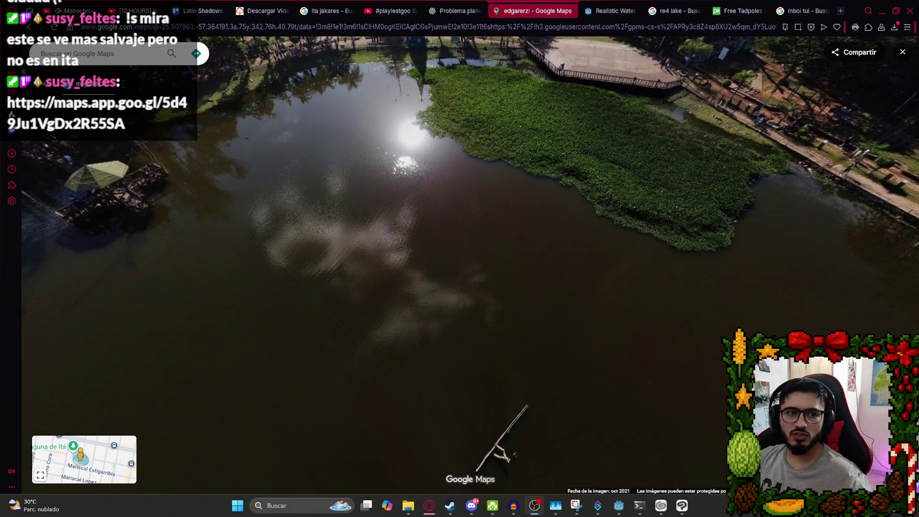
Open the shared Laguna link in a new tab and its photo gallery.
{"action": "key", "text": "ctrl+t"}
{"action": "key", "text": "ctrl+v"}
{"action": "key", "text": "Return"}
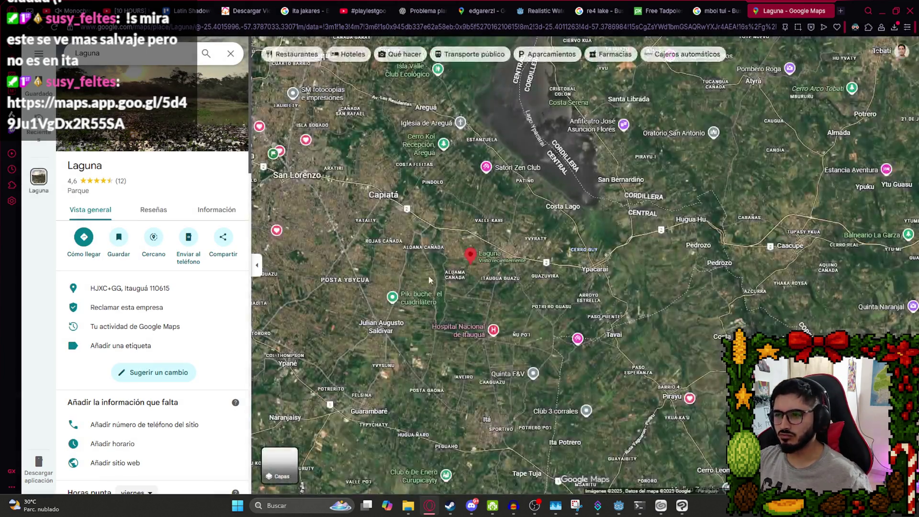
{"action": "left_click", "coordinate": [155, 112]}
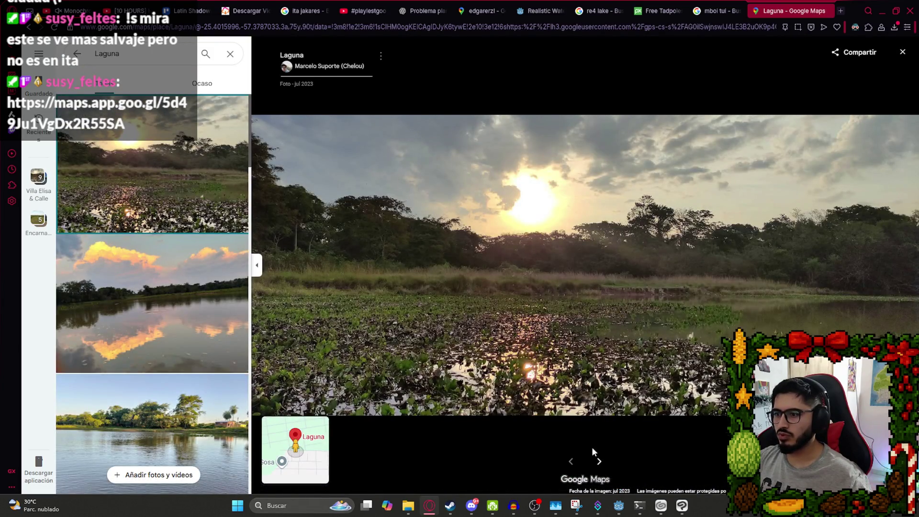
Step through eleven visitor photos of the lagoon for reference.
{"action": "left_click", "coordinate": [598, 462]}
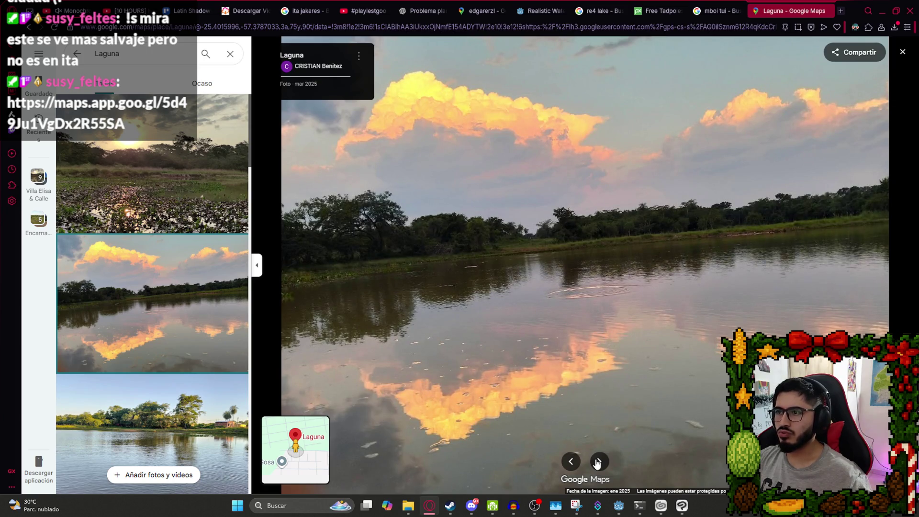
{"action": "left_click", "coordinate": [598, 461]}
{"action": "left_click", "coordinate": [598, 461]}
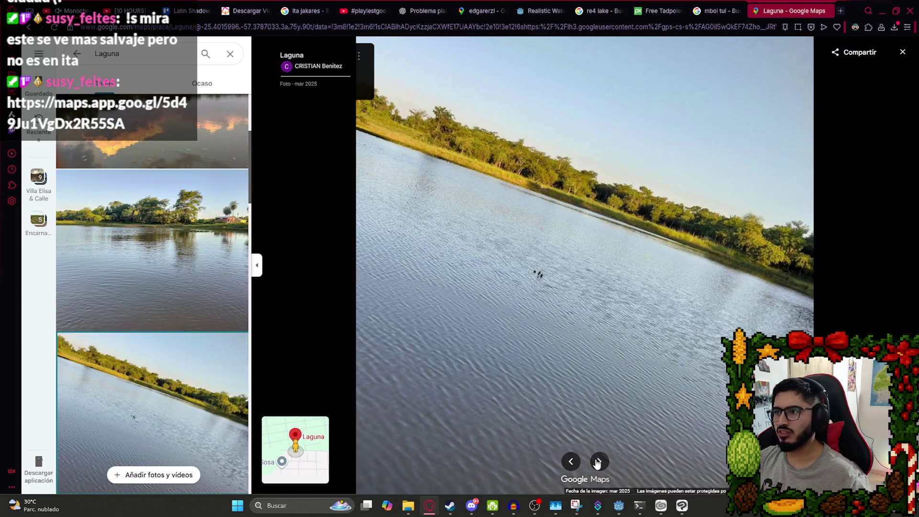
{"action": "left_click", "coordinate": [598, 462]}
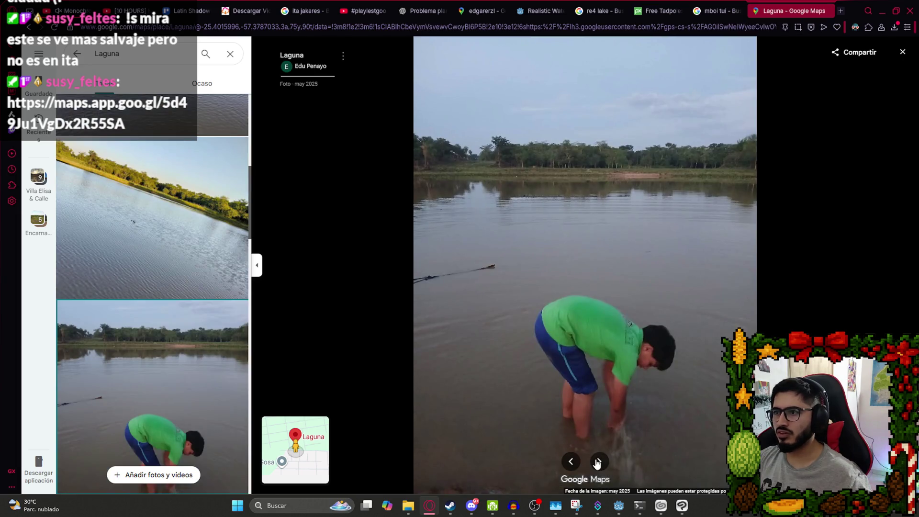
{"action": "left_click", "coordinate": [598, 461]}
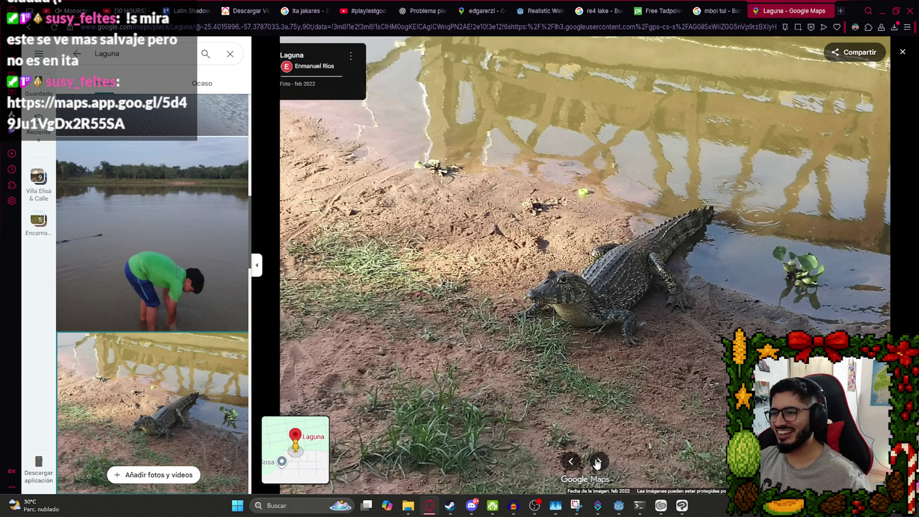
{"action": "left_click", "coordinate": [598, 461]}
{"action": "left_click", "coordinate": [599, 462]}
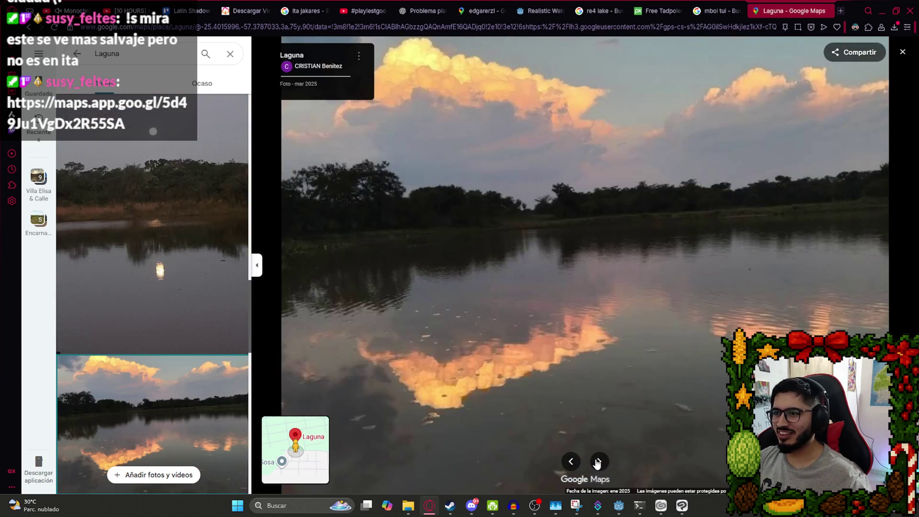
{"action": "left_click", "coordinate": [599, 462]}
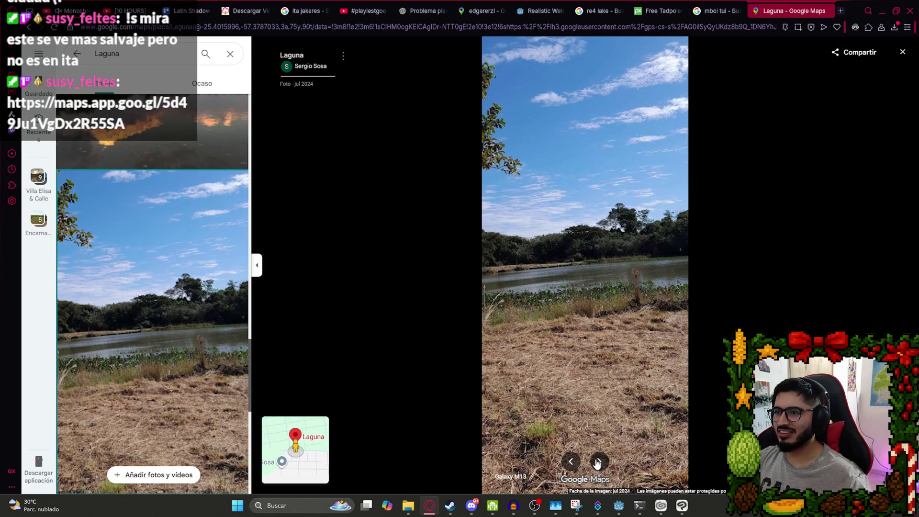
{"action": "left_click", "coordinate": [598, 462]}
{"action": "left_click", "coordinate": [597, 463]}
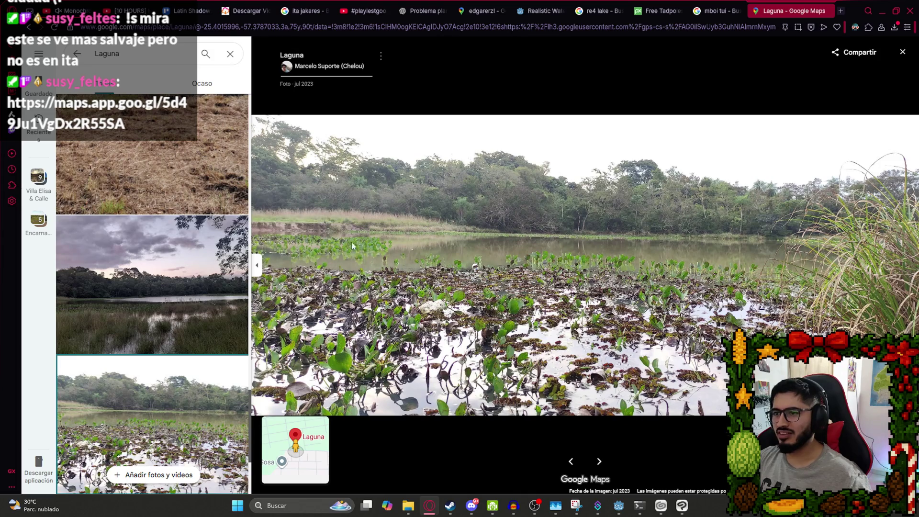
{"action": "left_click", "coordinate": [602, 461]}
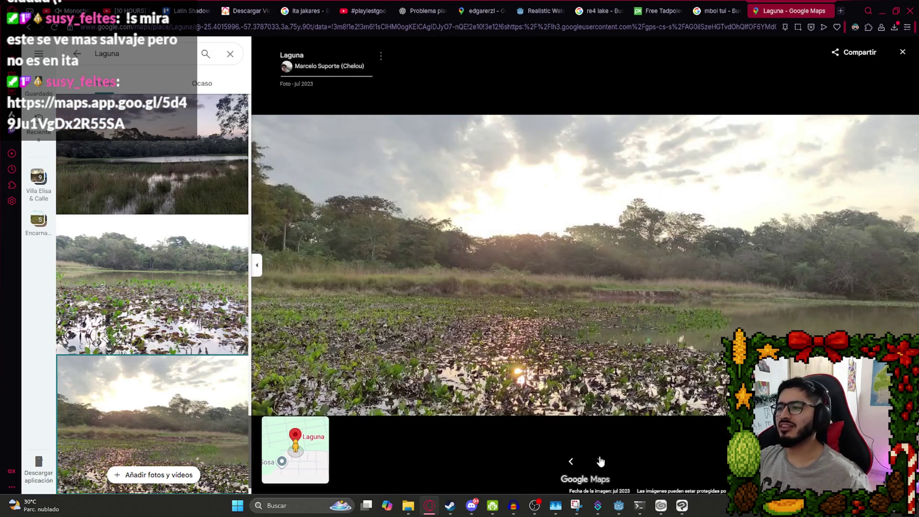
{"action": "left_click", "coordinate": [662, 507]}
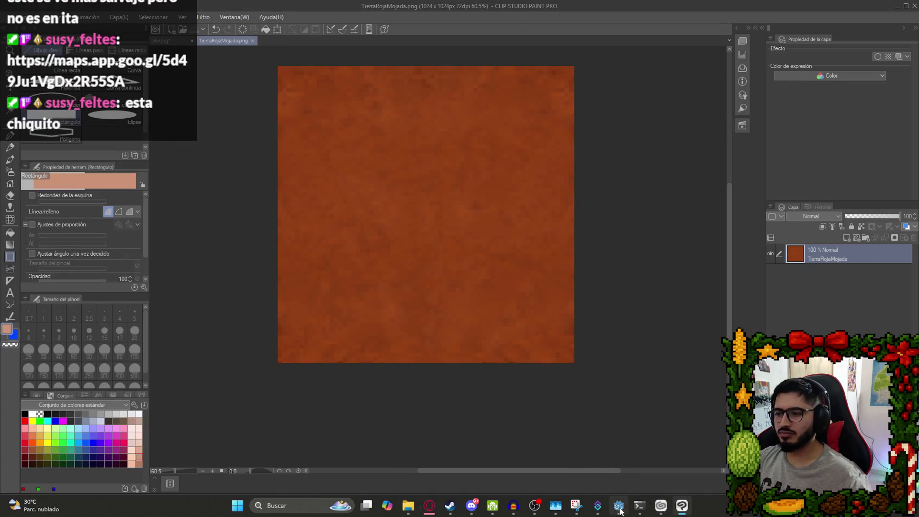
In the Lake scene, add a new Gardener child node under the root.
{"action": "left_click", "coordinate": [620, 509]}
{"action": "left_click", "coordinate": [340, 42]}
{"action": "scroll", "coordinate": [360, 190], "scroll_direction": "up", "scroll_amount": 5}
{"action": "scroll", "coordinate": [413, 239], "scroll_direction": "up", "scroll_amount": 5}
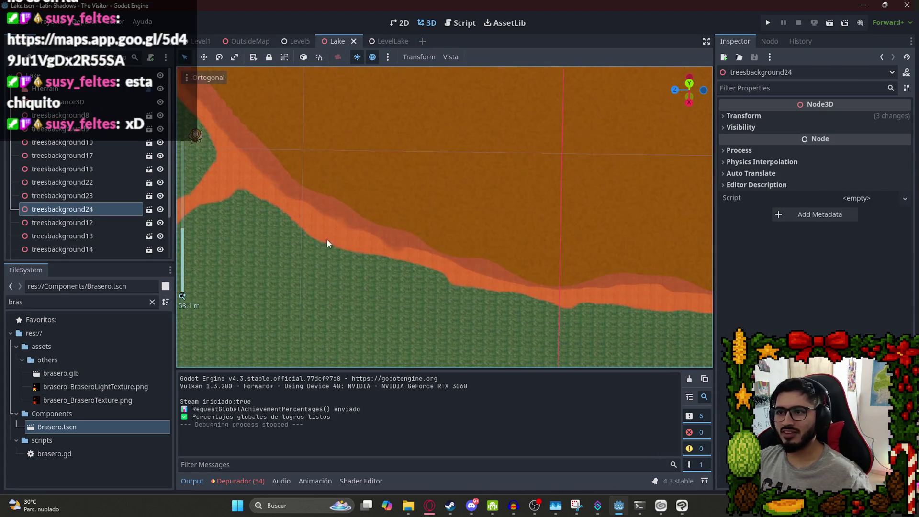
{"action": "scroll", "coordinate": [532, 203], "scroll_direction": "down", "scroll_amount": 5}
{"action": "scroll", "coordinate": [236, 269], "scroll_direction": "up", "scroll_amount": 3}
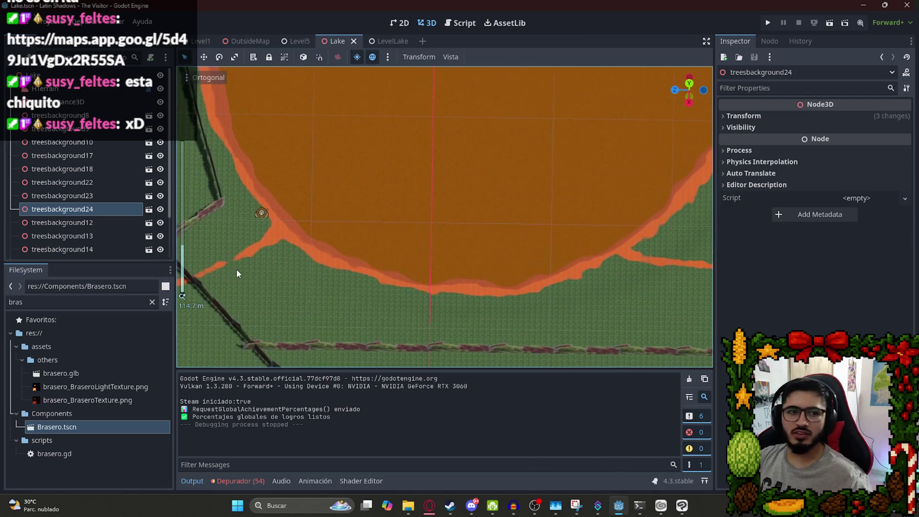
{"action": "scroll", "coordinate": [406, 261], "scroll_direction": "up", "scroll_amount": 4}
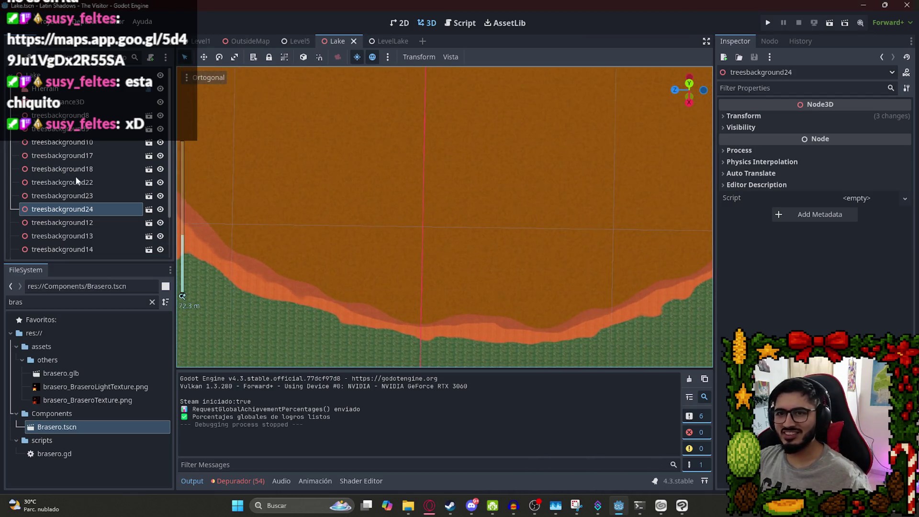
{"action": "right_click", "coordinate": [62, 75]}
{"action": "left_click", "coordinate": [96, 92]}
{"action": "type", "text": "gardener"}
{"action": "key", "text": "Return"}
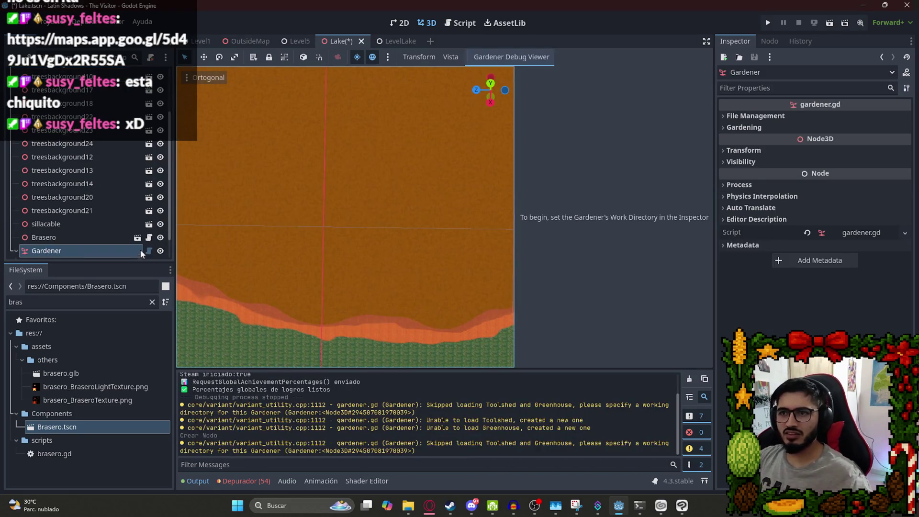
Paste a node from OutsideMap into Lake, then undo the stray treesbackground25 paste.
{"action": "left_click", "coordinate": [377, 41]}
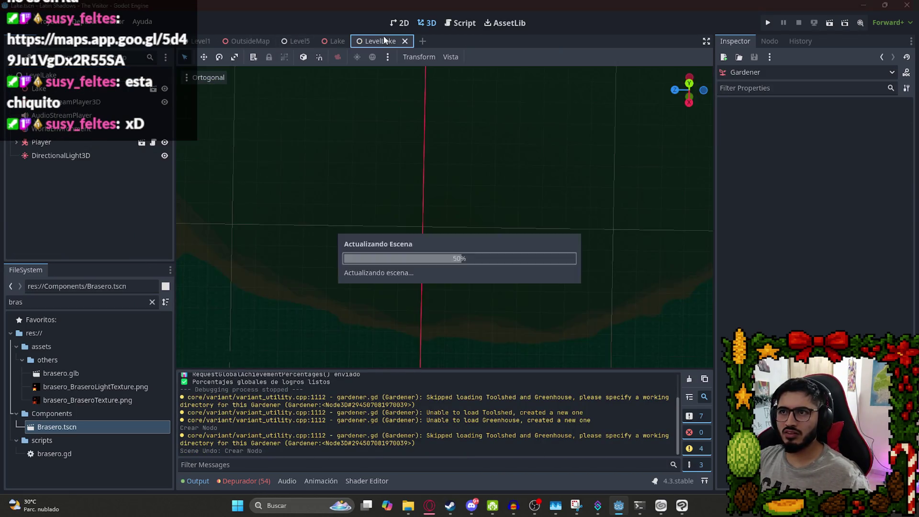
{"action": "left_click", "coordinate": [226, 41]}
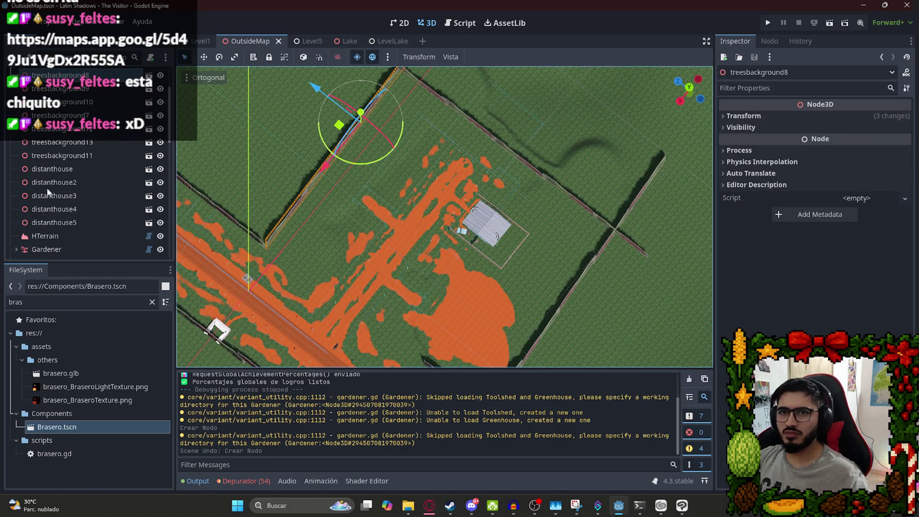
{"action": "left_click", "coordinate": [43, 249]}
{"action": "left_click", "coordinate": [344, 42]}
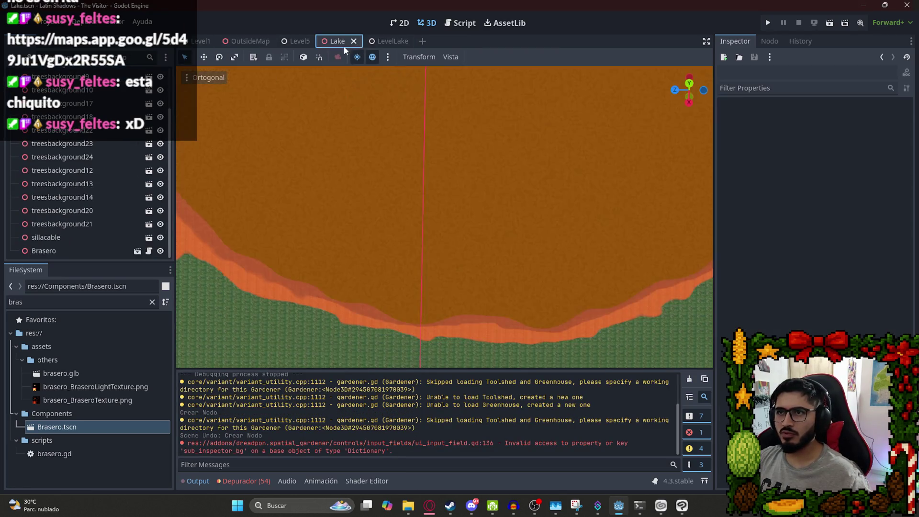
{"action": "scroll", "coordinate": [54, 172], "scroll_direction": "up", "scroll_amount": 3}
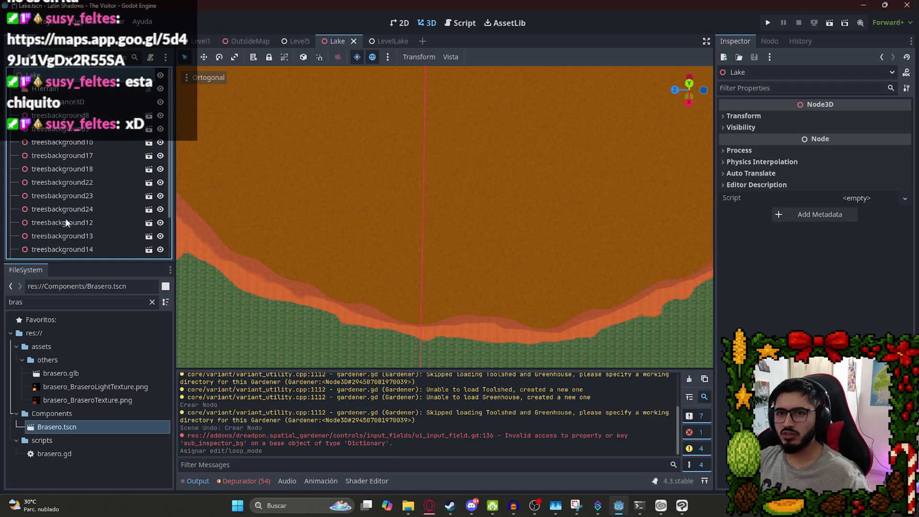
{"action": "scroll", "coordinate": [81, 211], "scroll_direction": "down", "scroll_amount": 3}
{"action": "scroll", "coordinate": [79, 230], "scroll_direction": "up", "scroll_amount": 3}
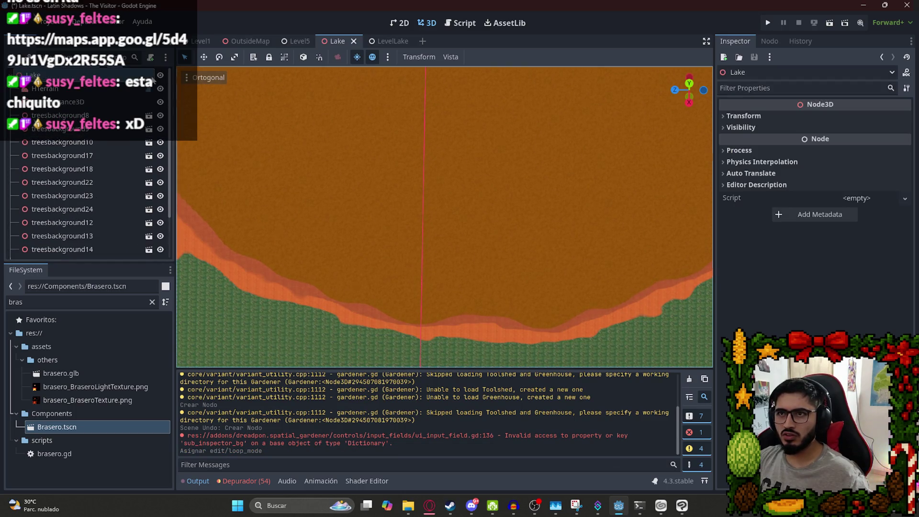
{"action": "right_click", "coordinate": [93, 76]}
{"action": "left_click", "coordinate": [132, 155]}
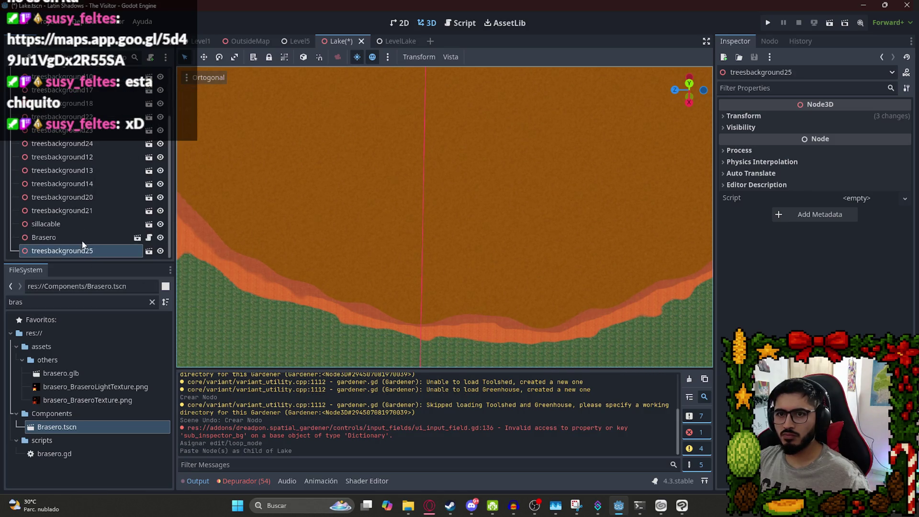
{"action": "key", "text": "ctrl+z"}
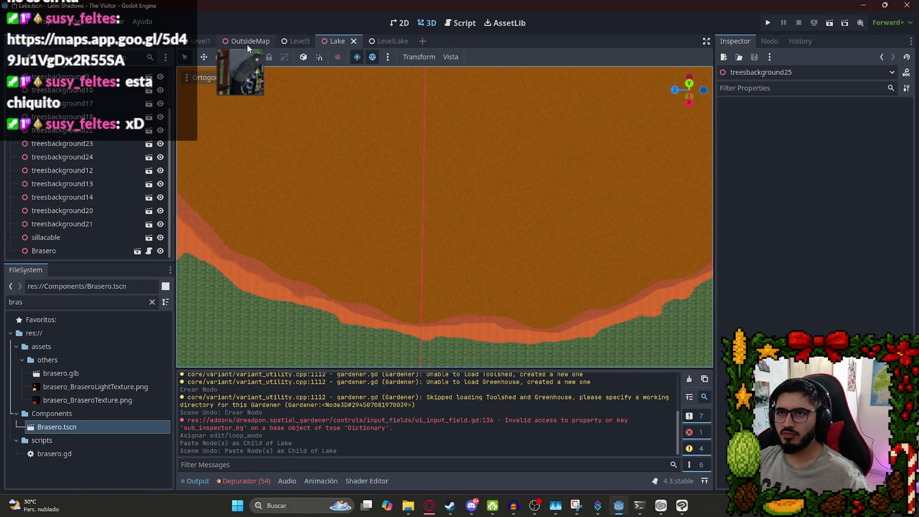
Copy the Gardener node from OutsideMap and paste it under the Lake root.
{"action": "left_click", "coordinate": [247, 43]}
{"action": "right_click", "coordinate": [57, 251]}
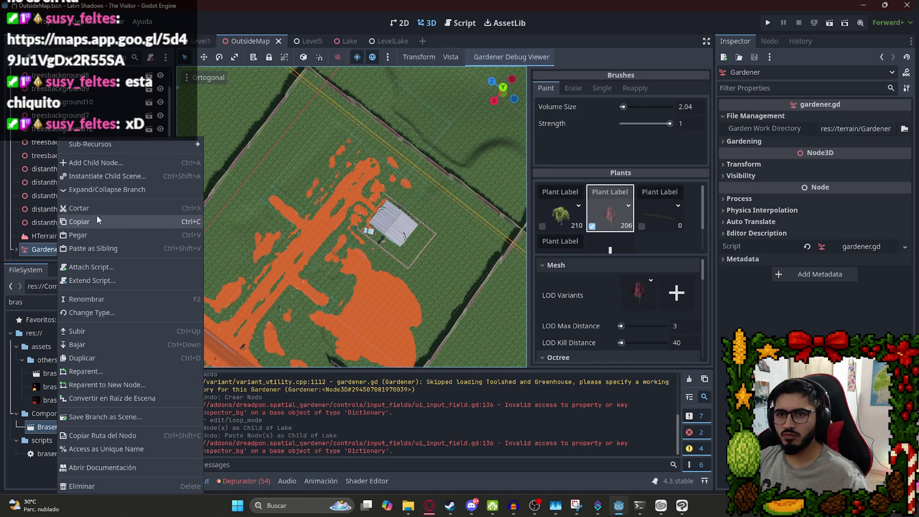
{"action": "key", "text": "Escape"}
{"action": "left_click", "coordinate": [321, 42]}
{"action": "left_click", "coordinate": [346, 41]}
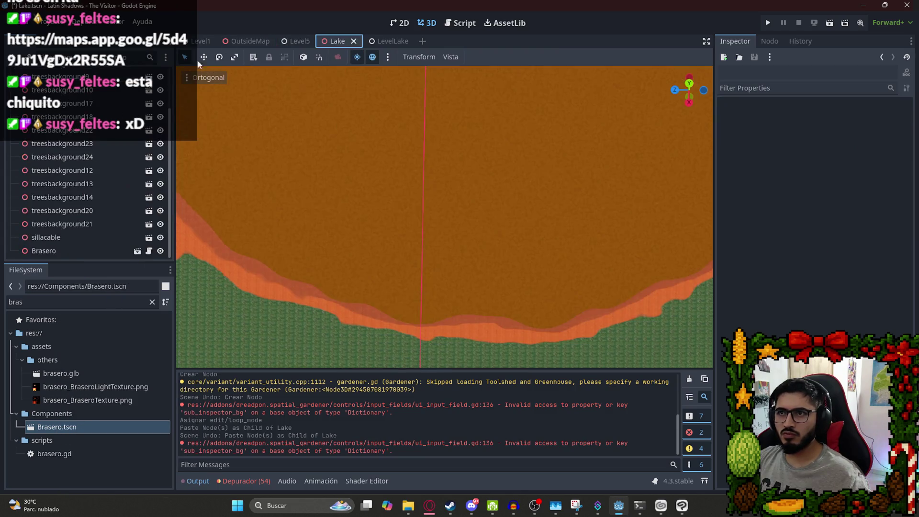
{"action": "right_click", "coordinate": [54, 76]}
{"action": "left_click", "coordinate": [81, 154]}
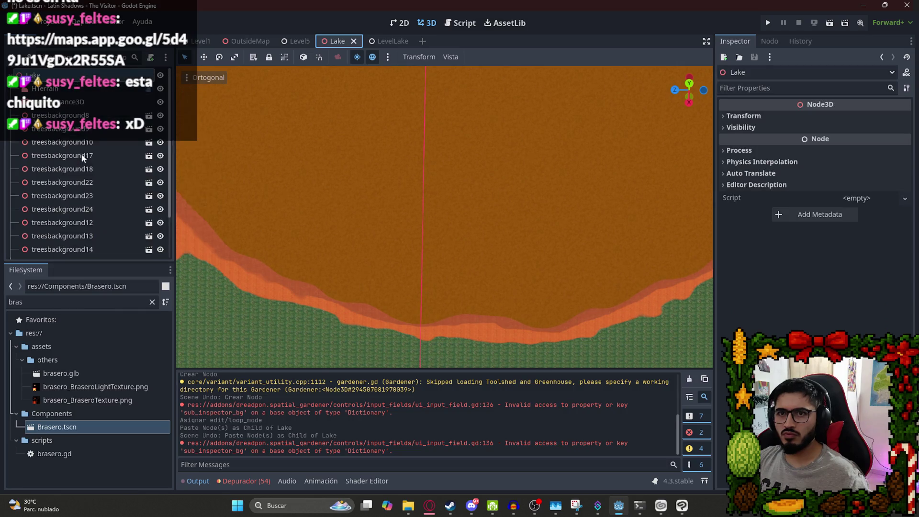
Inspect MMI_container and Arborist, then browse for the Gardener's garden work directory.
{"action": "scroll", "coordinate": [87, 146], "scroll_direction": "up", "scroll_amount": 3}
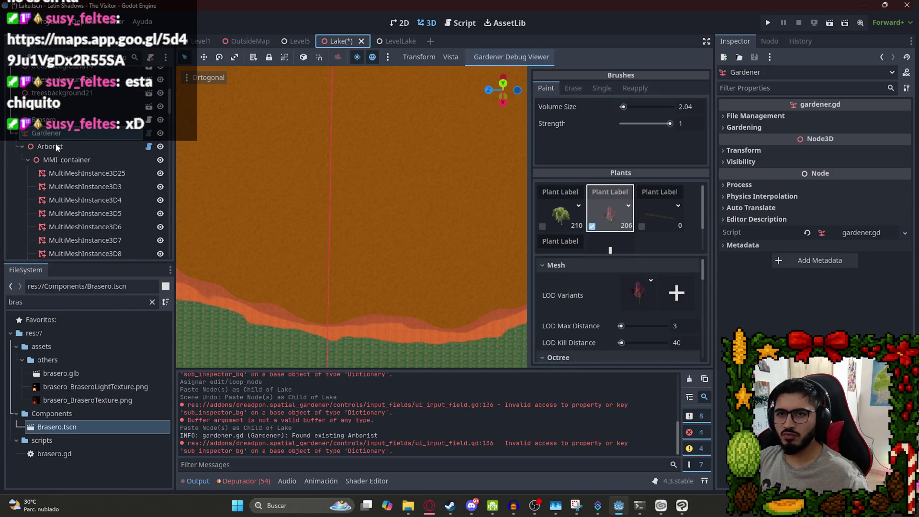
{"action": "left_click", "coordinate": [53, 158]}
{"action": "left_click", "coordinate": [53, 146]}
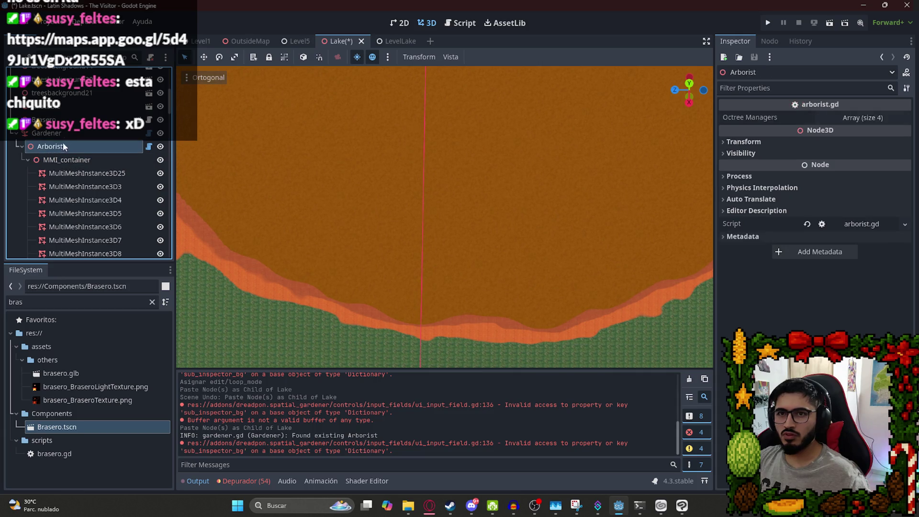
{"action": "left_click", "coordinate": [53, 133]}
{"action": "left_click", "coordinate": [756, 116]}
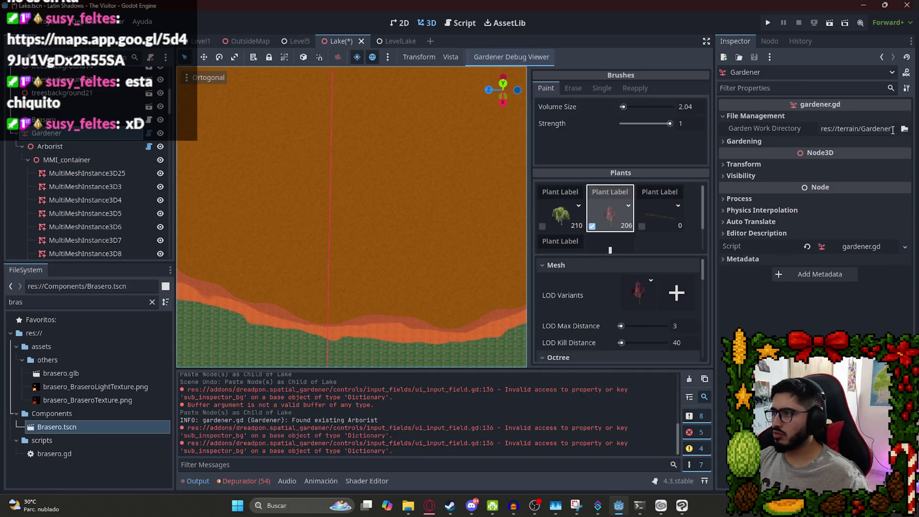
{"action": "left_click", "coordinate": [904, 128]}
Create a new 'Lake' folder and set it as the Gardener work directory, undoing a stray plant entry.
{"action": "right_click", "coordinate": [359, 218]}
{"action": "left_click", "coordinate": [401, 224]}
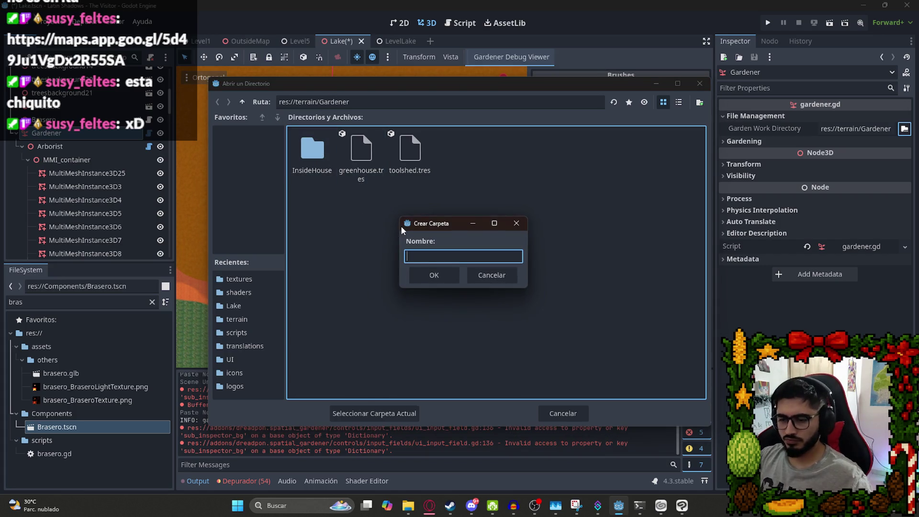
{"action": "type", "text": "Lake"}
{"action": "key", "text": "Return"}
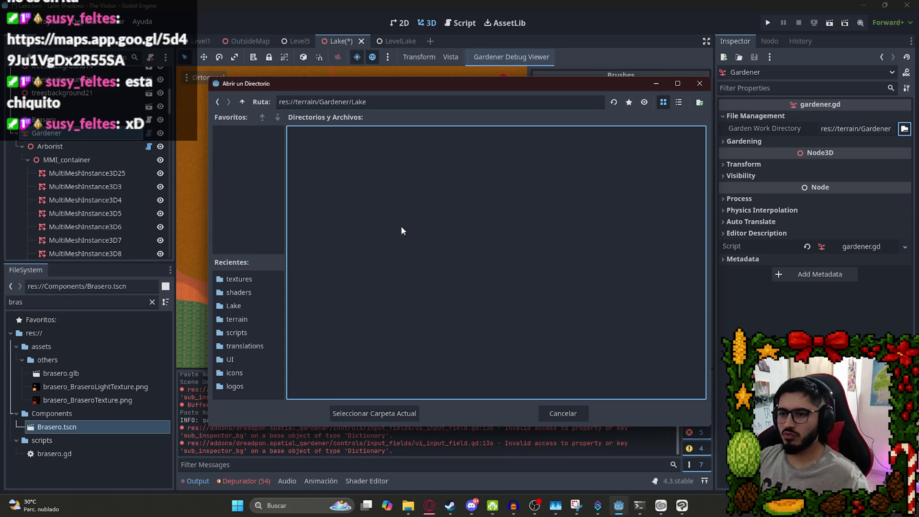
{"action": "left_click", "coordinate": [405, 414]}
{"action": "left_click", "coordinate": [602, 209]}
{"action": "left_click", "coordinate": [617, 224]}
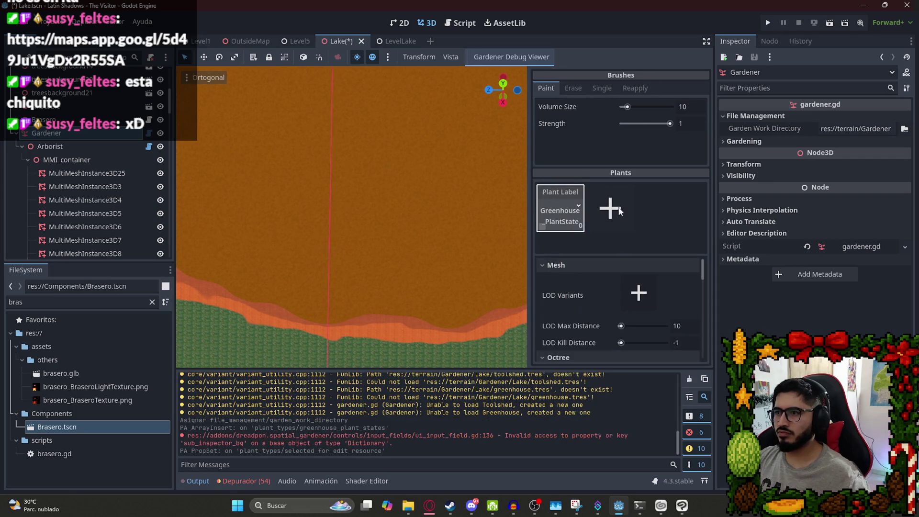
{"action": "key", "text": "ctrl+z"}
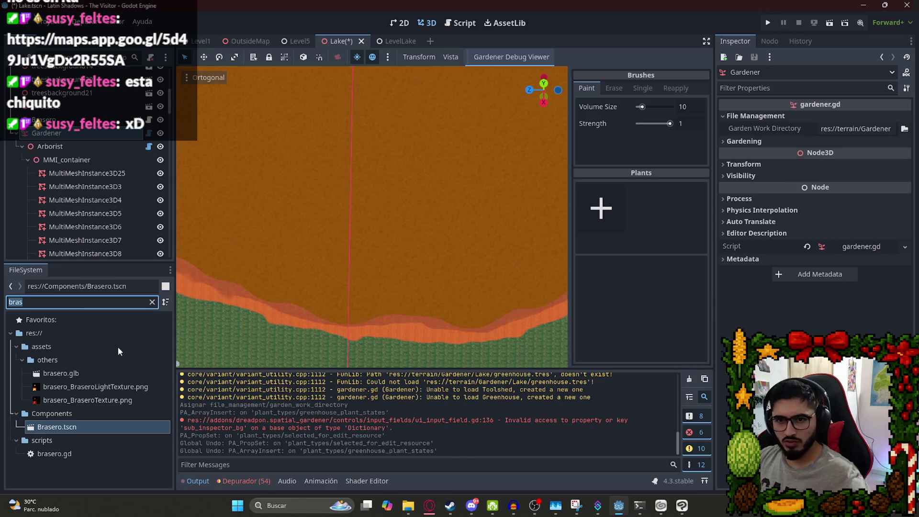
Filter the FileSystem for 'gard', then clear the filter and browse to the terrain3d .res files.
{"action": "type", "text": "gard"}
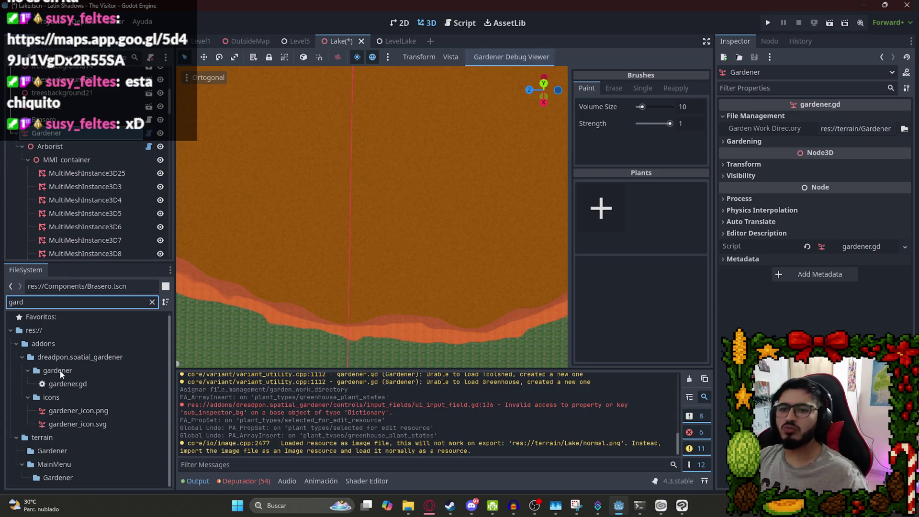
{"action": "left_click", "coordinate": [63, 373]}
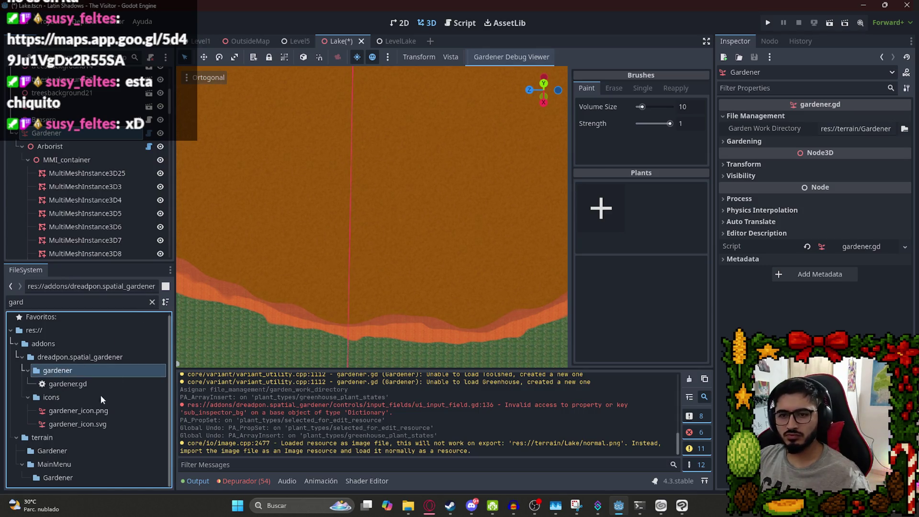
{"action": "left_click", "coordinate": [152, 302]}
{"action": "scroll", "coordinate": [101, 413], "scroll_direction": "down", "scroll_amount": 5}
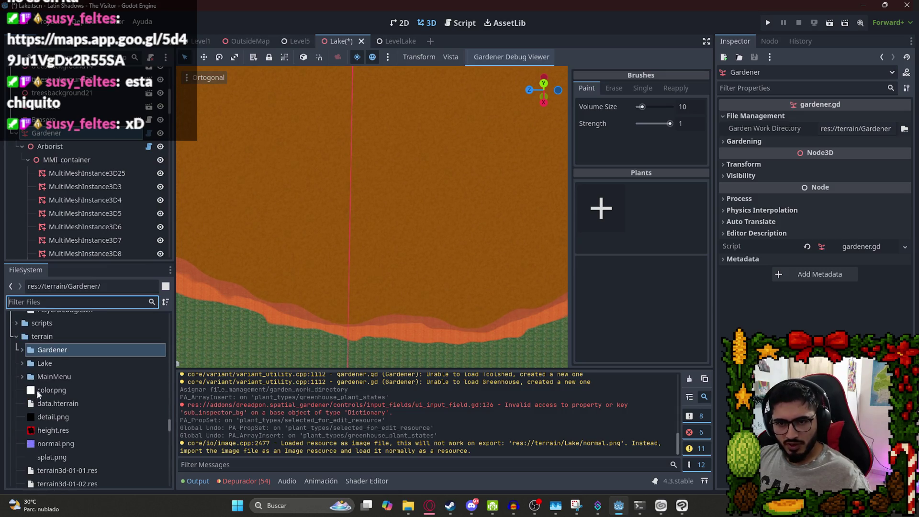
{"action": "scroll", "coordinate": [75, 407], "scroll_direction": "down", "scroll_amount": 5}
{"action": "left_click", "coordinate": [85, 375]}
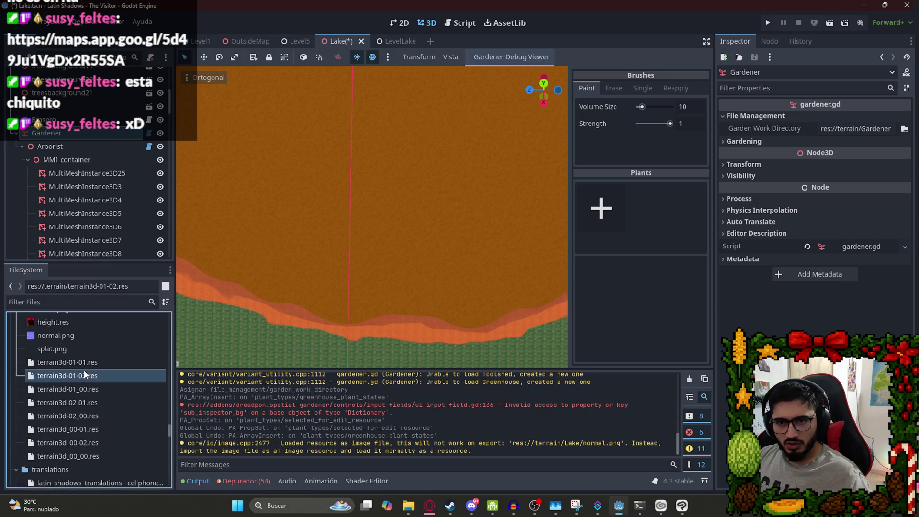
{"action": "left_click", "coordinate": [85, 366]}
Show the terrain folder containing terrain3d-01-01.res in the system file browser.
{"action": "scroll", "coordinate": [82, 383], "scroll_direction": "up", "scroll_amount": 5}
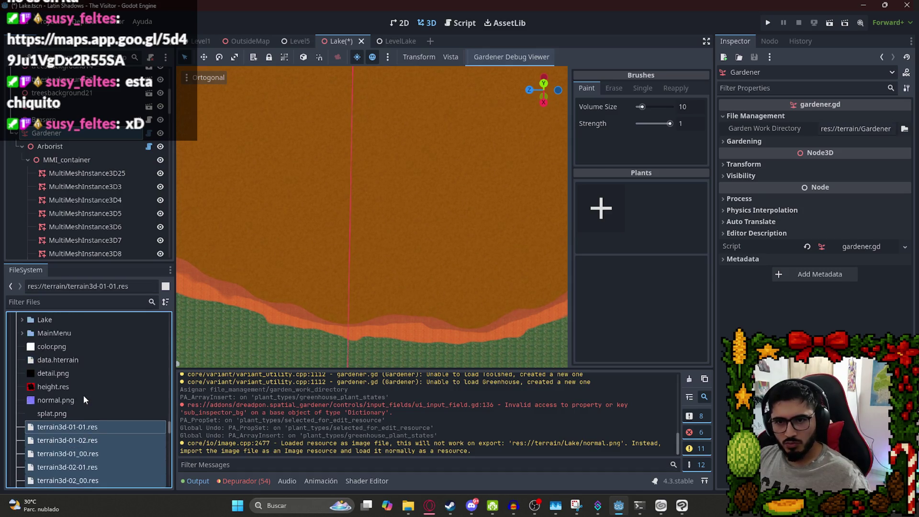
{"action": "double_click", "coordinate": [76, 363]}
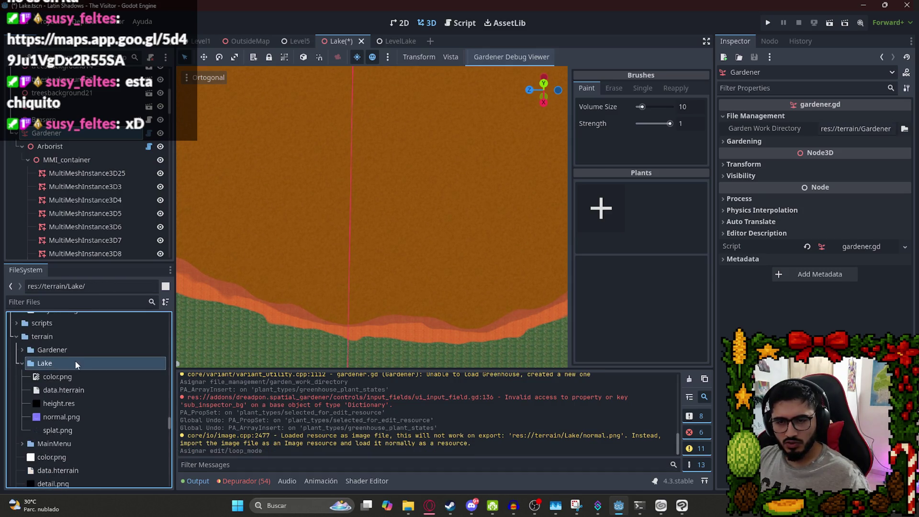
{"action": "scroll", "coordinate": [76, 375], "scroll_direction": "down", "scroll_amount": 2}
{"action": "scroll", "coordinate": [71, 393], "scroll_direction": "up", "scroll_amount": 2}
{"action": "scroll", "coordinate": [67, 419], "scroll_direction": "down", "scroll_amount": 3}
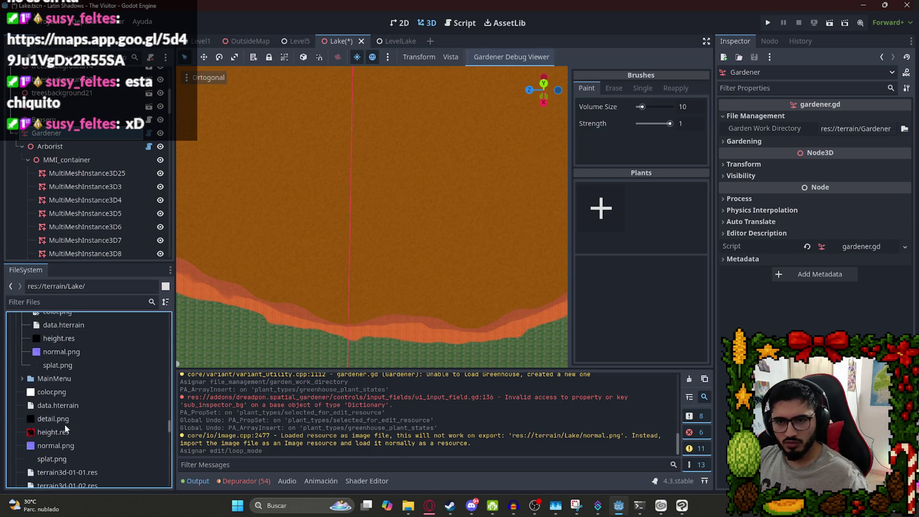
{"action": "scroll", "coordinate": [67, 391], "scroll_direction": "down", "scroll_amount": 2}
{"action": "right_click", "coordinate": [62, 430]}
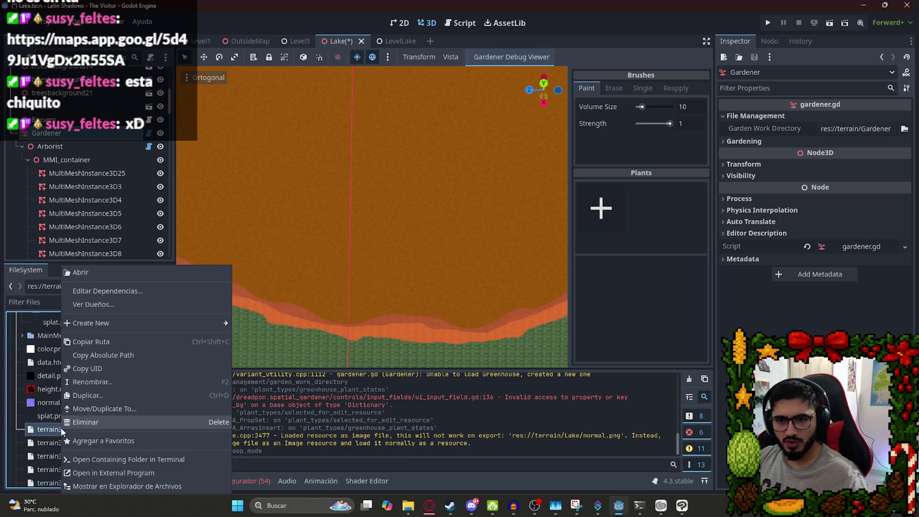
{"action": "left_click", "coordinate": [105, 486]}
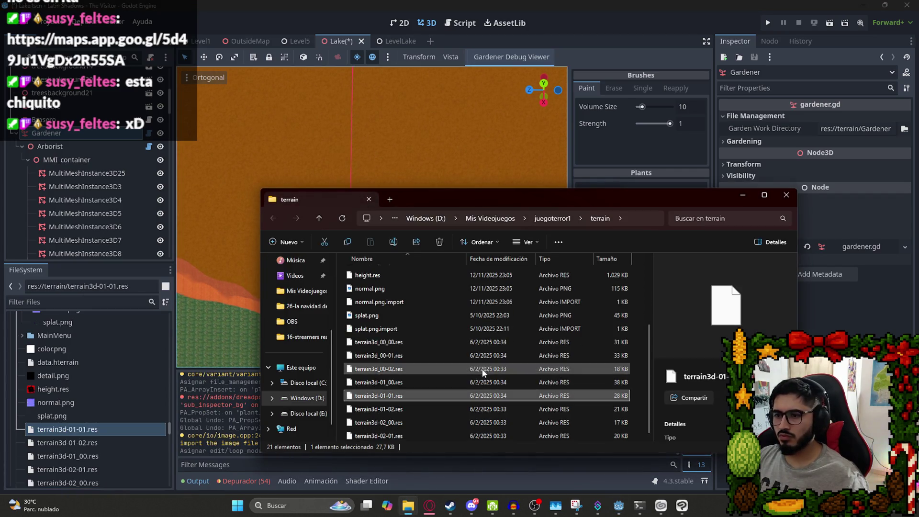
Select all 18 terrain files, from color.png through the terrain3d .res files.
{"action": "left_click", "coordinate": [380, 330]}
{"action": "key", "text": "Down"}
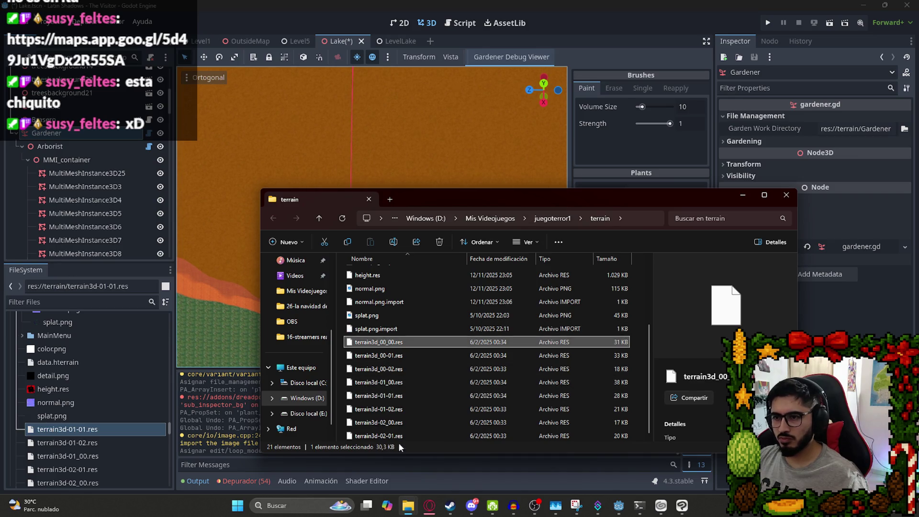
{"action": "key", "text": "shift+End"}
{"action": "scroll", "coordinate": [396, 335], "scroll_direction": "up", "scroll_amount": 3}
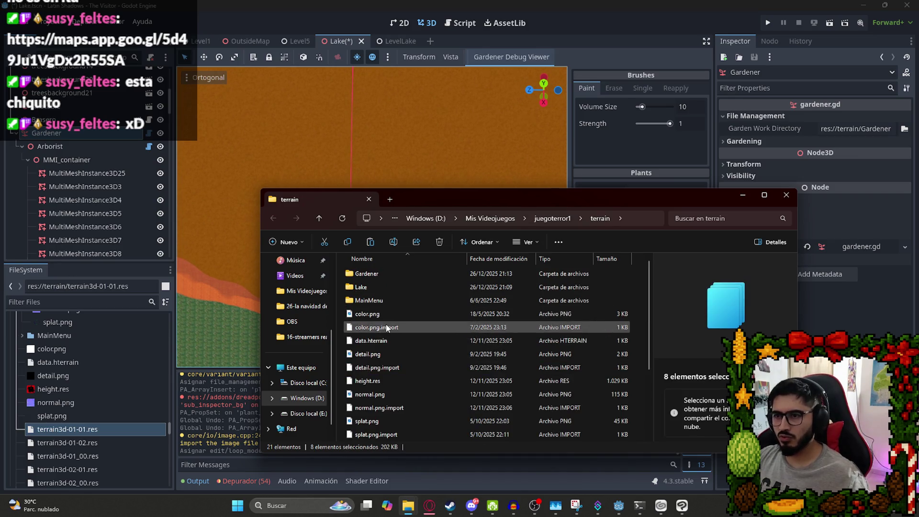
{"action": "left_click", "coordinate": [387, 314]}
{"action": "scroll", "coordinate": [393, 402], "scroll_direction": "down", "scroll_amount": 3}
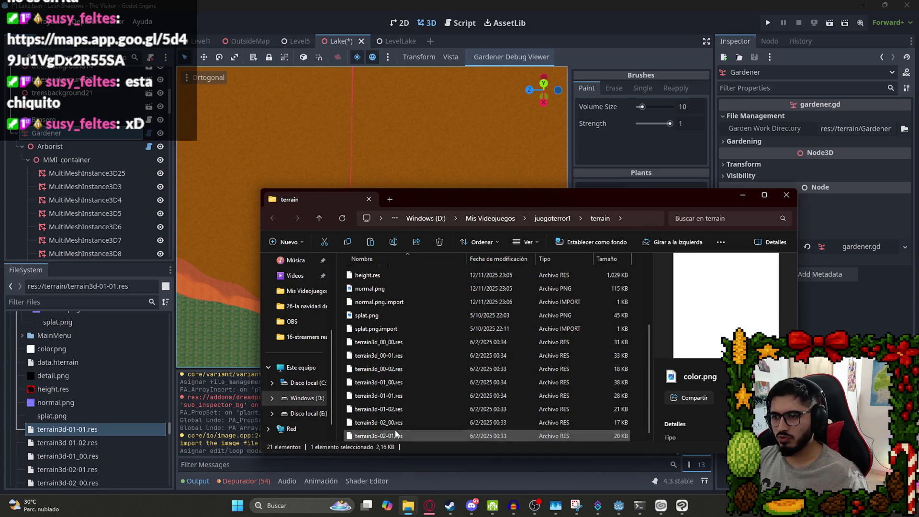
{"action": "left_click", "coordinate": [397, 436], "text": "shift"}
{"action": "scroll", "coordinate": [402, 391], "scroll_direction": "up", "scroll_amount": 3}
Paste the terrain files into the Lake folder, replacing the existing same-named files.
{"action": "double_click", "coordinate": [364, 287]}
{"action": "left_click", "coordinate": [448, 357]}
{"action": "left_click", "coordinate": [503, 400]}
{"action": "key", "text": "ctrl+v"}
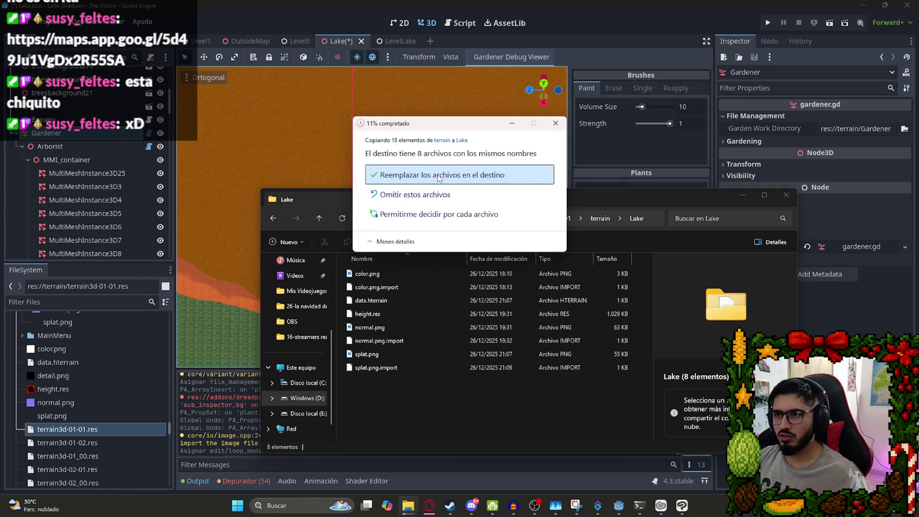
{"action": "left_click", "coordinate": [439, 177]}
{"action": "left_click", "coordinate": [338, 44]}
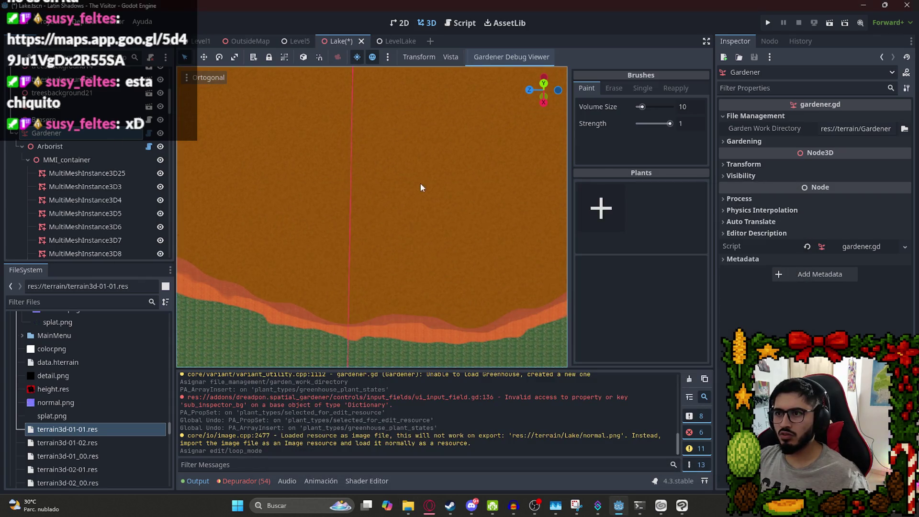
Inspect the MultiMeshInstance3D25 and Gardener nodes, toggling the gardener brush between erase and paint.
{"action": "left_click", "coordinate": [25, 170]}
{"action": "left_click", "coordinate": [69, 138]}
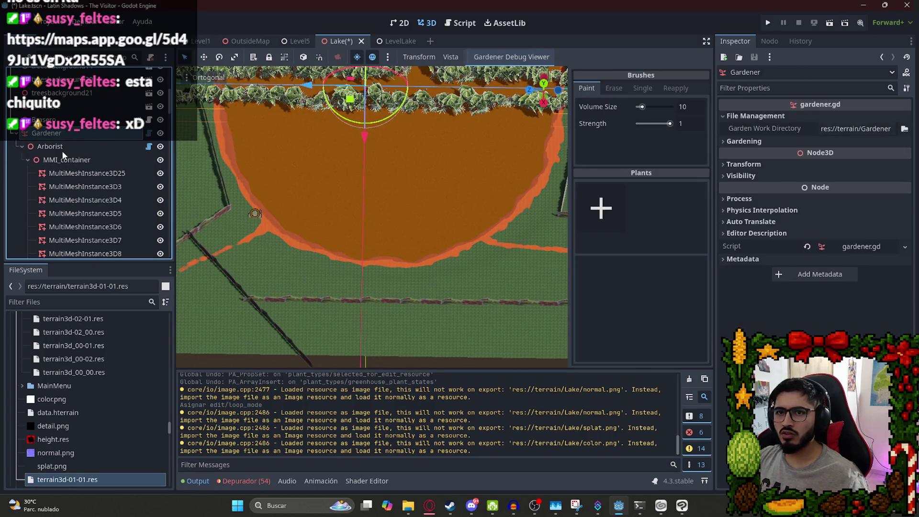
{"action": "scroll", "coordinate": [457, 184], "scroll_direction": "down", "scroll_amount": 5}
{"action": "scroll", "coordinate": [388, 171], "scroll_direction": "up", "scroll_amount": 3}
{"action": "left_click", "coordinate": [615, 89]}
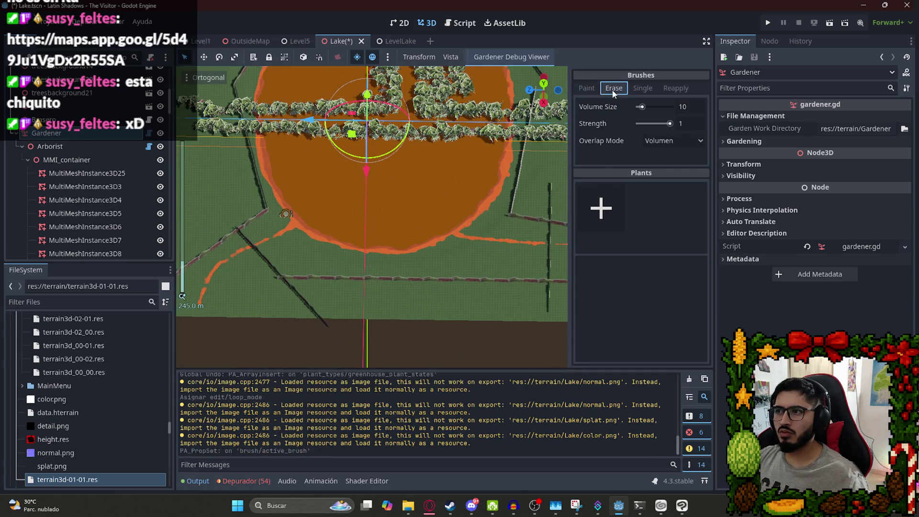
{"action": "left_click", "coordinate": [584, 88]}
Delete the Arborist node together with its children.
{"action": "left_click", "coordinate": [64, 146]}
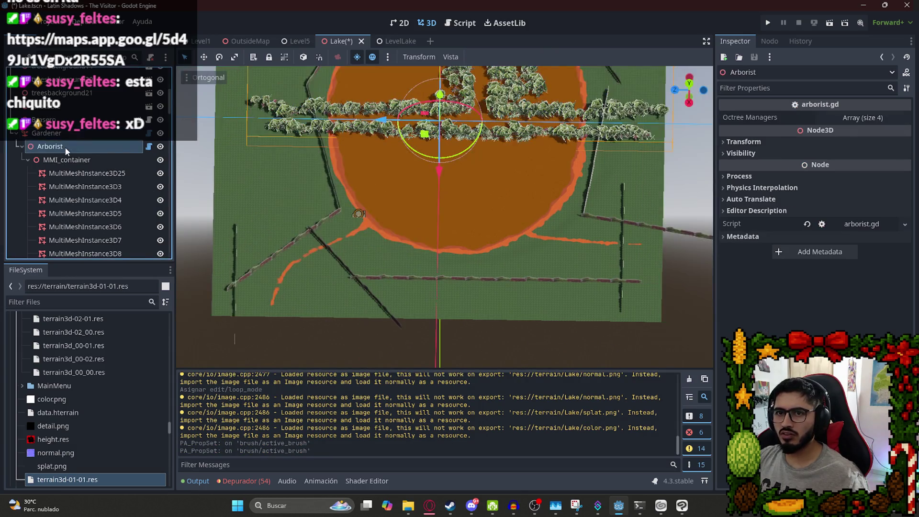
{"action": "right_click", "coordinate": [65, 147]}
{"action": "left_click", "coordinate": [125, 487]}
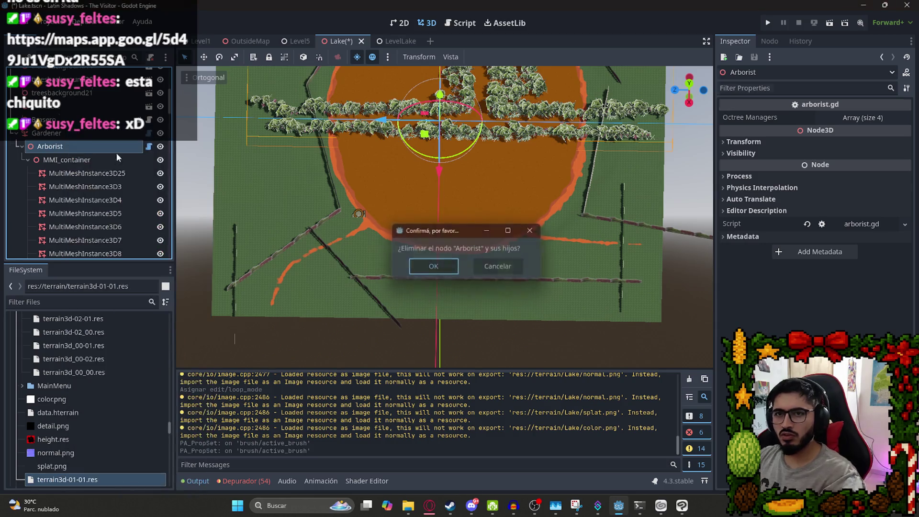
{"action": "key", "text": "Return"}
Delete the Gardener node from the Lake scene.
{"action": "left_click", "coordinate": [47, 251]}
{"action": "left_click", "coordinate": [613, 210]}
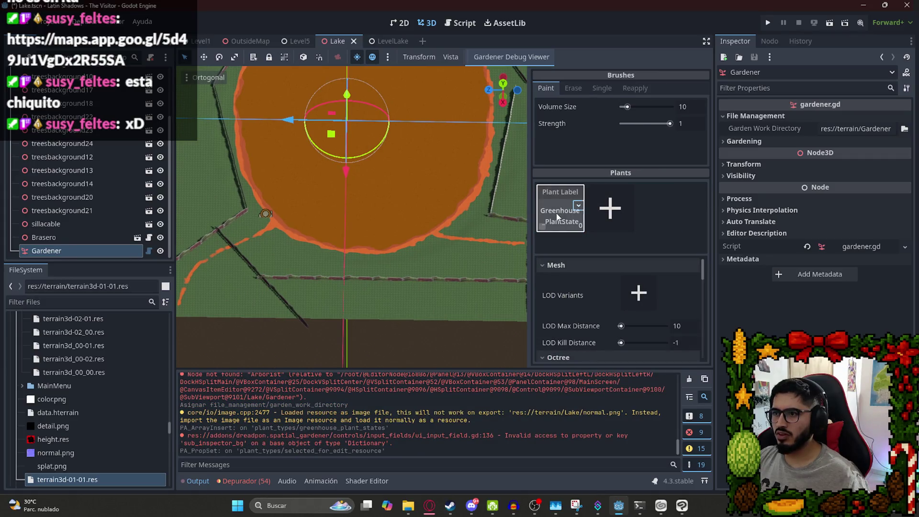
{"action": "scroll", "coordinate": [609, 268], "scroll_direction": "down", "scroll_amount": 2}
{"action": "scroll", "coordinate": [603, 297], "scroll_direction": "up", "scroll_amount": 2}
{"action": "right_click", "coordinate": [40, 250]}
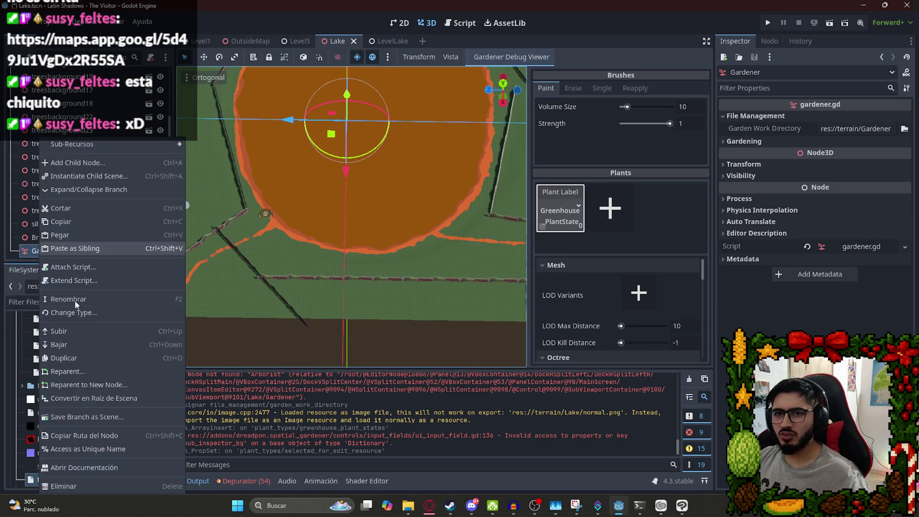
{"action": "left_click", "coordinate": [84, 486]}
{"action": "left_click", "coordinate": [429, 263]}
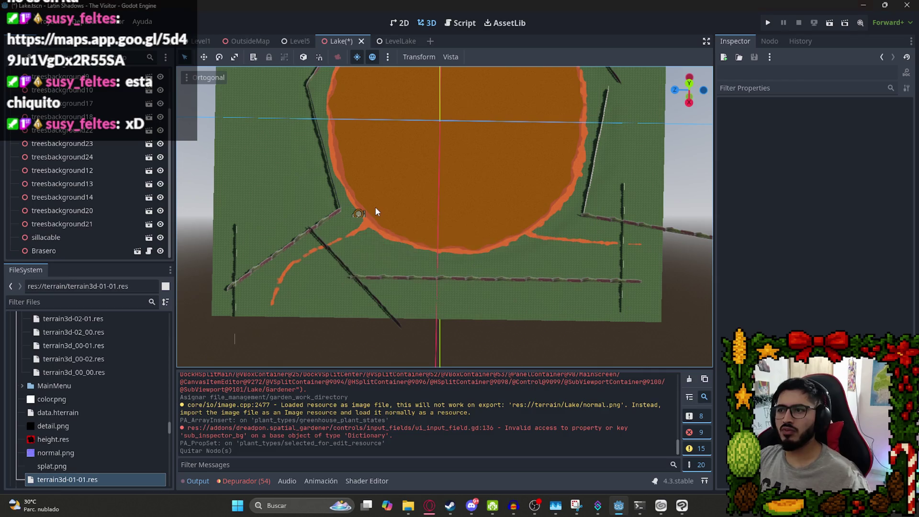
{"action": "scroll", "coordinate": [336, 226], "scroll_direction": "up", "scroll_amount": 5}
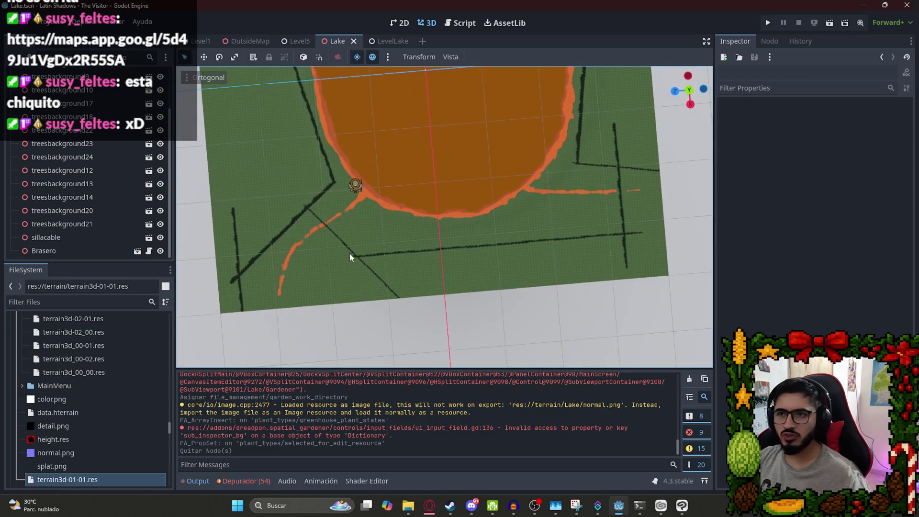
Select the Brasero node and orbit the view around the lake.
{"action": "scroll", "coordinate": [390, 278], "scroll_direction": "up", "scroll_amount": 15}
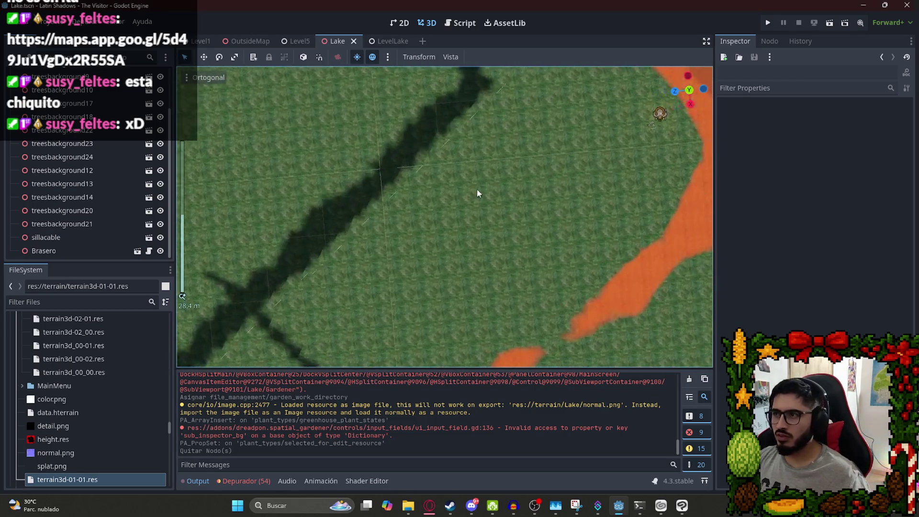
{"action": "scroll", "coordinate": [523, 248], "scroll_direction": "down", "scroll_amount": 10}
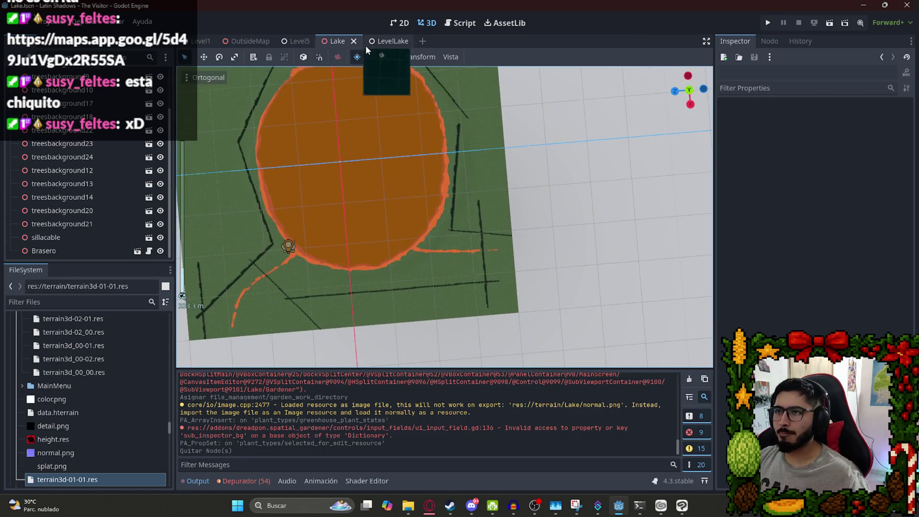
{"action": "scroll", "coordinate": [85, 203], "scroll_direction": "up", "scroll_amount": 2}
{"action": "scroll", "coordinate": [53, 240], "scroll_direction": "down", "scroll_amount": 2}
{"action": "left_click", "coordinate": [48, 251]}
{"action": "mouse_move", "coordinate": [509, 247]}
{"action": "left_mouse_down"}
{"action": "mouse_move", "coordinate": [460, 82]}
{"action": "mouse_move", "coordinate": [468, 134]}
{"action": "mouse_move", "coordinate": [396, 229]}
{"action": "mouse_move", "coordinate": [544, 186]}
{"action": "mouse_move", "coordinate": [541, 236]}
{"action": "mouse_move", "coordinate": [515, 140]}
{"action": "mouse_move", "coordinate": [387, 250]}
{"action": "left_mouse_up"}
Play the LevelLake scene, quit from the pause menu, and go back to the Lake scene.
{"action": "left_click", "coordinate": [381, 41]}
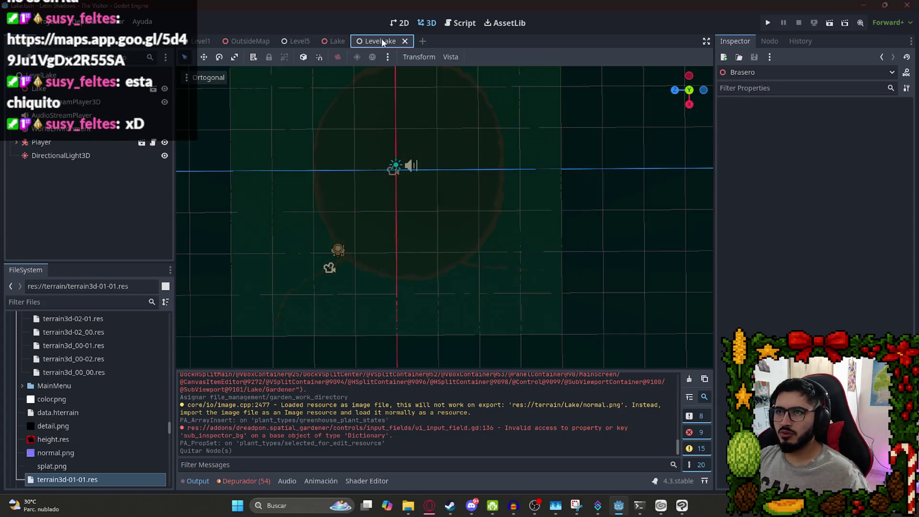
{"action": "right_click", "coordinate": [383, 42]}
{"action": "left_click", "coordinate": [415, 116]}
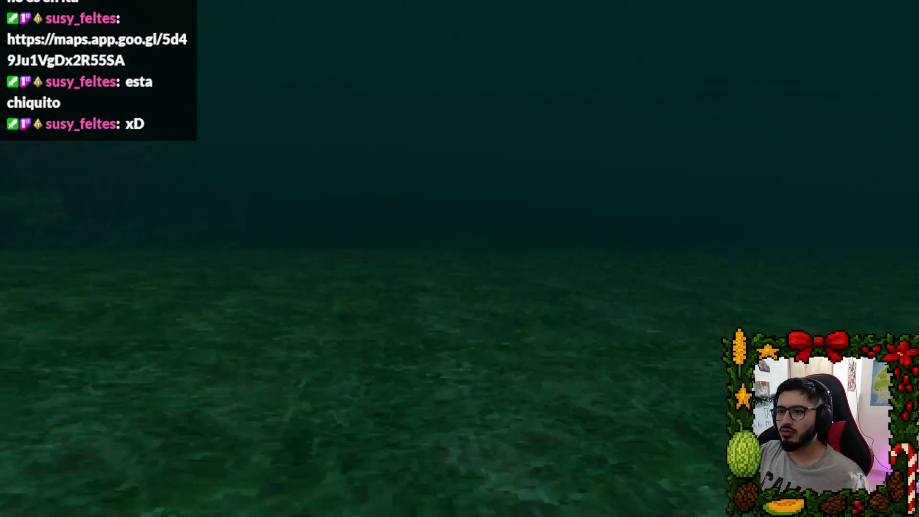
{"action": "key", "text": "Escape"}
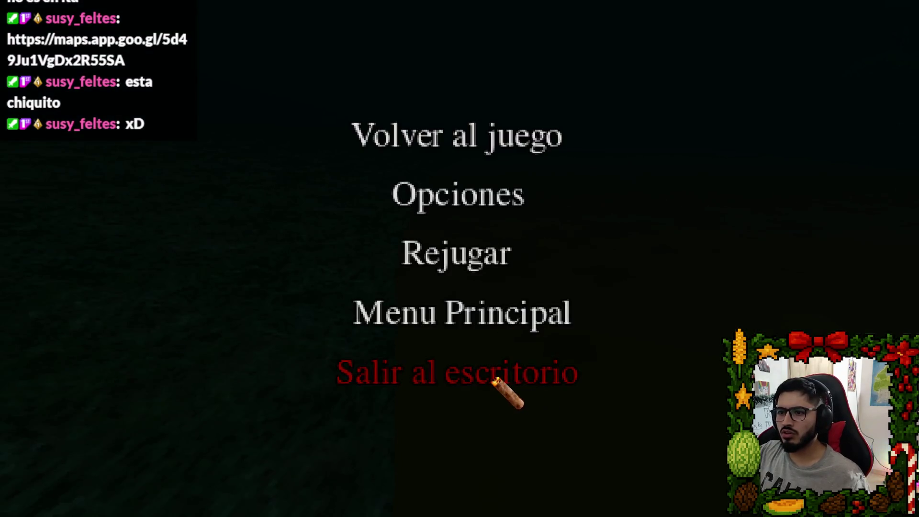
{"action": "left_click", "coordinate": [496, 376]}
{"action": "left_click", "coordinate": [327, 42]}
{"action": "scroll", "coordinate": [417, 195], "scroll_direction": "up", "scroll_amount": 1}
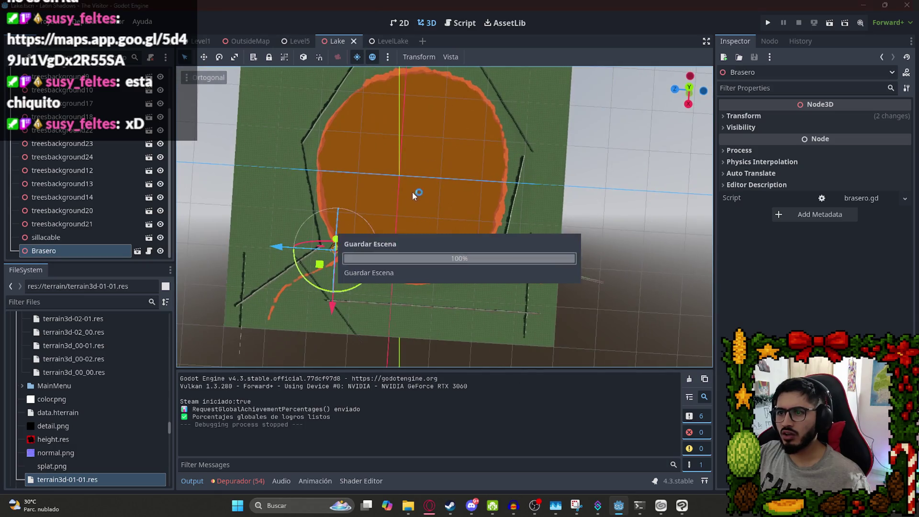
{"action": "scroll", "coordinate": [374, 188], "scroll_direction": "up", "scroll_amount": 5}
{"action": "left_click", "coordinate": [390, 42]}
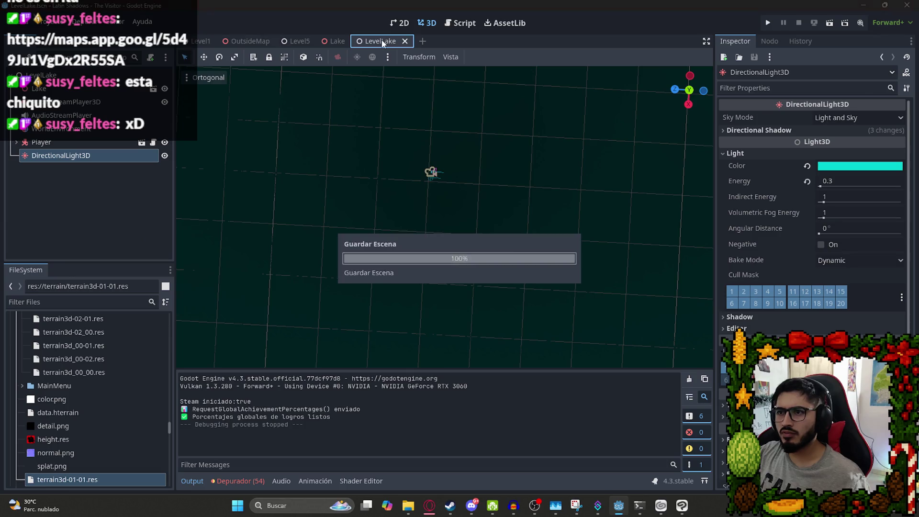
Play the LevelLake scene again and quit it from the pause menu.
{"action": "right_click", "coordinate": [390, 42]}
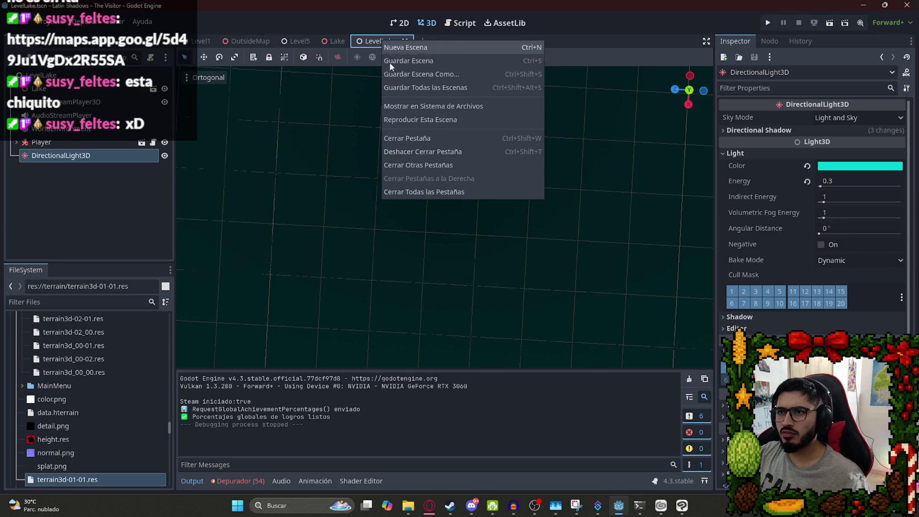
{"action": "left_click", "coordinate": [390, 120]}
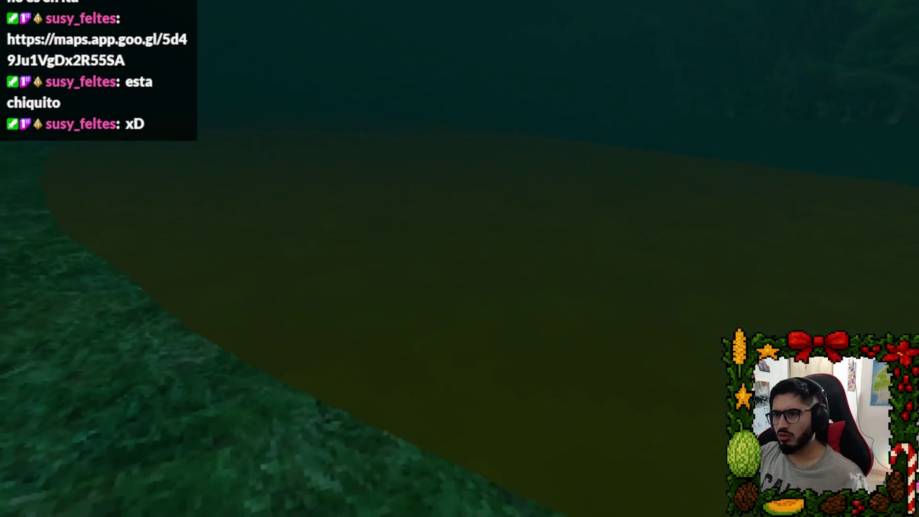
{"action": "key", "text": "Escape"}
{"action": "left_click", "coordinate": [446, 390]}
Inspect the lake mesh in the Lake scene in perspective, then close the Lake scene.
{"action": "left_click", "coordinate": [340, 41]}
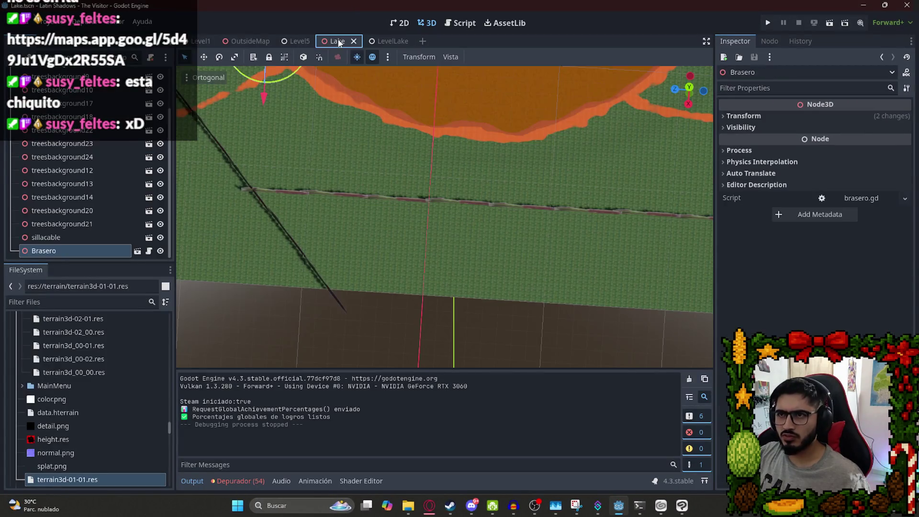
{"action": "left_click", "coordinate": [398, 199]}
{"action": "scroll", "coordinate": [398, 200], "scroll_direction": "up", "scroll_amount": 6}
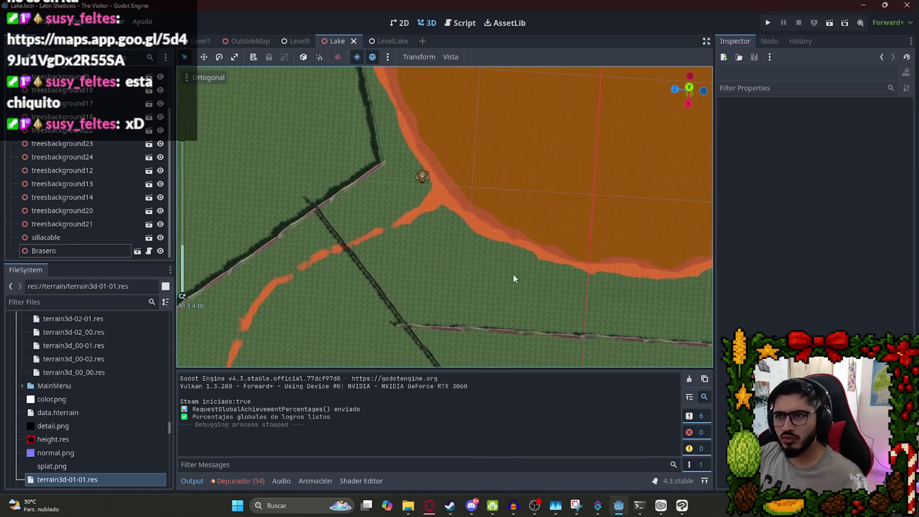
{"action": "left_click", "coordinate": [452, 289]}
{"action": "left_click_drag", "start_coordinate": [452, 288], "coordinate": [455, 161]}
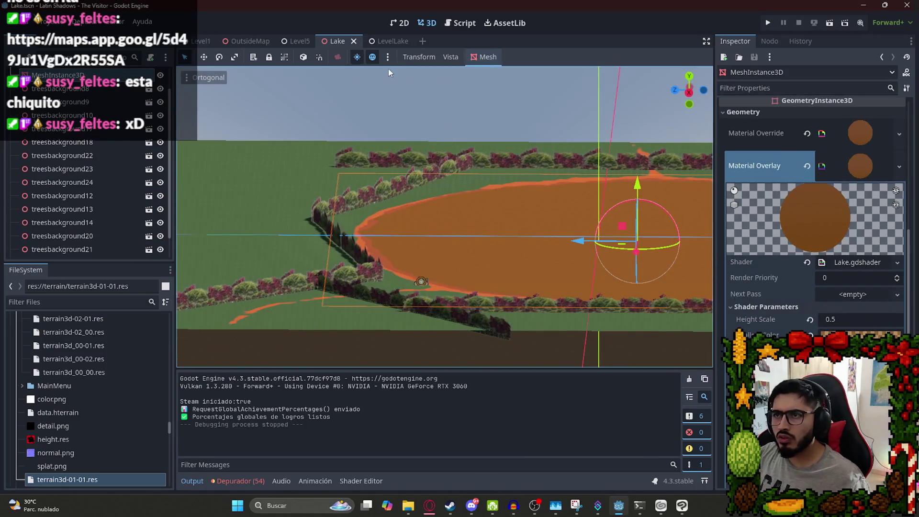
{"action": "left_click", "coordinate": [355, 41]}
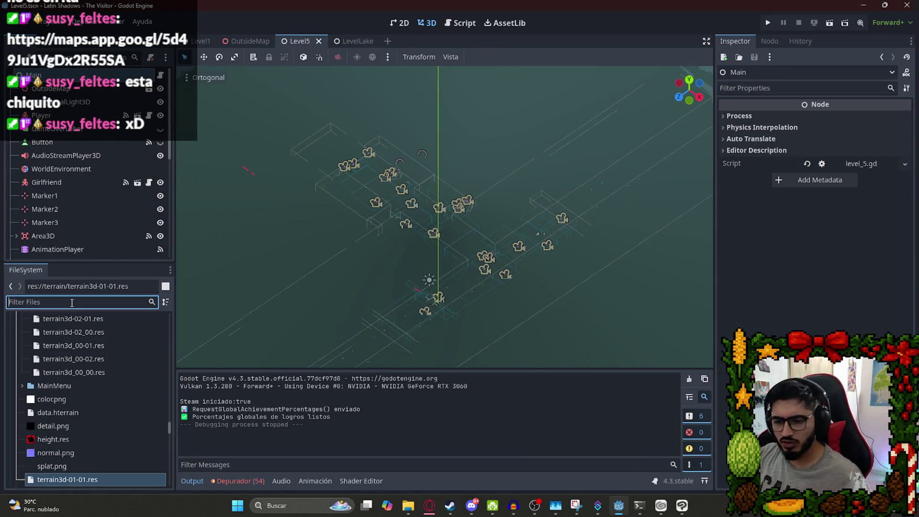
Reopen Lake.tscn and set LevelLake's WorldEnvironment to the BasicLake.tres environment.
{"action": "type", "text": "lake"}
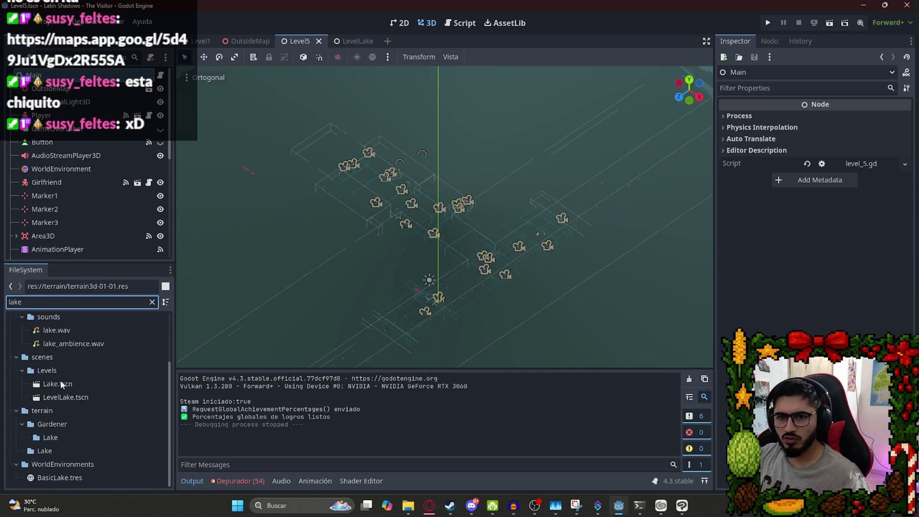
{"action": "double_click", "coordinate": [60, 383]}
{"action": "scroll", "coordinate": [424, 177], "scroll_direction": "down", "scroll_amount": 10}
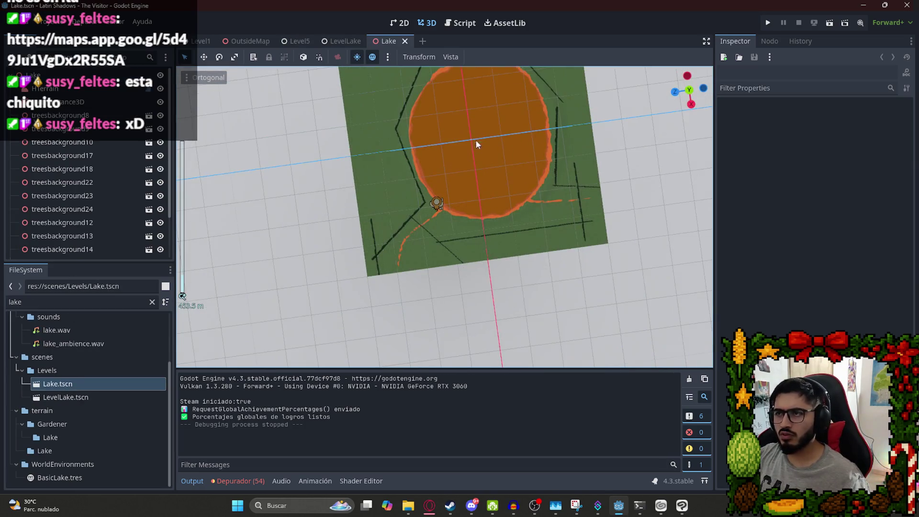
{"action": "left_click", "coordinate": [348, 42]}
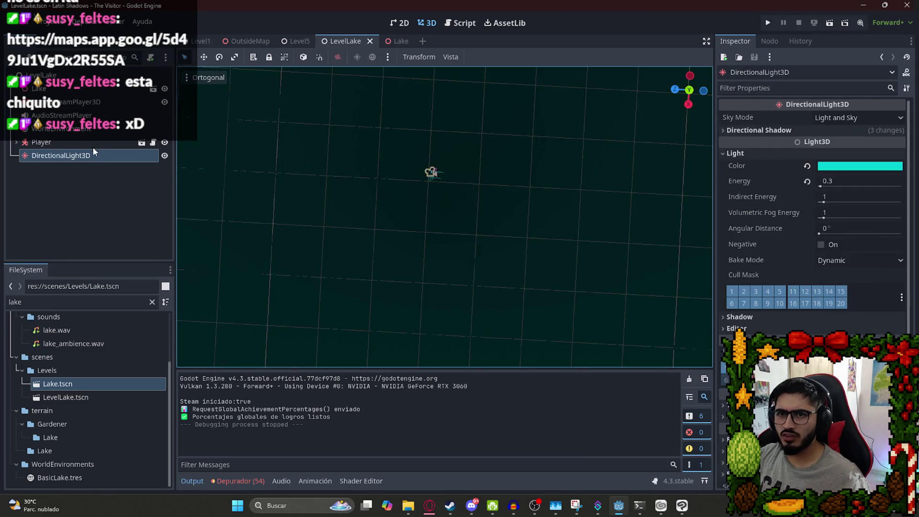
{"action": "left_click", "coordinate": [91, 129]}
{"action": "left_click", "coordinate": [804, 118]}
Move the Player next to the lake, save LevelLake, and play the scene.
{"action": "mouse_move", "coordinate": [566, 156]}
{"action": "left_mouse_down"}
{"action": "mouse_move", "coordinate": [399, 191]}
{"action": "mouse_move", "coordinate": [495, 227]}
{"action": "mouse_move", "coordinate": [287, 191]}
{"action": "left_mouse_up"}
{"action": "double_click", "coordinate": [41, 142]}
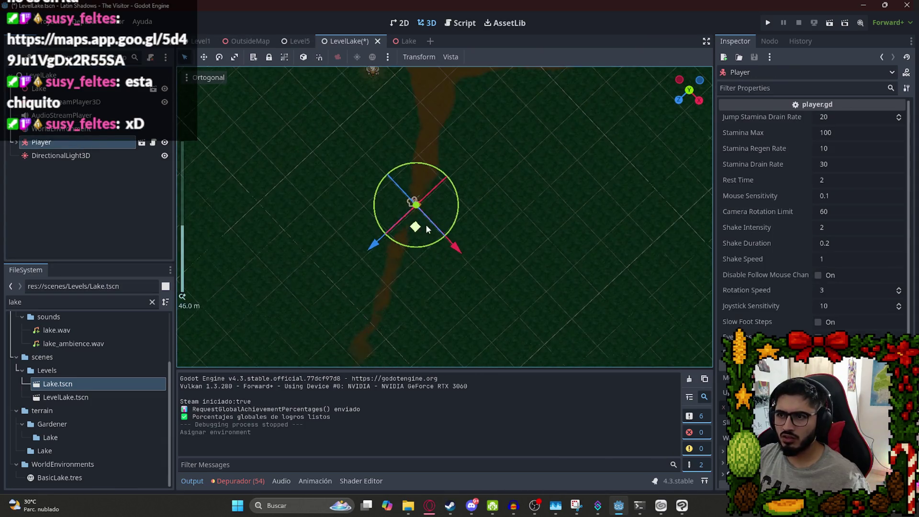
{"action": "left_click_drag", "start_coordinate": [427, 224], "coordinate": [426, 179]}
{"action": "key", "text": "ctrl+s"}
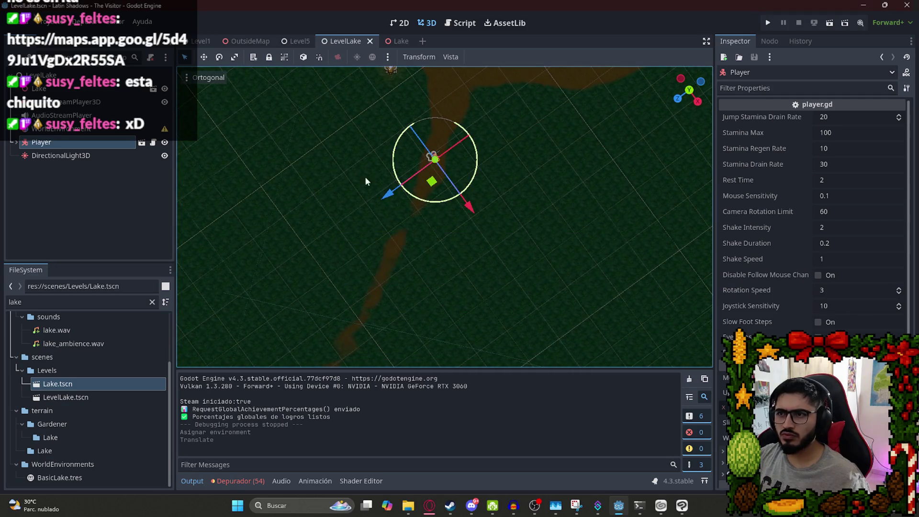
{"action": "scroll", "coordinate": [364, 177], "scroll_direction": "down", "scroll_amount": 5}
{"action": "right_click", "coordinate": [355, 43]}
{"action": "left_click", "coordinate": [375, 123]}
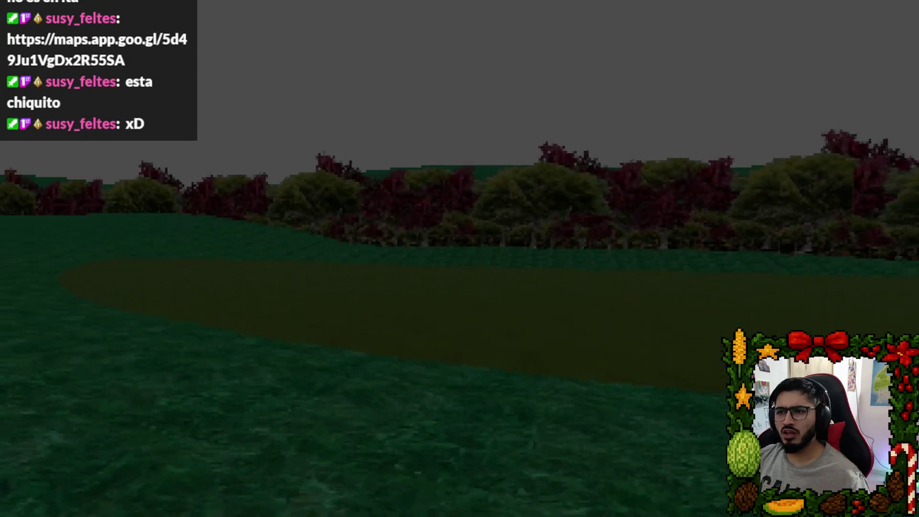
Quit the running game from its pause menu.
{"action": "key", "text": "Escape"}
{"action": "left_click", "coordinate": [426, 374]}
{"action": "scroll", "coordinate": [446, 205], "scroll_direction": "up", "scroll_amount": 5}
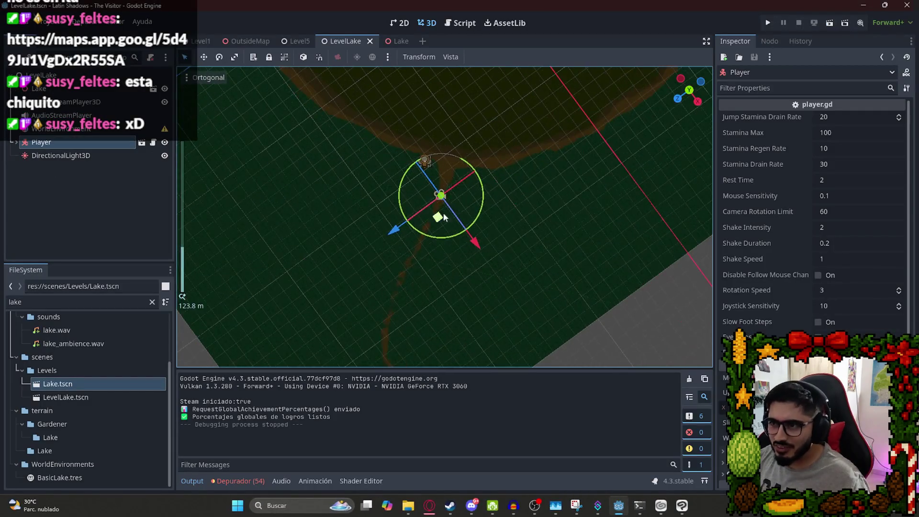
{"action": "scroll", "coordinate": [459, 154], "scroll_direction": "down", "scroll_amount": 10}
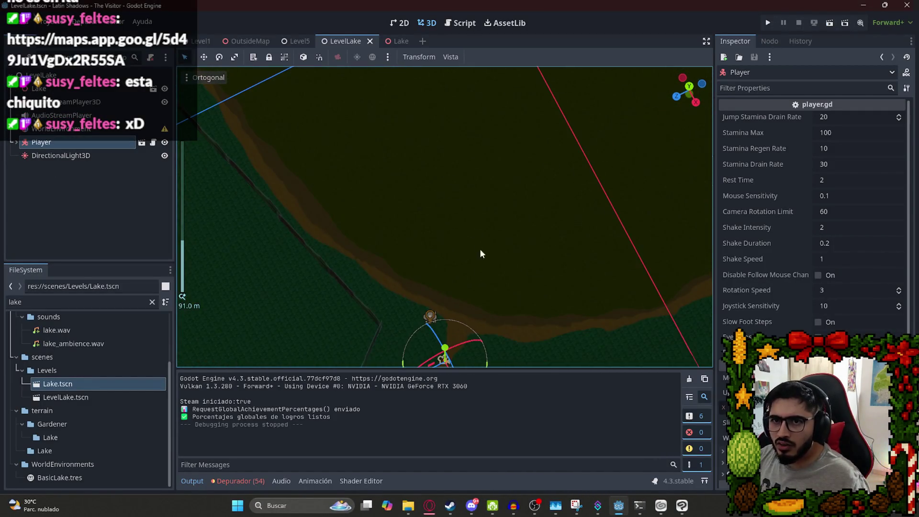
{"action": "scroll", "coordinate": [405, 271], "scroll_direction": "up", "scroll_amount": 9}
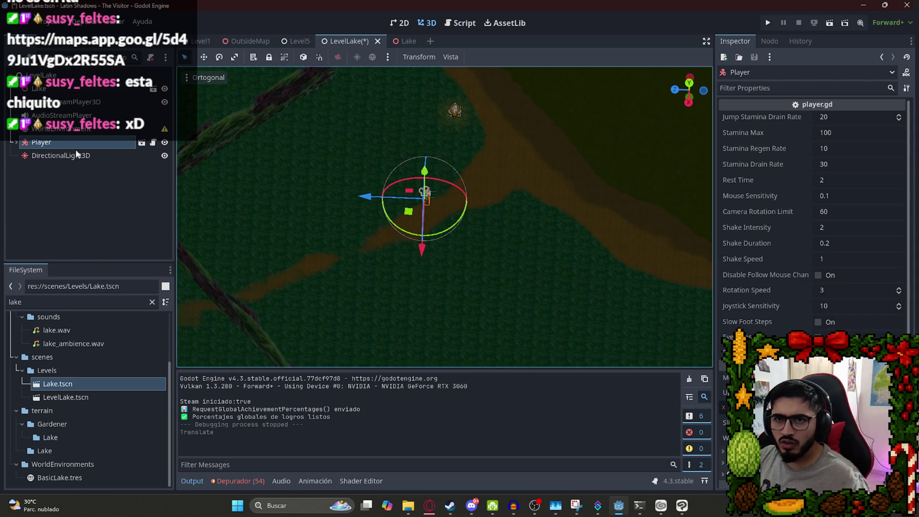
Select the Player's Camera3D and save the LevelLake scene.
{"action": "left_click", "coordinate": [17, 143]}
{"action": "left_click", "coordinate": [49, 185]}
{"action": "key", "text": "ctrl+s"}
{"action": "right_click", "coordinate": [352, 42]}
{"action": "left_click", "coordinate": [394, 113]}
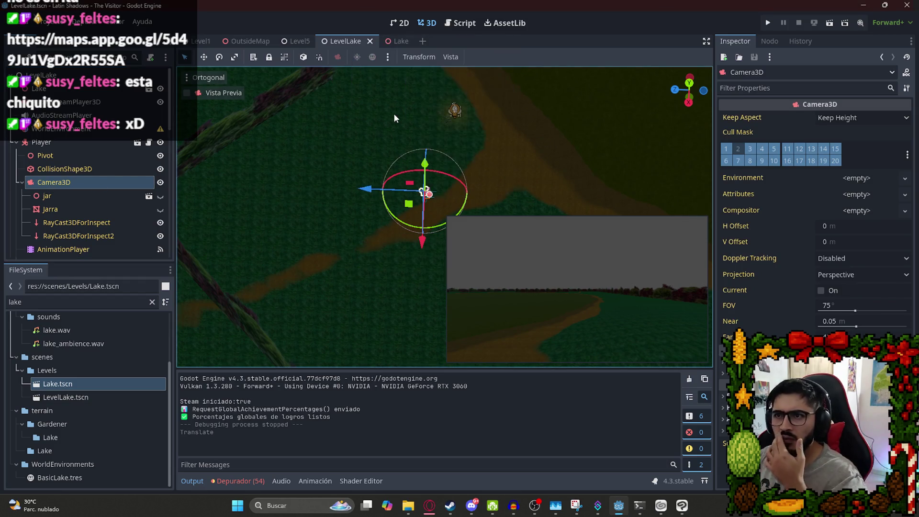
Run the game with F5, walk toward the trees, quit, and return to the Lake scene.
{"action": "key", "text": "F5"}
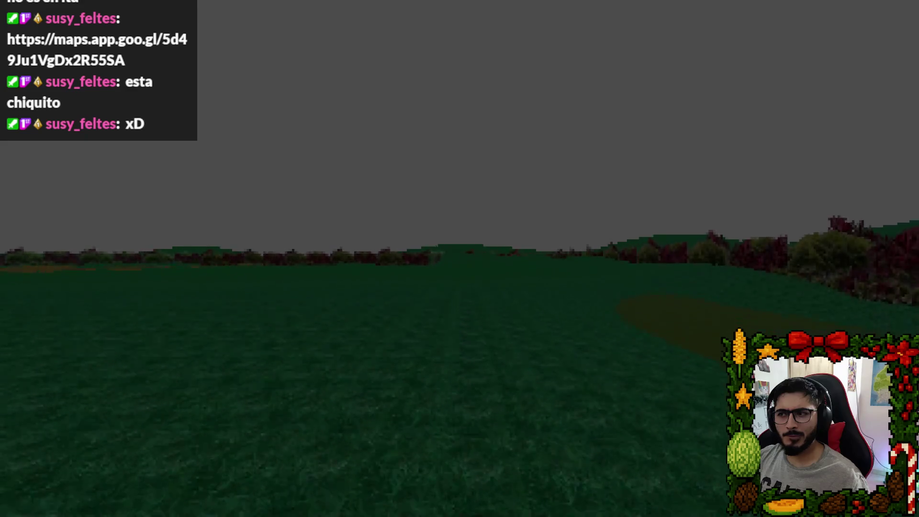
{"action": "key", "text": "w"}
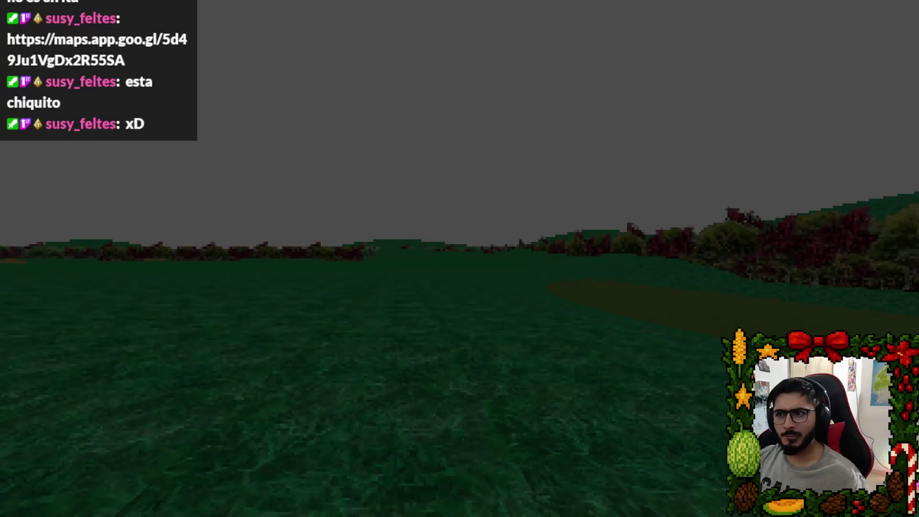
{"action": "key", "text": "Escape"}
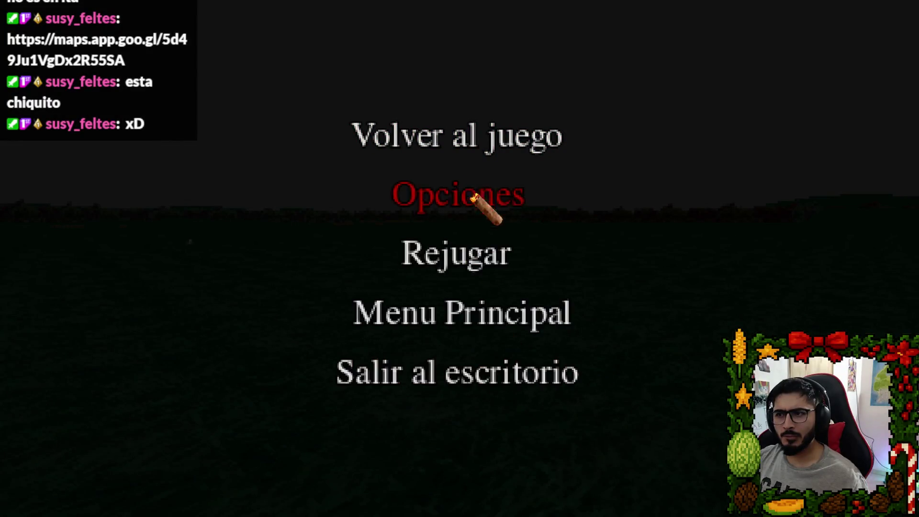
{"action": "left_click", "coordinate": [467, 372]}
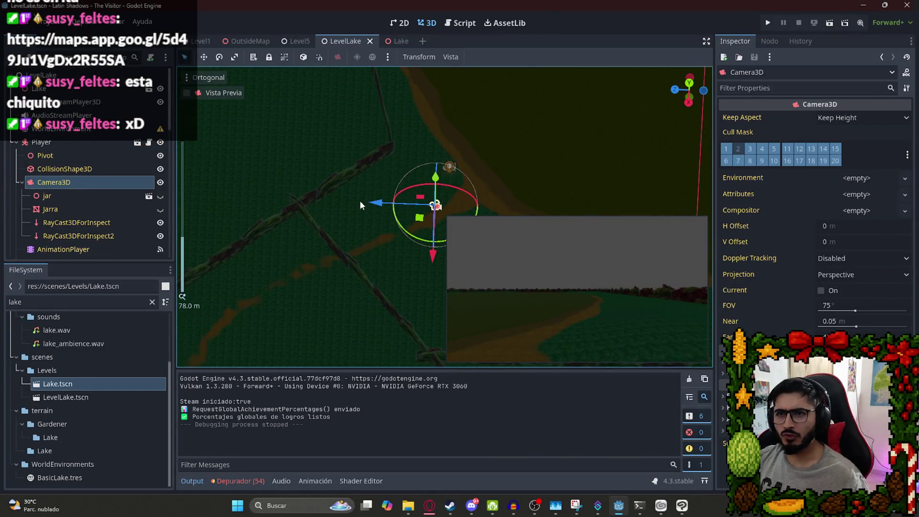
{"action": "left_click", "coordinate": [393, 42]}
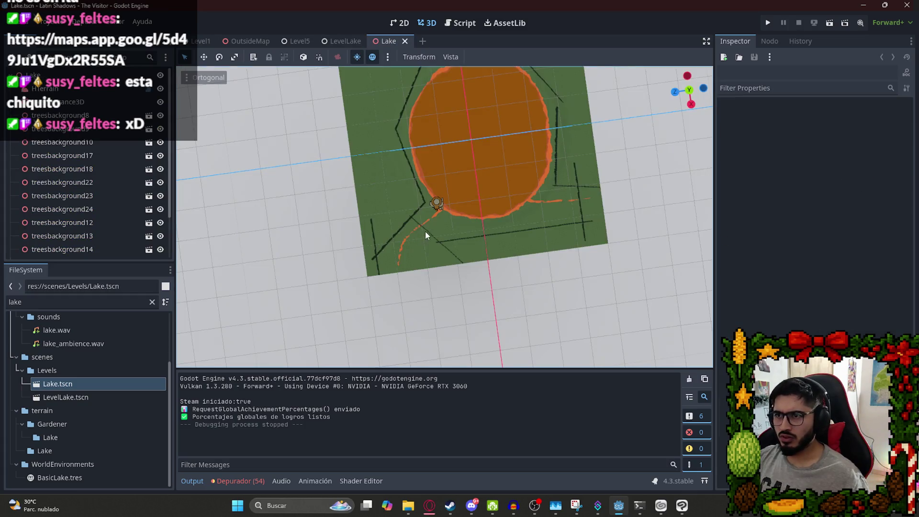
Drop a Player.tscn instance into the Lake scene, raise it above the terrain, and save.
{"action": "left_click_drag", "start_coordinate": [426, 231], "coordinate": [417, 139]}
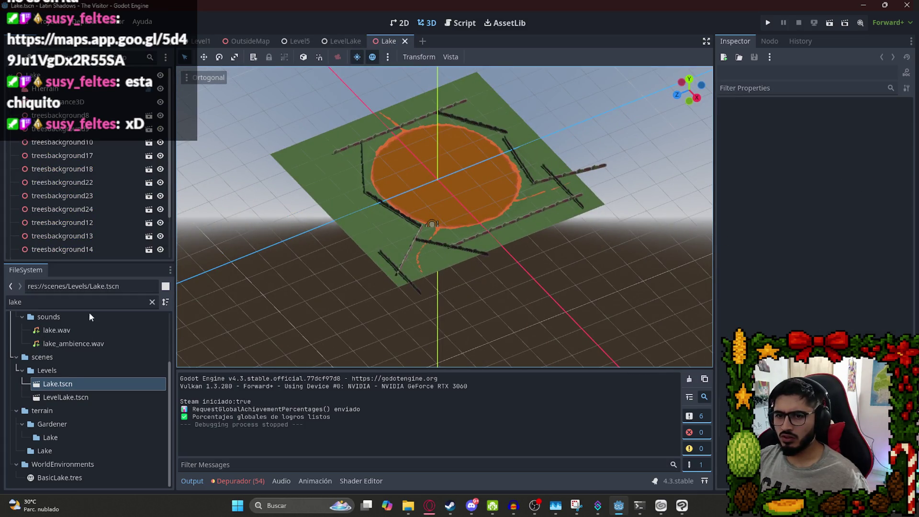
{"action": "type", "text": "pla"}
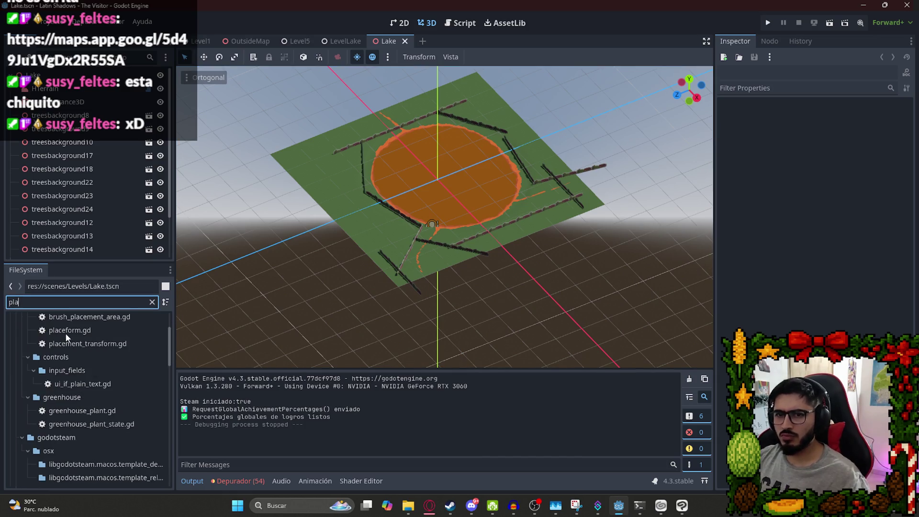
{"action": "type", "text": "yer"}
{"action": "left_click_drag", "start_coordinate": [63, 375], "coordinate": [438, 225]}
{"action": "scroll", "coordinate": [446, 292], "scroll_direction": "up", "scroll_amount": 5}
{"action": "left_click_drag", "start_coordinate": [358, 240], "coordinate": [359, 206]}
{"action": "key", "text": "ctrl+s"}
Play the Lake scene on its own, quit, then delete the Player node.
{"action": "right_click", "coordinate": [390, 41]}
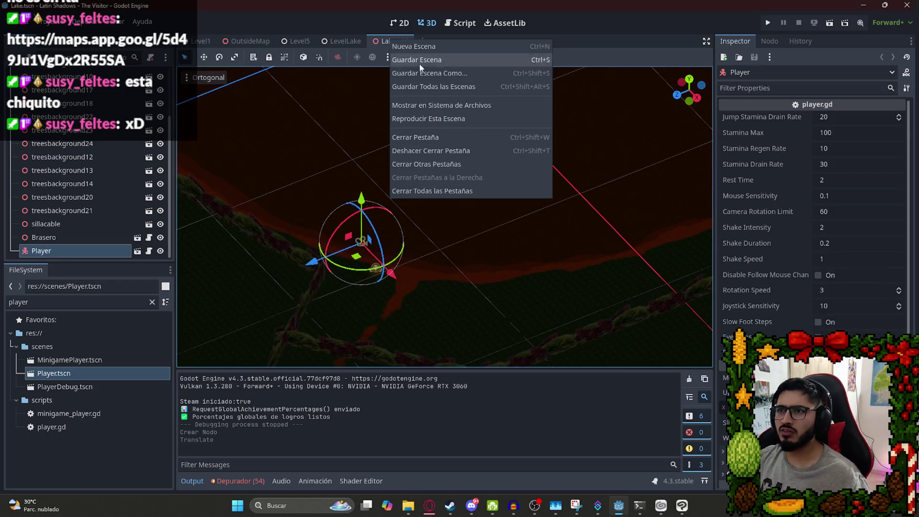
{"action": "left_click", "coordinate": [433, 113]}
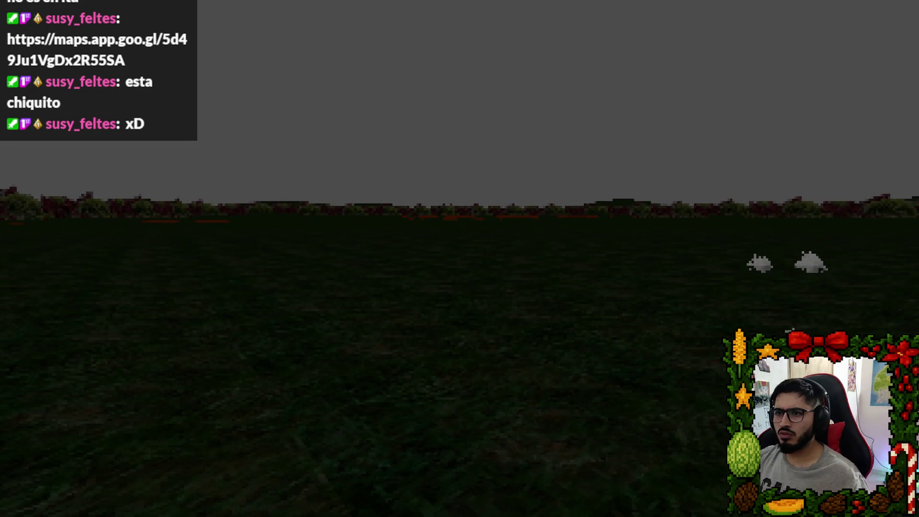
{"action": "key", "text": "Escape"}
{"action": "left_click", "coordinate": [525, 367]}
{"action": "right_click", "coordinate": [77, 251]}
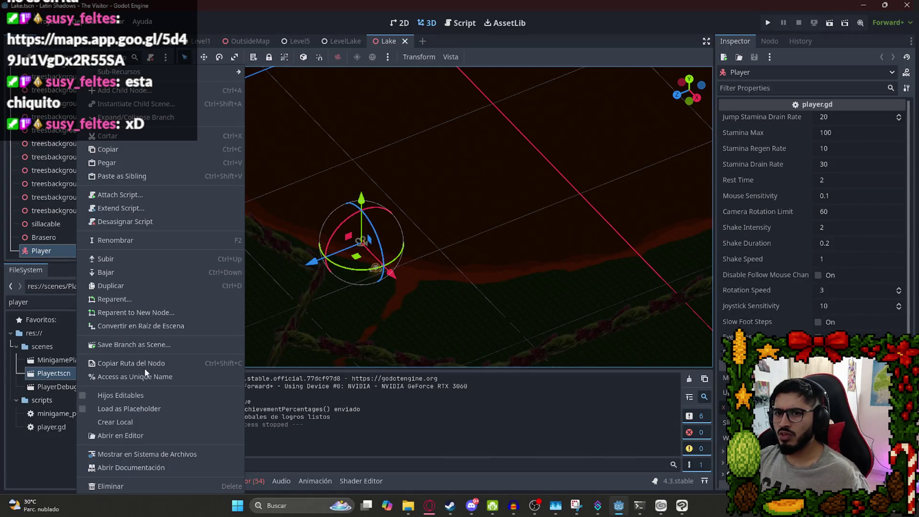
{"action": "left_click", "coordinate": [158, 486]}
Undo and redo through the recent terrain paint edits, then save the Lake scene.
{"action": "key", "text": "ctrl+z"}
{"action": "key", "text": "ctrl+z"}
{"action": "key", "text": "ctrl+z"}
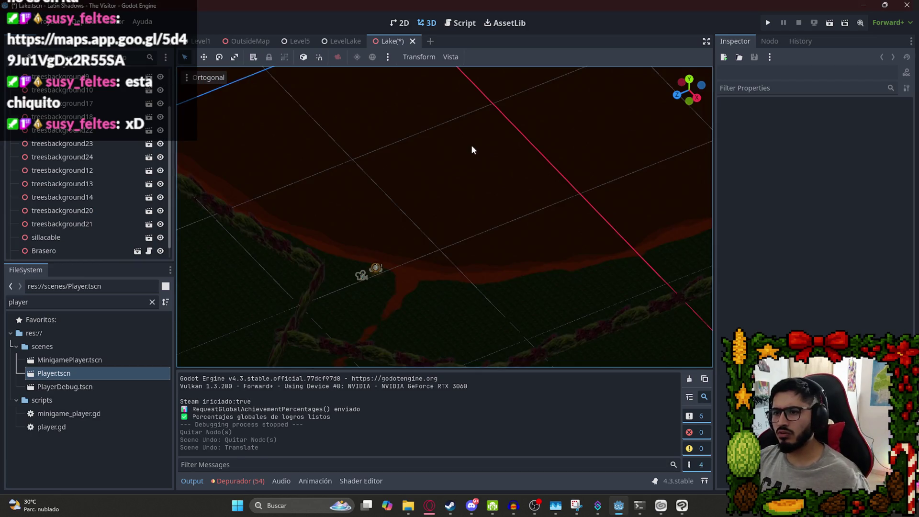
{"action": "scroll", "coordinate": [467, 186], "scroll_direction": "down", "scroll_amount": 3}
{"action": "key", "text": "ctrl+z"}
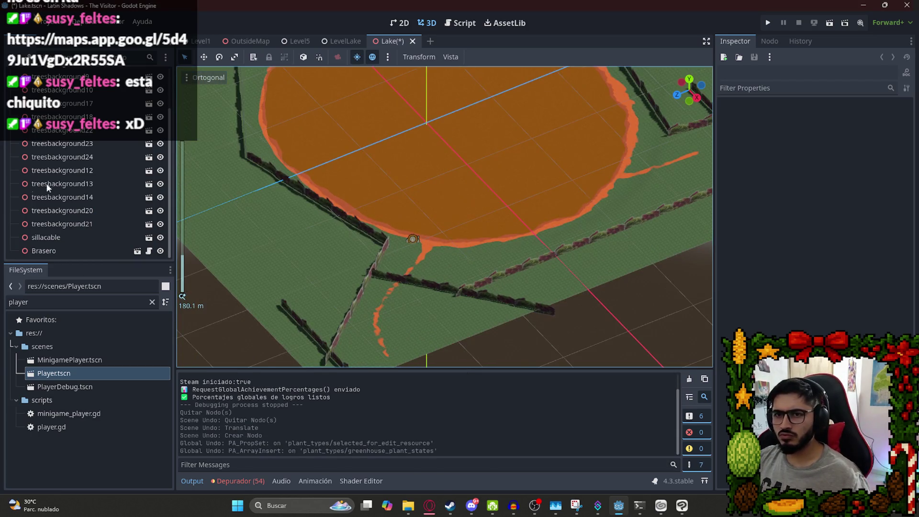
{"action": "key", "text": "ctrl+z"}
{"action": "key", "text": "ctrl+z"}
{"action": "key", "text": "ctrl+z"}
{"action": "scroll", "coordinate": [79, 180], "scroll_direction": "up", "scroll_amount": 3}
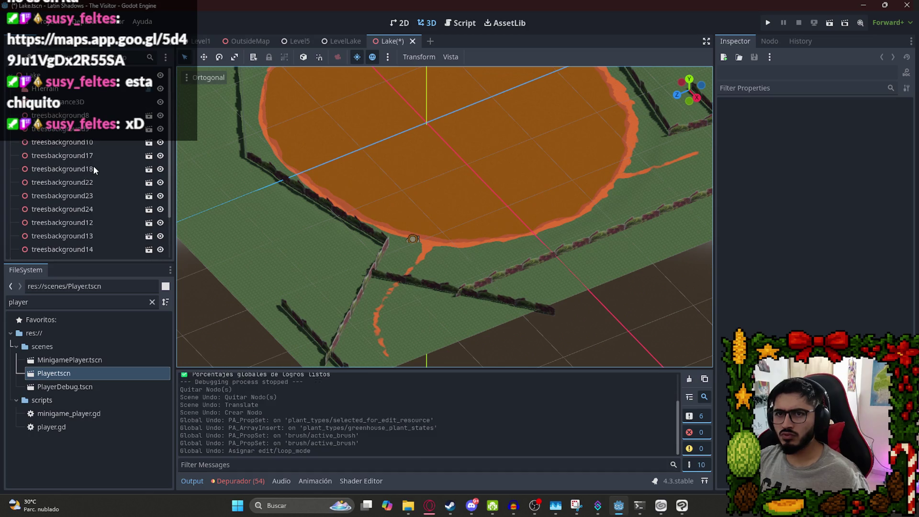
{"action": "key", "text": "ctrl+z"}
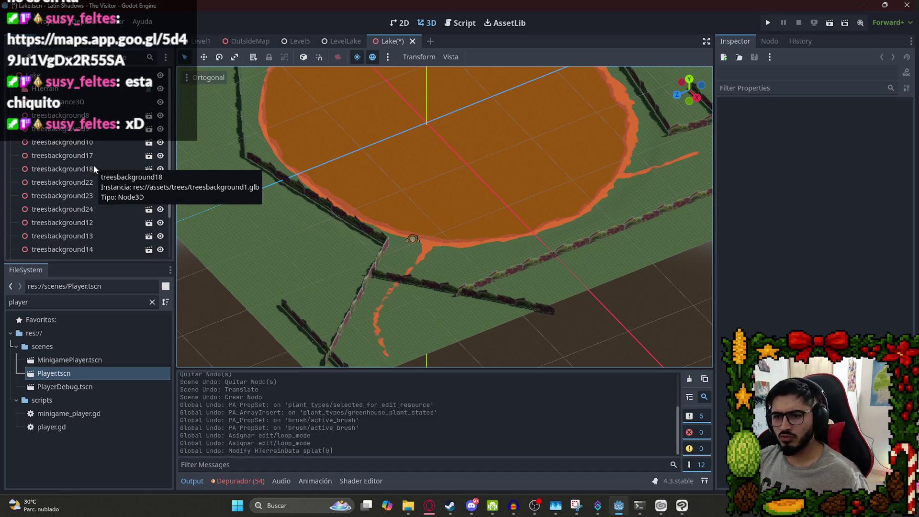
{"action": "key", "text": "ctrl+shift+z"}
{"action": "key", "text": "ctrl+shift+z"}
{"action": "key", "text": "ctrl+shift+z"}
{"action": "key", "text": "ctrl+z"}
{"action": "key", "text": "ctrl+z"}
{"action": "key", "text": "ctrl+z"}
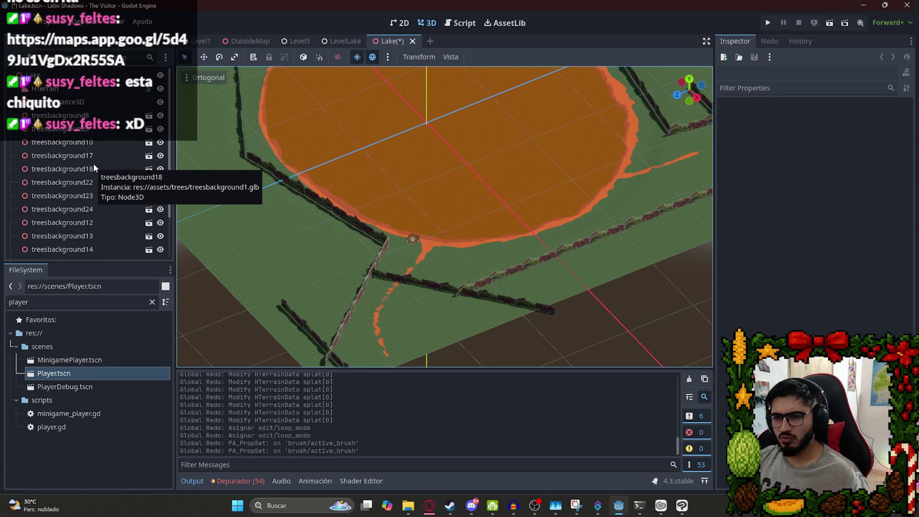
{"action": "key", "text": "ctrl+z"}
{"action": "key", "text": "ctrl+shift+z"}
{"action": "key", "text": "ctrl+s"}
{"action": "left_click_drag", "start_coordinate": [538, 165], "coordinate": [495, 228]}
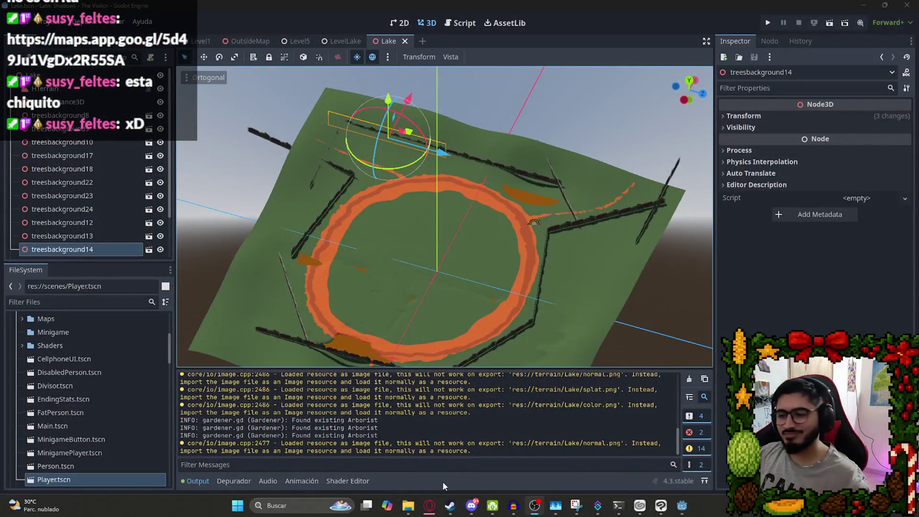
Check the empty Lake folder in File Explorer, then save the Lake scene in Godot.
{"action": "mouse_move", "coordinate": [420, 491]}
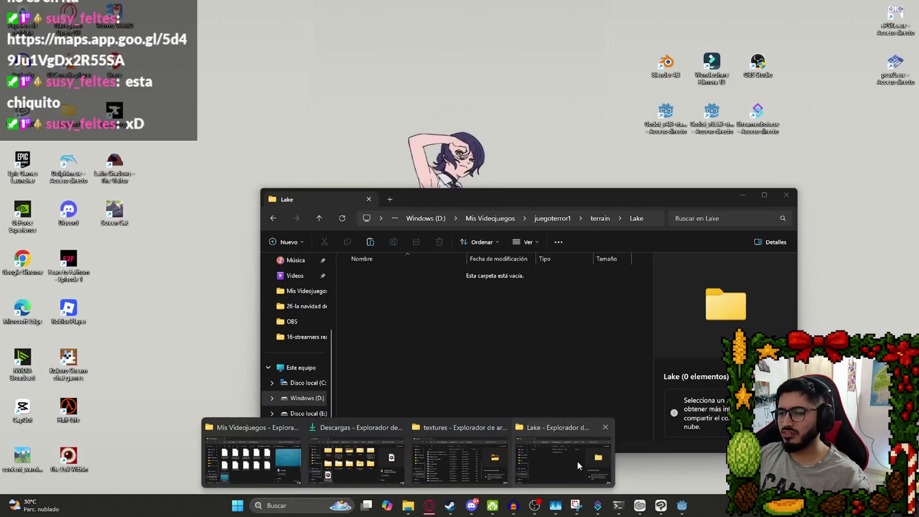
{"action": "left_click", "coordinate": [578, 461]}
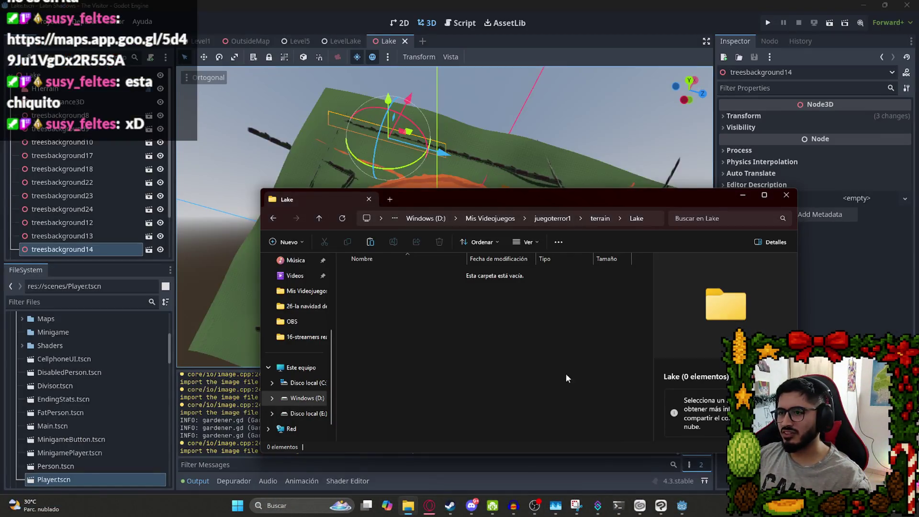
{"action": "left_click_drag", "start_coordinate": [476, 344], "coordinate": [478, 342]}
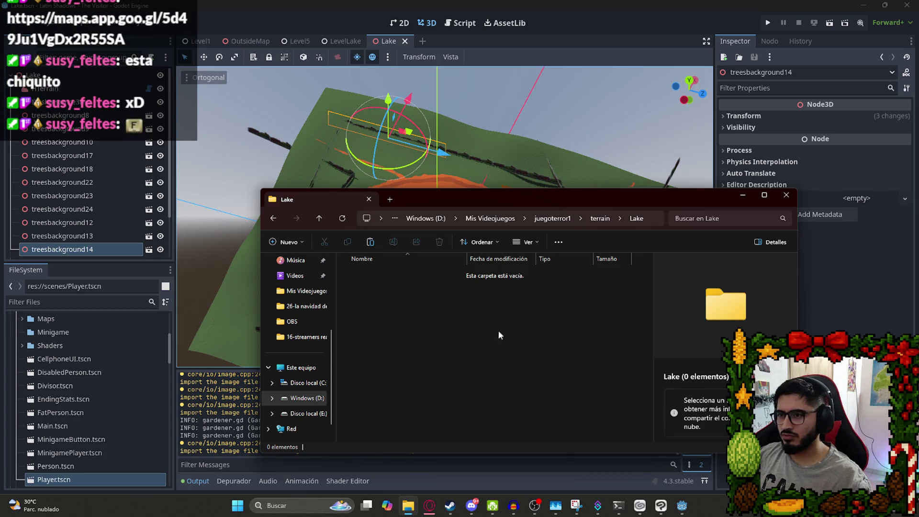
{"action": "right_click", "coordinate": [464, 338]}
{"action": "left_click", "coordinate": [410, 359]}
{"action": "left_click", "coordinate": [446, 156]}
{"action": "key", "text": "ctrl+s"}
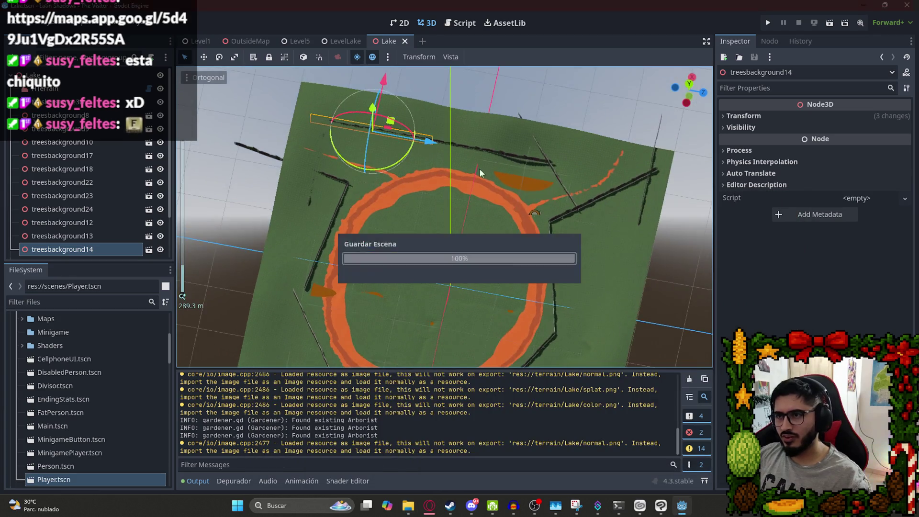
Glance at the LevelLake scene, then return to Lake and orbit low over the terrain.
{"action": "left_click", "coordinate": [344, 40]}
{"action": "left_click", "coordinate": [386, 42]}
{"action": "scroll", "coordinate": [465, 276], "scroll_direction": "down", "scroll_amount": 10}
{"action": "mouse_move", "coordinate": [466, 276]}
{"action": "left_mouse_down"}
{"action": "mouse_move", "coordinate": [402, 254]}
{"action": "mouse_move", "coordinate": [366, 168]}
{"action": "left_mouse_up"}
{"action": "scroll", "coordinate": [366, 167], "scroll_direction": "up", "scroll_amount": 8}
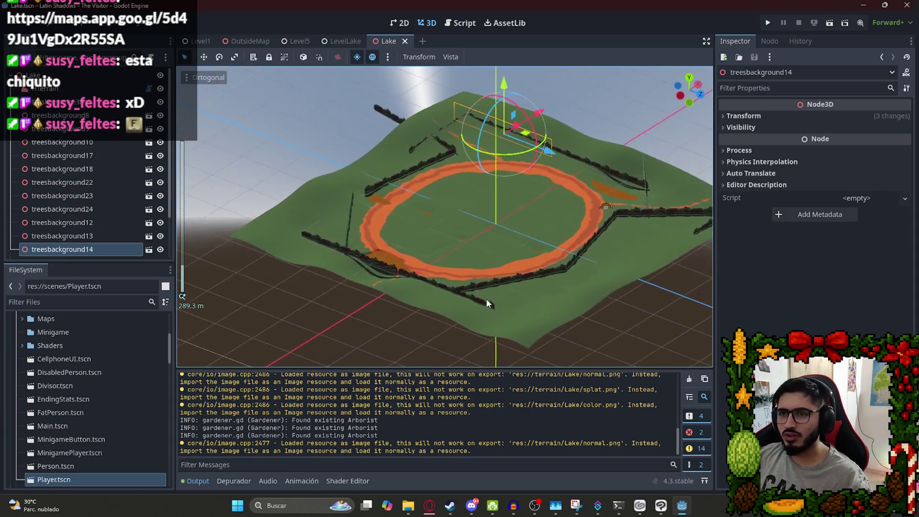
{"action": "scroll", "coordinate": [277, 315], "scroll_direction": "up", "scroll_amount": 3}
Select a background tree line near the lake and orbit around to view the whole terrain.
{"action": "left_click", "coordinate": [272, 317]}
{"action": "scroll", "coordinate": [491, 213], "scroll_direction": "up", "scroll_amount": 5}
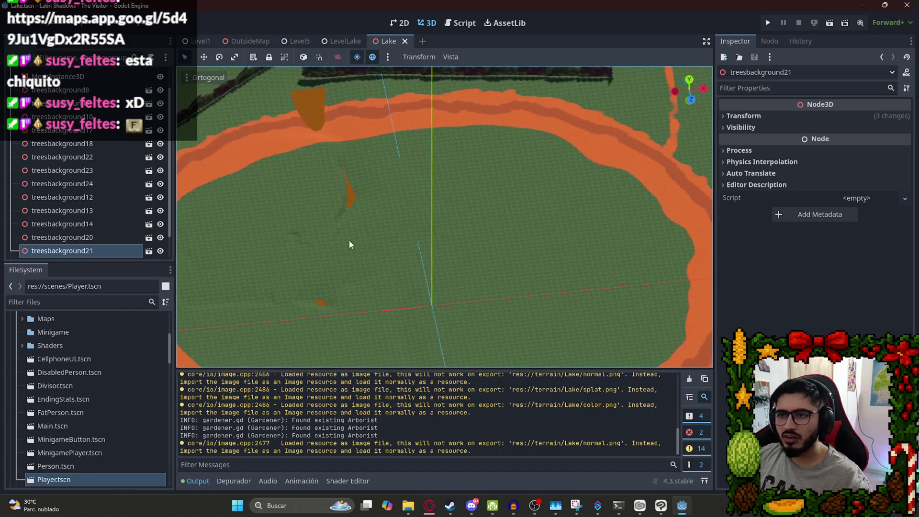
{"action": "left_click_drag", "start_coordinate": [349, 240], "coordinate": [463, 202]}
{"action": "left_click_drag", "start_coordinate": [343, 230], "coordinate": [457, 235]}
{"action": "scroll", "coordinate": [457, 235], "scroll_direction": "up", "scroll_amount": 2}
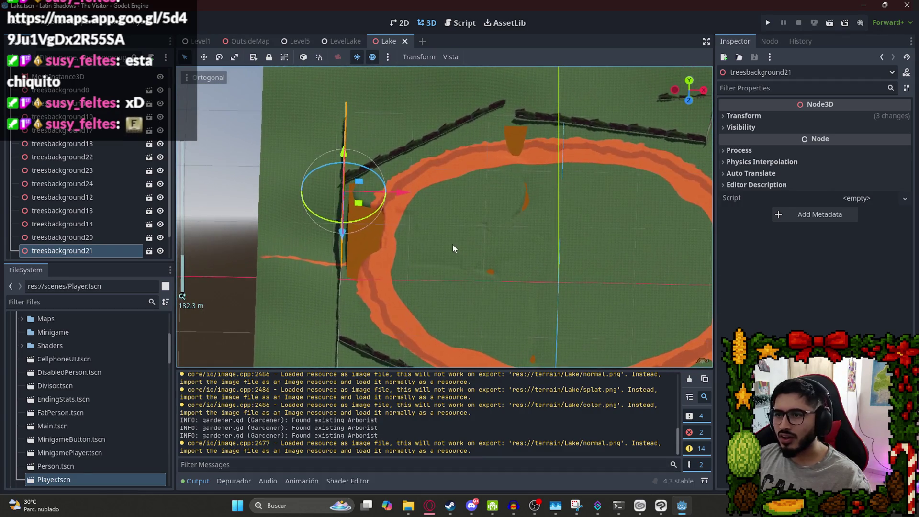
{"action": "left_click_drag", "start_coordinate": [531, 223], "coordinate": [404, 163]}
{"action": "scroll", "coordinate": [404, 165], "scroll_direction": "down", "scroll_amount": 5}
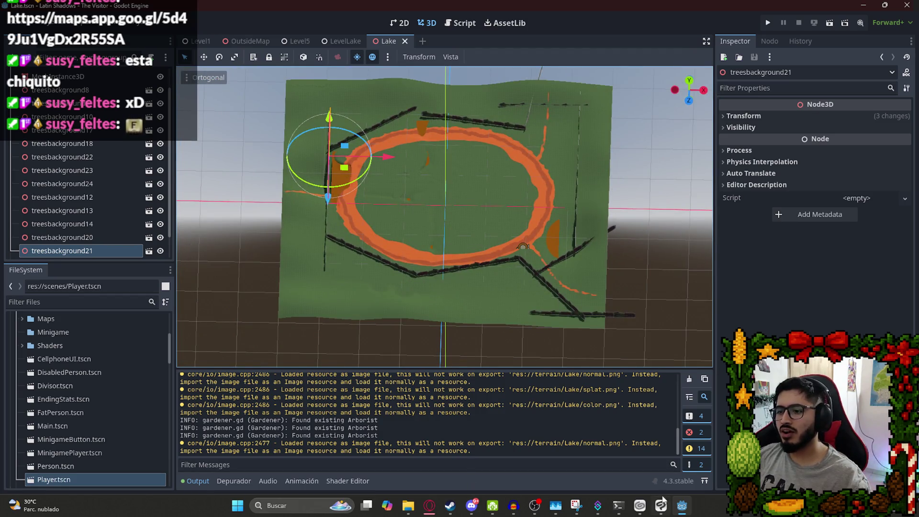
Close the extra Explorer windows and refresh the empty Lake folder.
{"action": "mouse_move", "coordinate": [408, 507]}
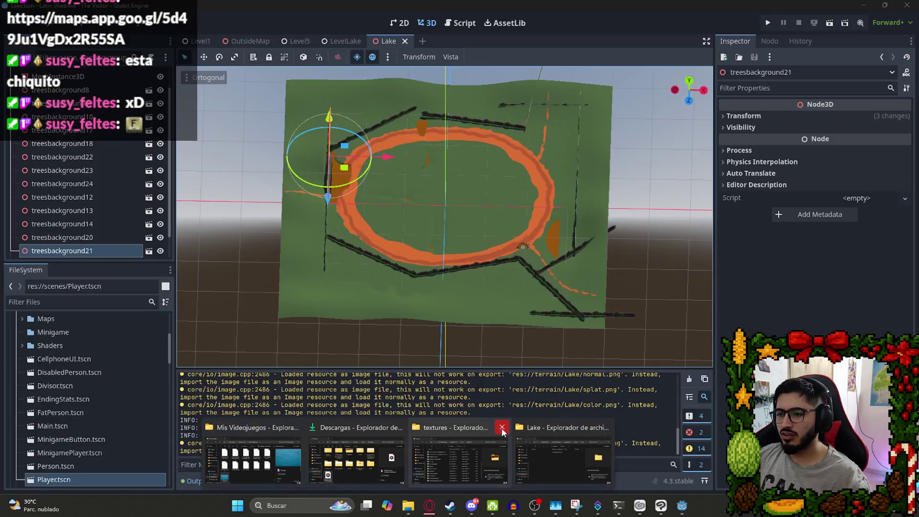
{"action": "left_click", "coordinate": [502, 428]}
{"action": "left_click", "coordinate": [451, 428]}
{"action": "left_click", "coordinate": [458, 457]}
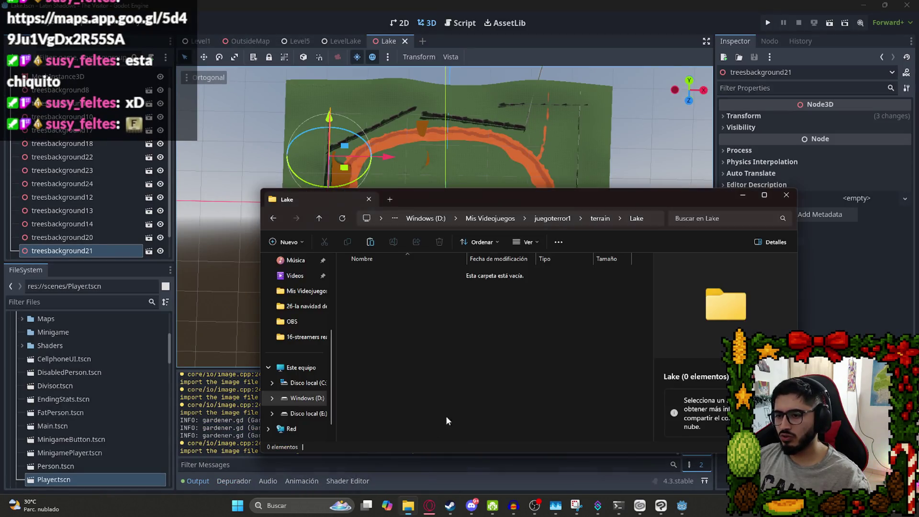
{"action": "right_click", "coordinate": [536, 303]}
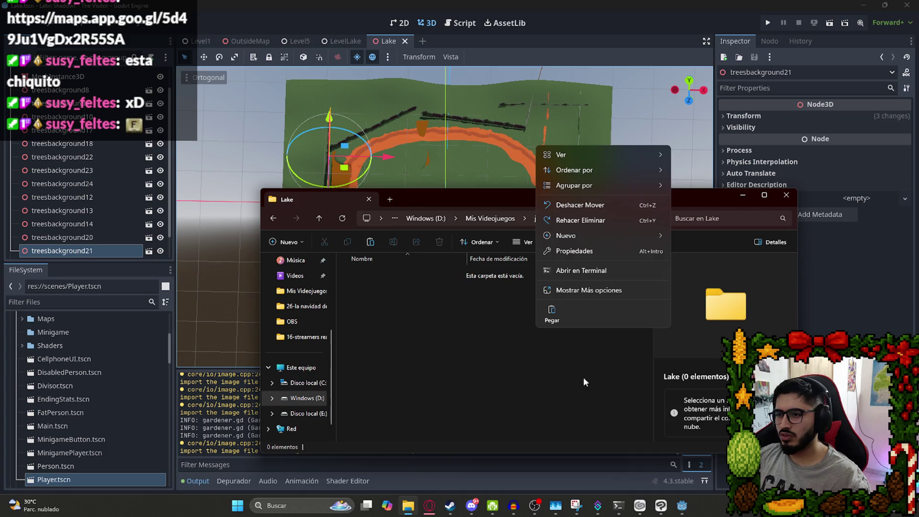
{"action": "left_click", "coordinate": [558, 290]}
{"action": "left_click", "coordinate": [566, 343]}
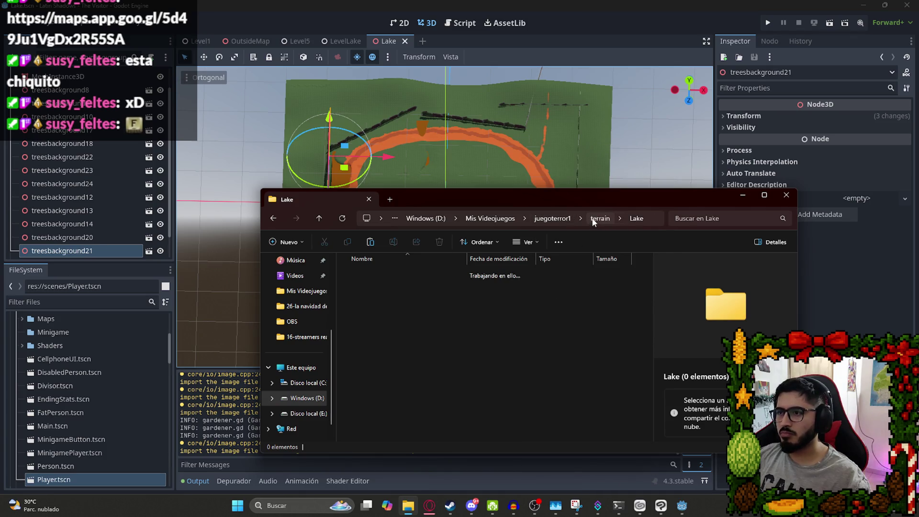
Go up to the terrain folder and back into Lake, then select the lake plane mesh in Godot.
{"action": "left_click", "coordinate": [599, 218]}
{"action": "double_click", "coordinate": [403, 301]}
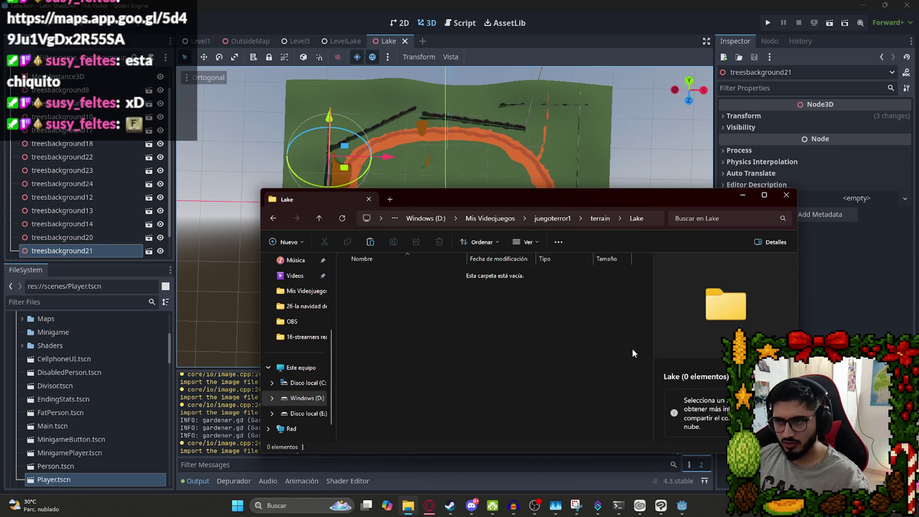
{"action": "left_click", "coordinate": [600, 218]}
{"action": "scroll", "coordinate": [474, 374], "scroll_direction": "up", "scroll_amount": 3}
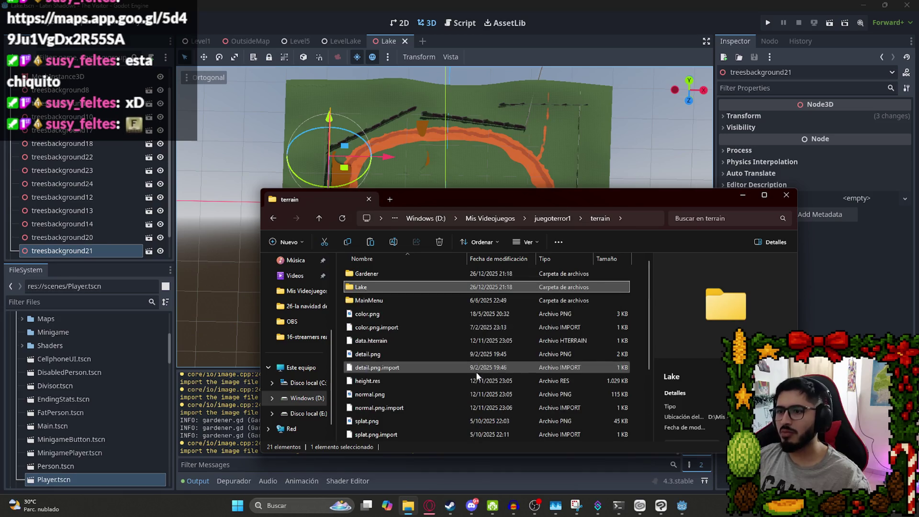
{"action": "left_click", "coordinate": [479, 16]}
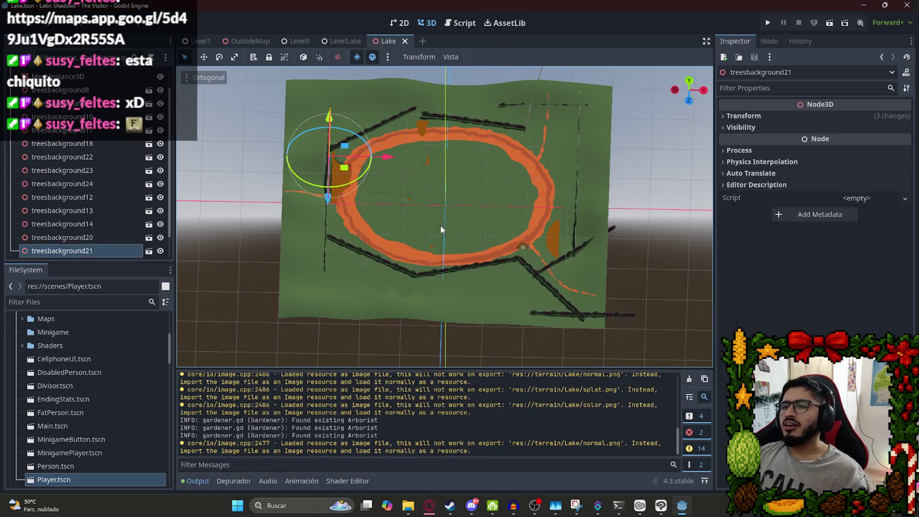
{"action": "left_click", "coordinate": [440, 226]}
Select the HTerrain node in the Scene tree and orbit to a tilted terrain view.
{"action": "left_click", "coordinate": [352, 298]}
{"action": "scroll", "coordinate": [86, 110], "scroll_direction": "up", "scroll_amount": 1}
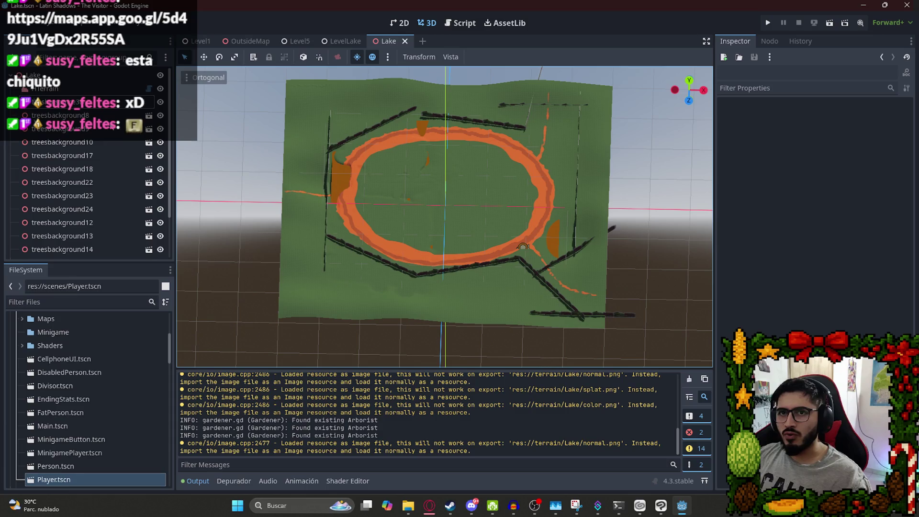
{"action": "left_click", "coordinate": [45, 89]}
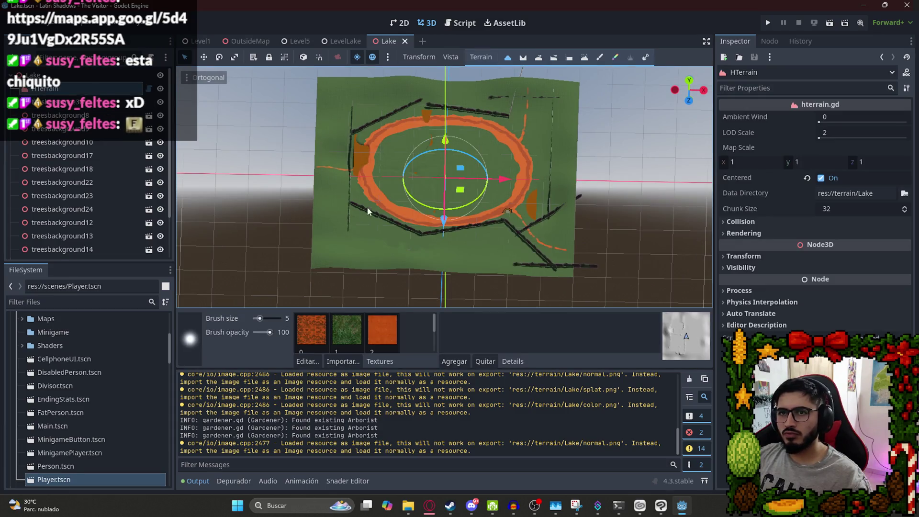
{"action": "scroll", "coordinate": [429, 217], "scroll_direction": "up", "scroll_amount": 5}
{"action": "scroll", "coordinate": [413, 225], "scroll_direction": "down", "scroll_amount": 10}
{"action": "mouse_move", "coordinate": [413, 225]}
{"action": "left_mouse_down"}
{"action": "mouse_move", "coordinate": [495, 196]}
{"action": "mouse_move", "coordinate": [550, 205]}
{"action": "mouse_move", "coordinate": [328, 189]}
{"action": "left_mouse_up"}
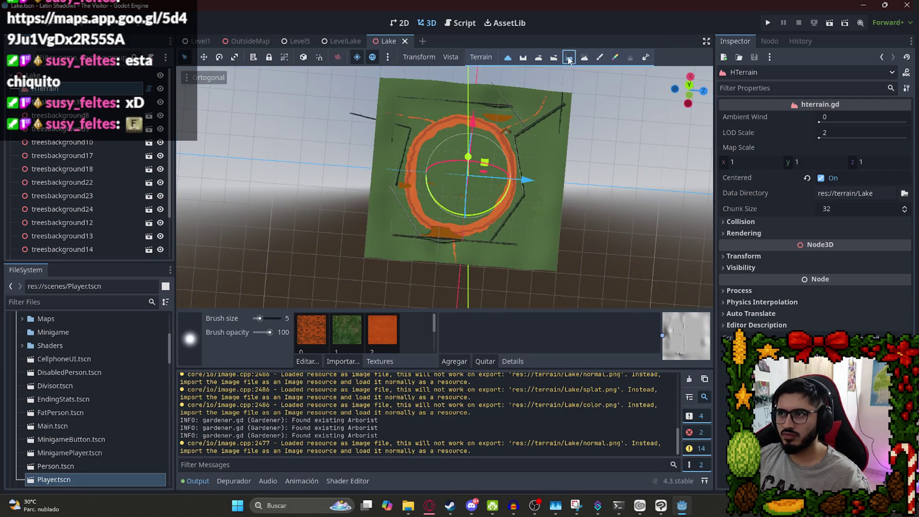
With the Flatten tool at brush size 500, flatten the ground, then shrink the brush to 222.
{"action": "left_click", "coordinate": [569, 58]}
{"action": "left_click_drag", "start_coordinate": [456, 181], "coordinate": [478, 147]}
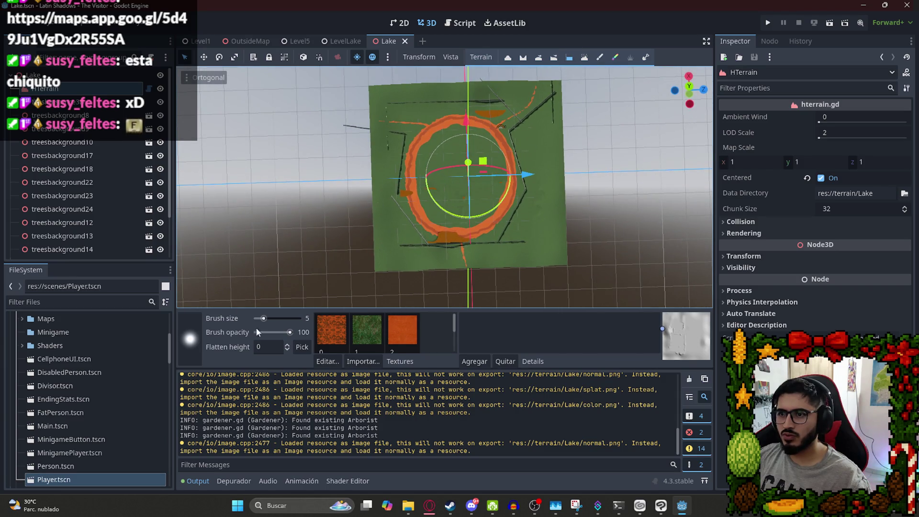
{"action": "left_click", "coordinate": [288, 318]}
{"action": "mouse_move", "coordinate": [541, 184]}
{"action": "left_mouse_down"}
{"action": "mouse_move", "coordinate": [301, 220]}
{"action": "mouse_move", "coordinate": [519, 102]}
{"action": "mouse_move", "coordinate": [421, 220]}
{"action": "mouse_move", "coordinate": [416, 195]}
{"action": "mouse_move", "coordinate": [487, 226]}
{"action": "mouse_move", "coordinate": [498, 152]}
{"action": "left_mouse_up"}
{"action": "scroll", "coordinate": [487, 223], "scroll_direction": "up", "scroll_amount": 2}
{"action": "mouse_move", "coordinate": [488, 222]}
{"action": "left_mouse_down"}
{"action": "mouse_move", "coordinate": [476, 94]}
{"action": "mouse_move", "coordinate": [479, 255]}
{"action": "mouse_move", "coordinate": [456, 260]}
{"action": "left_mouse_up"}
{"action": "mouse_move", "coordinate": [289, 319]}
{"action": "left_mouse_down"}
{"action": "mouse_move", "coordinate": [278, 319]}
{"action": "mouse_move", "coordinate": [286, 323]}
{"action": "left_mouse_up"}
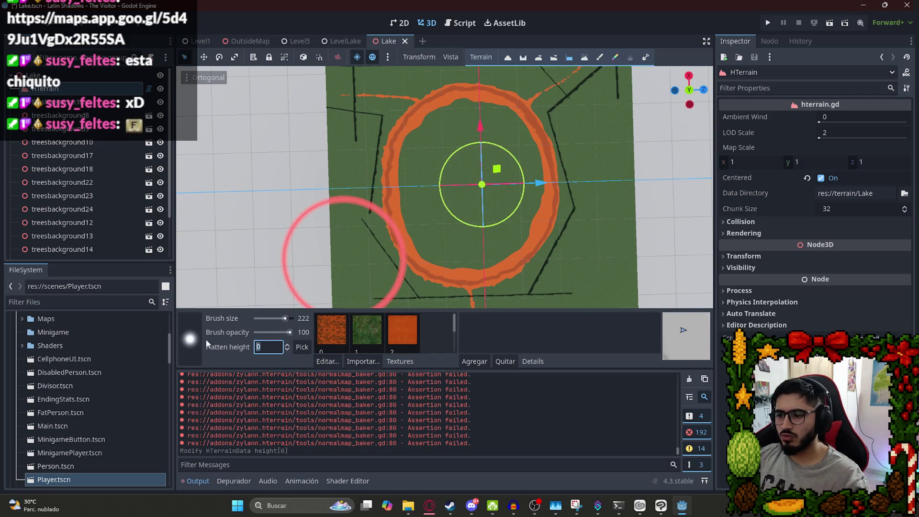
Set flatten height to -2, enlarge the brush, and flatten the lake centre.
{"action": "type", "text": "-"}
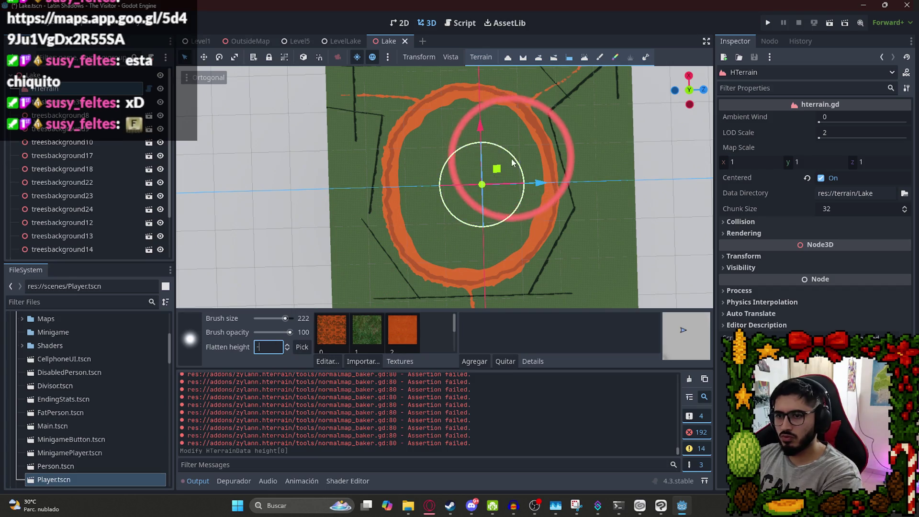
{"action": "type", "text": "2"}
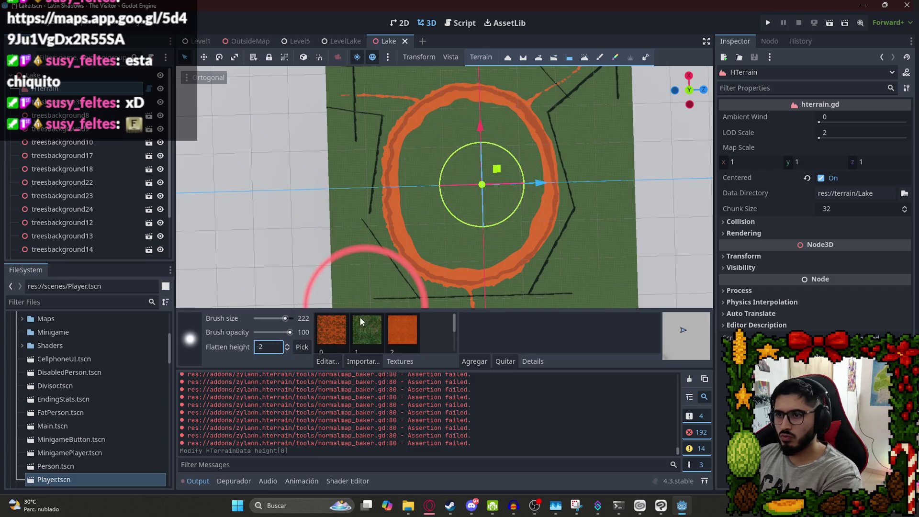
{"action": "left_click_drag", "start_coordinate": [291, 322], "coordinate": [289, 320]}
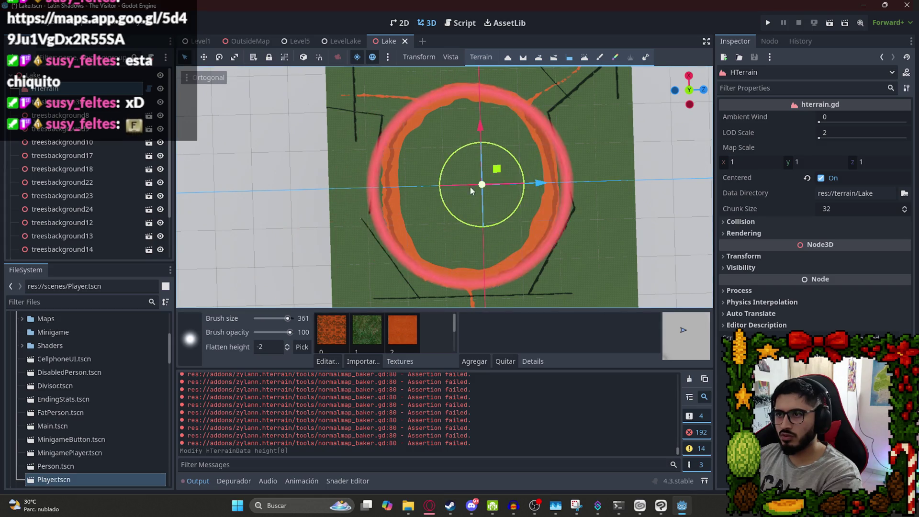
{"action": "scroll", "coordinate": [343, 266], "scroll_direction": "down", "scroll_amount": 5}
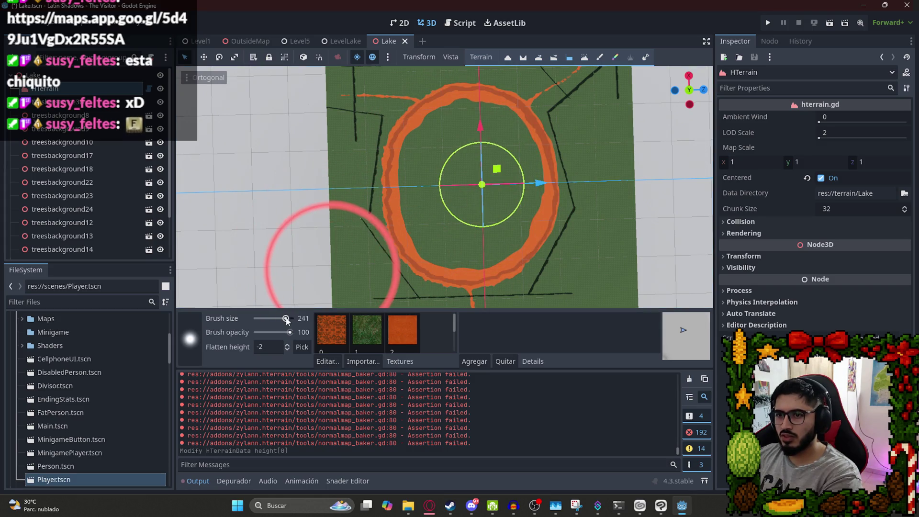
{"action": "mouse_move", "coordinate": [463, 187]}
{"action": "left_mouse_down"}
{"action": "mouse_move", "coordinate": [461, 206]}
{"action": "mouse_move", "coordinate": [477, 191]}
{"action": "mouse_move", "coordinate": [469, 160]}
{"action": "mouse_move", "coordinate": [459, 203]}
{"action": "mouse_move", "coordinate": [468, 211]}
{"action": "mouse_move", "coordinate": [472, 168]}
{"action": "mouse_move", "coordinate": [458, 180]}
{"action": "mouse_move", "coordinate": [474, 204]}
{"action": "mouse_move", "coordinate": [459, 170]}
{"action": "left_mouse_up"}
Change flatten height to -5 and flatten the lake interior and its lower left.
{"action": "left_click", "coordinate": [269, 347]}
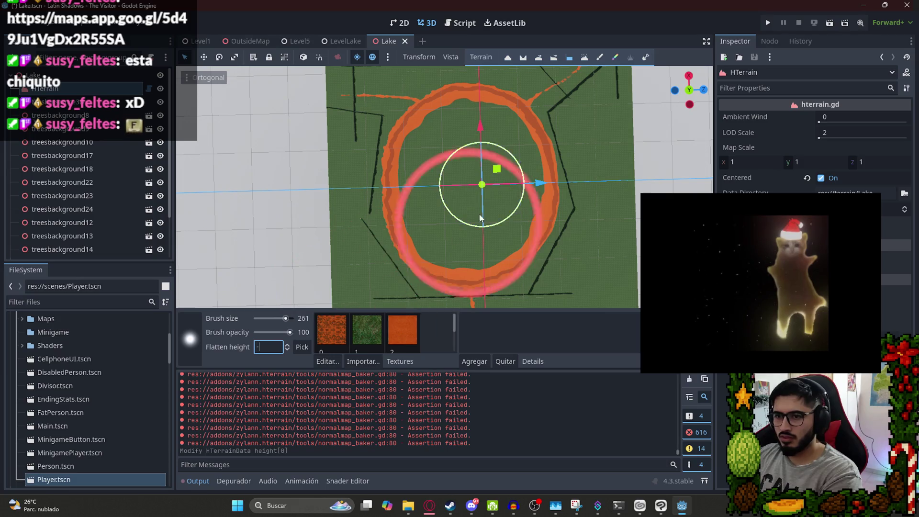
{"action": "key", "text": "BackSpace"}
{"action": "type", "text": "5"}
{"action": "mouse_move", "coordinate": [481, 208]}
{"action": "left_mouse_down"}
{"action": "mouse_move", "coordinate": [516, 136]}
{"action": "mouse_move", "coordinate": [469, 208]}
{"action": "mouse_move", "coordinate": [470, 183]}
{"action": "mouse_move", "coordinate": [463, 211]}
{"action": "mouse_move", "coordinate": [476, 203]}
{"action": "mouse_move", "coordinate": [467, 168]}
{"action": "mouse_move", "coordinate": [476, 159]}
{"action": "mouse_move", "coordinate": [461, 169]}
{"action": "mouse_move", "coordinate": [449, 204]}
{"action": "mouse_move", "coordinate": [476, 216]}
{"action": "mouse_move", "coordinate": [334, 320]}
{"action": "left_mouse_up"}
{"action": "left_click_drag", "start_coordinate": [269, 347], "coordinate": [212, 343]}
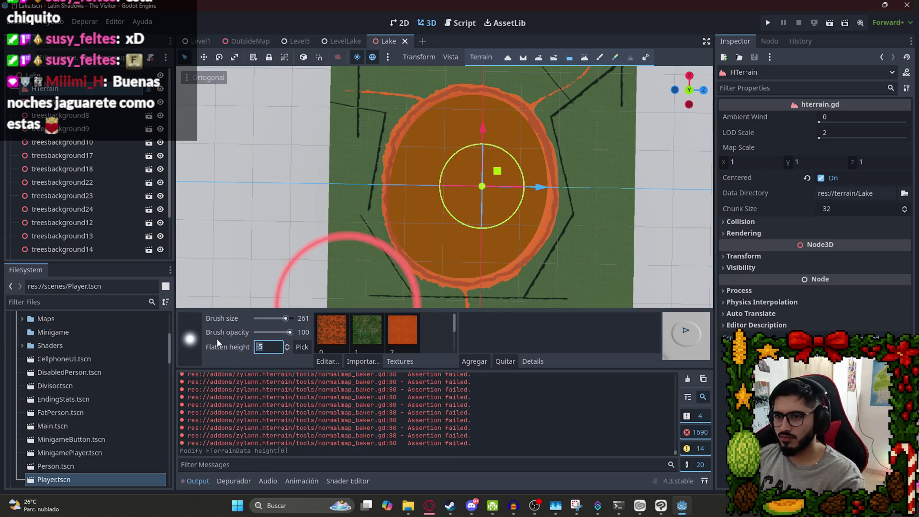
Flatten the lake's upper rim and smooth its right and bottom edges.
{"action": "mouse_move", "coordinate": [504, 174]}
{"action": "left_mouse_down"}
{"action": "mouse_move", "coordinate": [497, 105]}
{"action": "mouse_move", "coordinate": [449, 122]}
{"action": "mouse_move", "coordinate": [396, 230]}
{"action": "mouse_move", "coordinate": [464, 169]}
{"action": "mouse_move", "coordinate": [459, 159]}
{"action": "mouse_move", "coordinate": [476, 155]}
{"action": "mouse_move", "coordinate": [481, 167]}
{"action": "left_mouse_up"}
{"action": "left_click", "coordinate": [460, 165]}
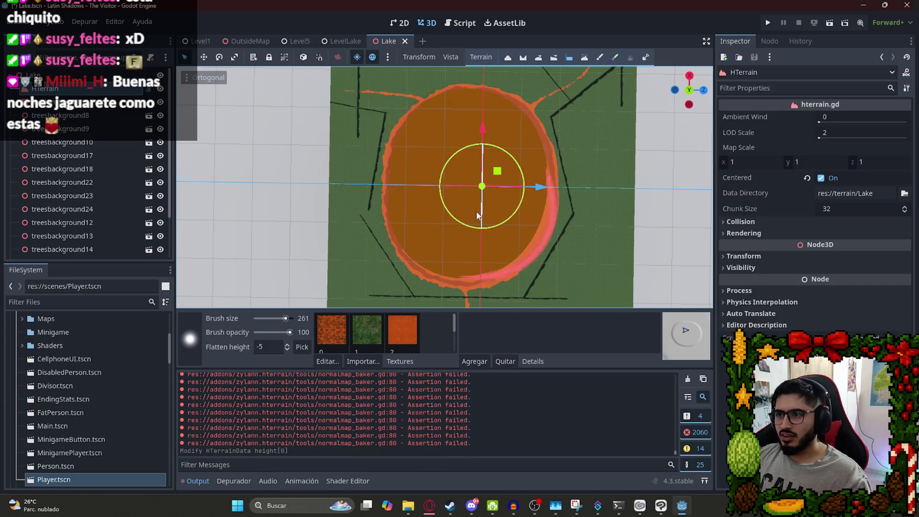
{"action": "scroll", "coordinate": [468, 164], "scroll_direction": "up", "scroll_amount": 5}
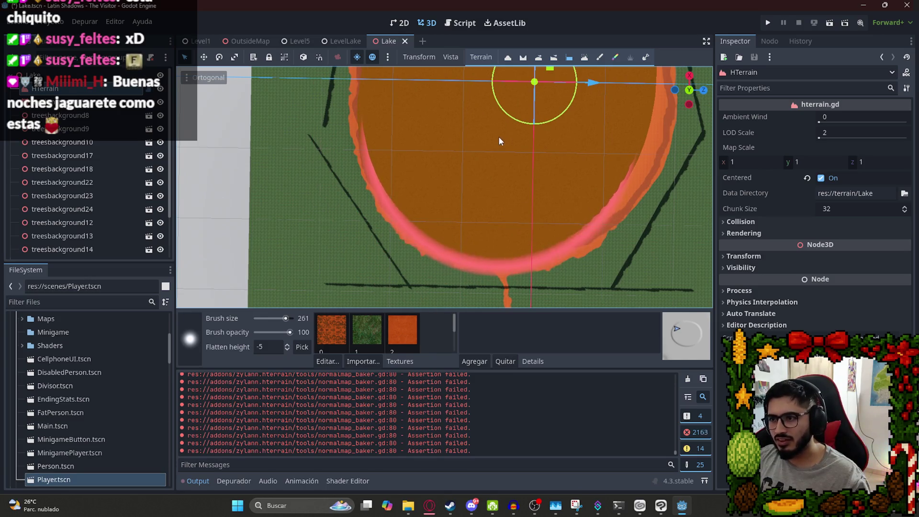
{"action": "left_click_drag", "start_coordinate": [516, 128], "coordinate": [525, 86]}
{"action": "mouse_move", "coordinate": [436, 151]}
{"action": "left_mouse_down"}
{"action": "mouse_move", "coordinate": [481, 157]}
{"action": "mouse_move", "coordinate": [463, 166]}
{"action": "mouse_move", "coordinate": [486, 135]}
{"action": "left_mouse_up"}
Flatten along the lake shoreline, repainting it level.
{"action": "scroll", "coordinate": [453, 162], "scroll_direction": "down", "scroll_amount": 2}
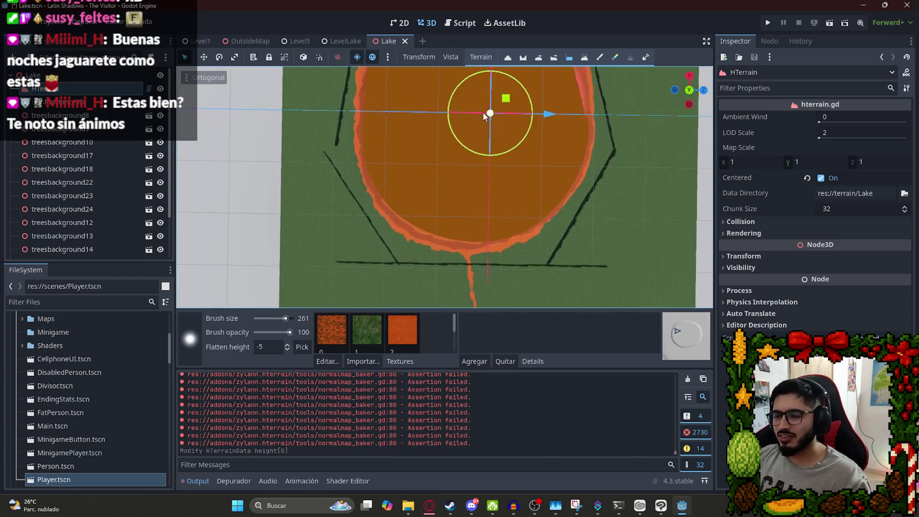
{"action": "scroll", "coordinate": [406, 148], "scroll_direction": "up", "scroll_amount": 3}
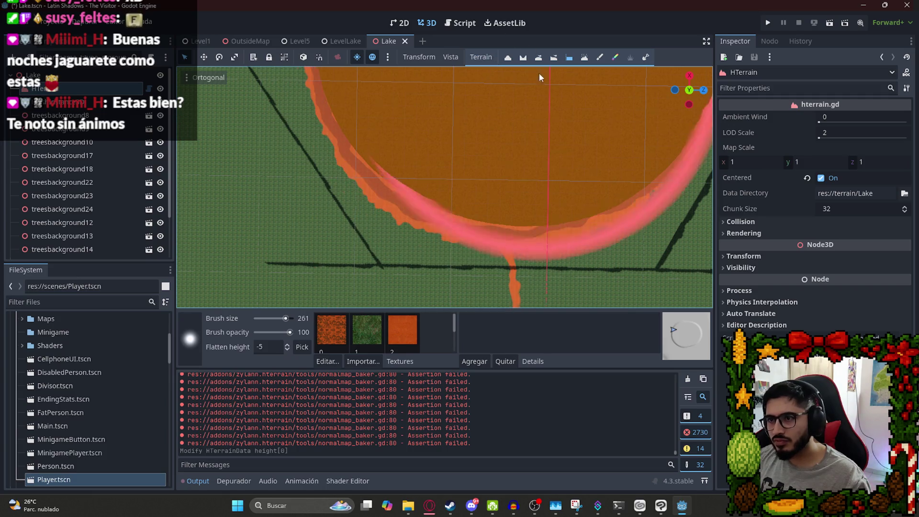
{"action": "scroll", "coordinate": [529, 139], "scroll_direction": "down", "scroll_amount": 4}
{"action": "mouse_move", "coordinate": [418, 160]}
{"action": "left_mouse_down"}
{"action": "mouse_move", "coordinate": [409, 169]}
{"action": "mouse_move", "coordinate": [457, 117]}
{"action": "left_mouse_up"}
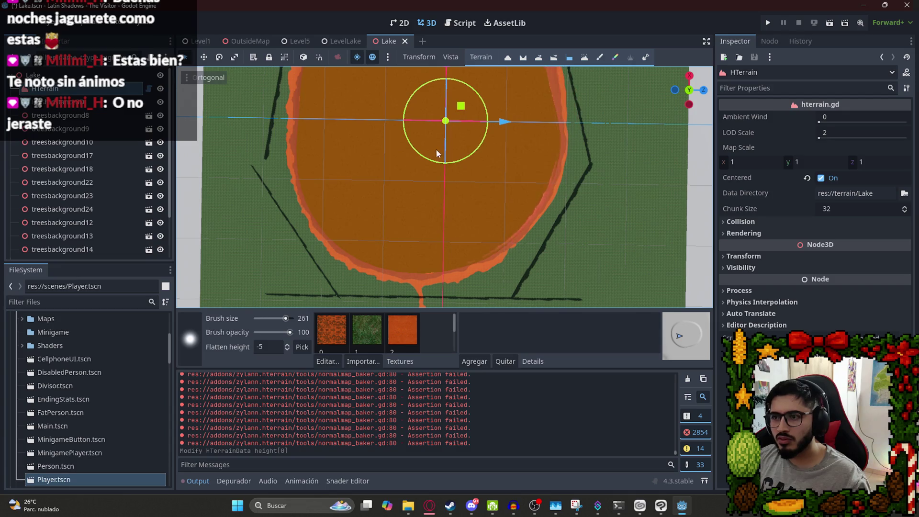
{"action": "mouse_move", "coordinate": [423, 145]}
{"action": "left_mouse_down"}
{"action": "mouse_move", "coordinate": [409, 170]}
{"action": "mouse_move", "coordinate": [420, 171]}
{"action": "mouse_move", "coordinate": [430, 146]}
{"action": "left_mouse_up"}
{"action": "scroll", "coordinate": [440, 201], "scroll_direction": "down", "scroll_amount": 5}
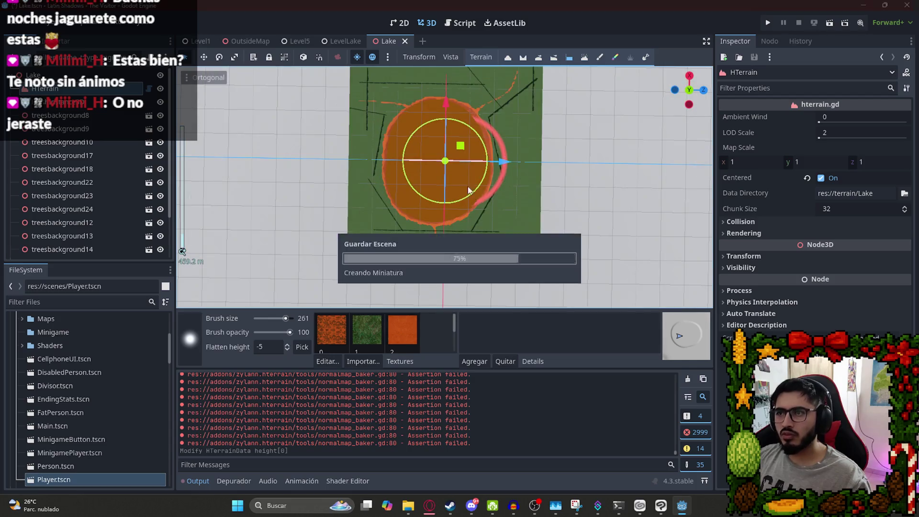
Flatten another stretch of the shoreline from a tilted view and save the Lake scene.
{"action": "scroll", "coordinate": [456, 263], "scroll_direction": "up", "scroll_amount": 5}
{"action": "scroll", "coordinate": [407, 110], "scroll_direction": "down", "scroll_amount": 6}
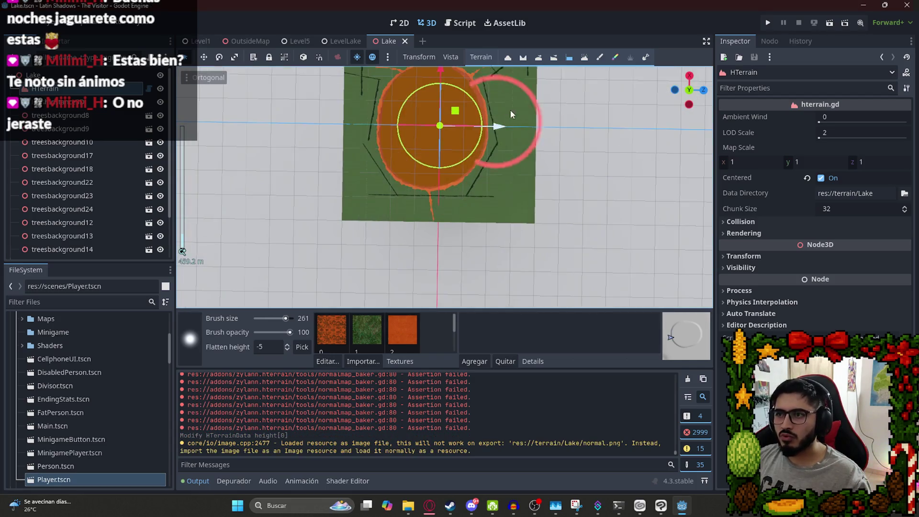
{"action": "mouse_move", "coordinate": [343, 225]}
{"action": "left_mouse_down"}
{"action": "mouse_move", "coordinate": [620, 257]}
{"action": "mouse_move", "coordinate": [555, 82]}
{"action": "left_mouse_up"}
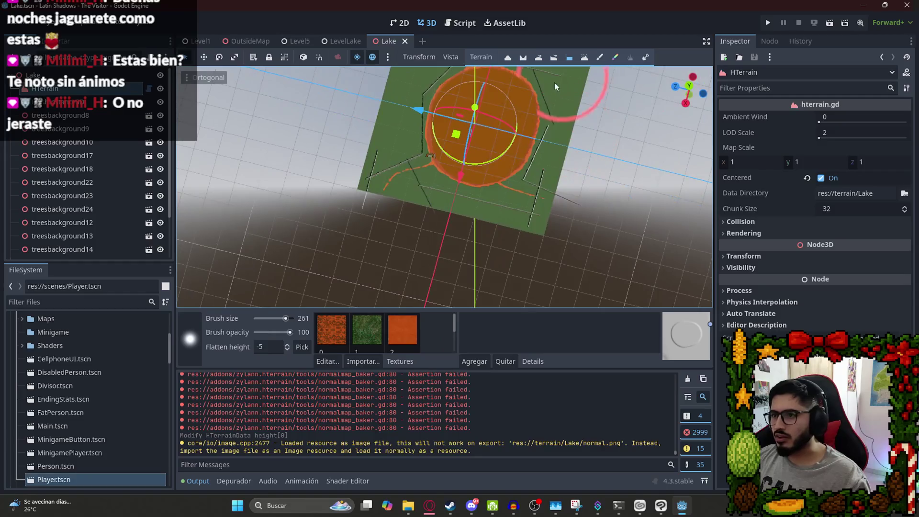
{"action": "scroll", "coordinate": [507, 100], "scroll_direction": "up", "scroll_amount": 4}
{"action": "scroll", "coordinate": [521, 154], "scroll_direction": "up", "scroll_amount": 2}
{"action": "mouse_move", "coordinate": [575, 126]}
{"action": "left_mouse_down"}
{"action": "mouse_move", "coordinate": [605, 94]}
{"action": "mouse_move", "coordinate": [487, 187]}
{"action": "left_mouse_up"}
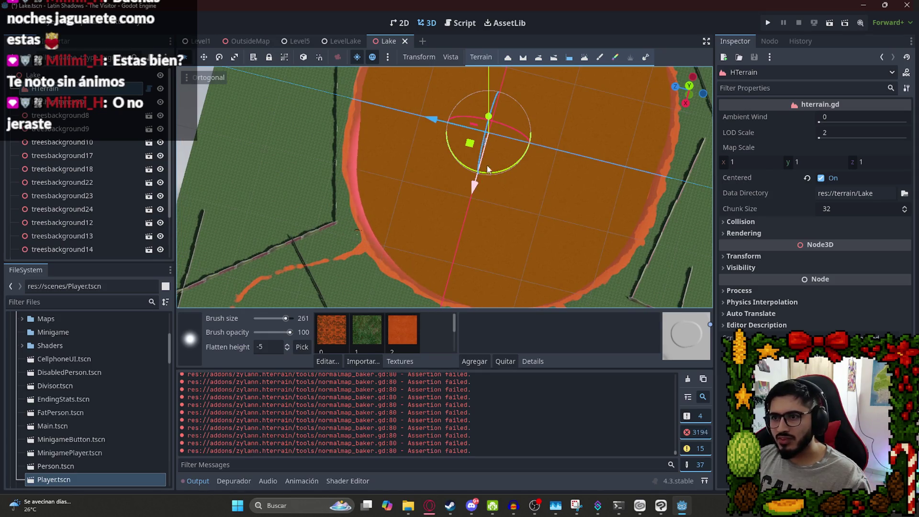
{"action": "key", "text": "ctrl+s"}
Flatten more of the shoreline, save again, and switch to the LevelLake scene.
{"action": "scroll", "coordinate": [498, 191], "scroll_direction": "down", "scroll_amount": 2}
{"action": "left_click_drag", "start_coordinate": [507, 193], "coordinate": [510, 175]}
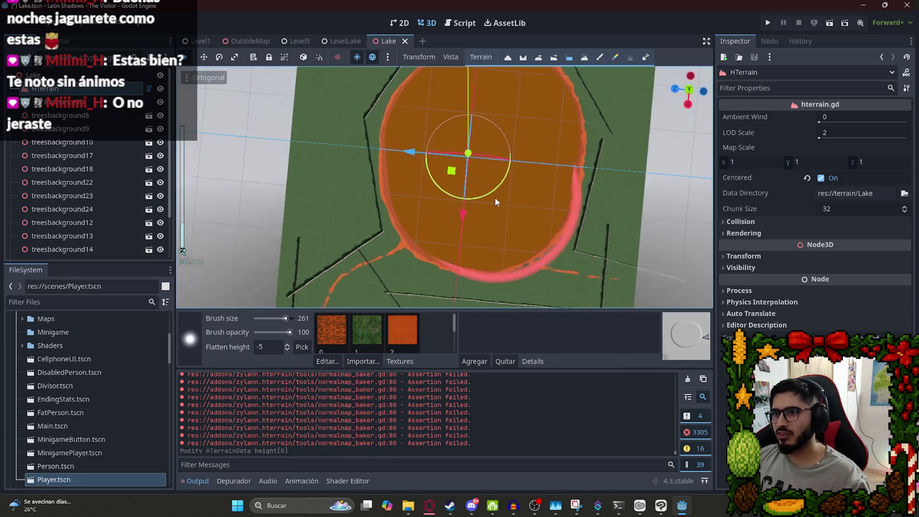
{"action": "key", "text": "ctrl+s"}
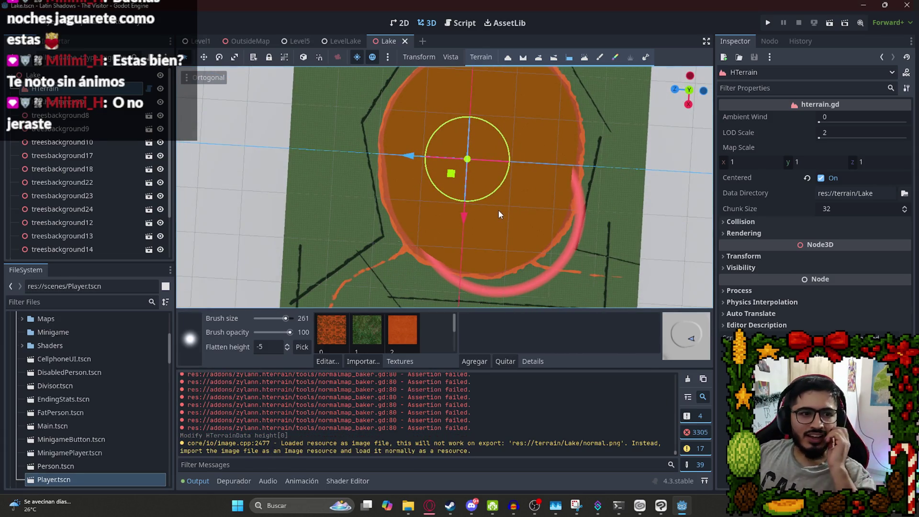
{"action": "scroll", "coordinate": [494, 192], "scroll_direction": "down", "scroll_amount": 2}
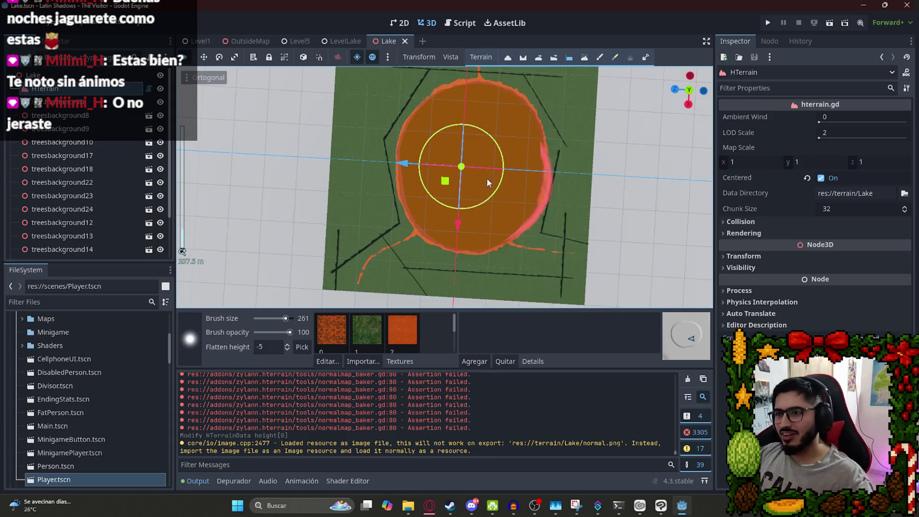
{"action": "scroll", "coordinate": [529, 173], "scroll_direction": "up", "scroll_amount": 4}
{"action": "scroll", "coordinate": [503, 178], "scroll_direction": "down", "scroll_amount": 2}
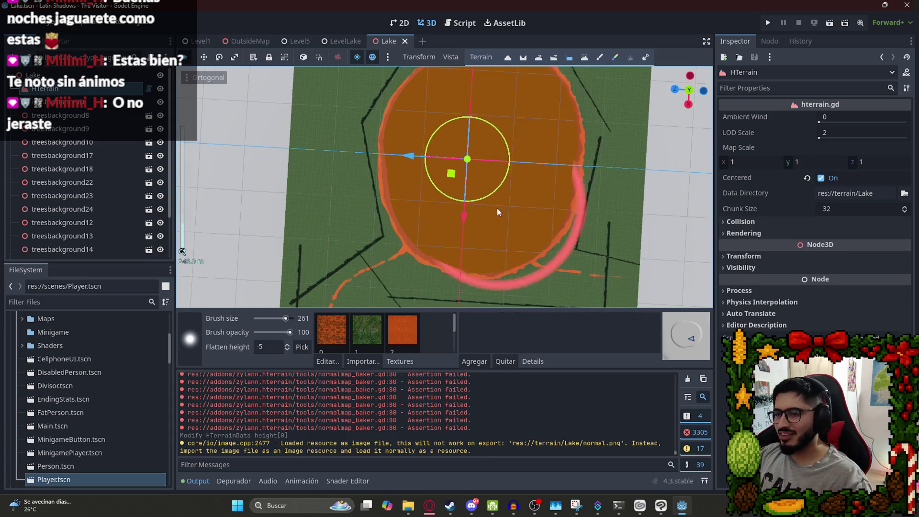
{"action": "scroll", "coordinate": [497, 208], "scroll_direction": "up", "scroll_amount": 5}
{"action": "scroll", "coordinate": [332, 211], "scroll_direction": "down", "scroll_amount": 4}
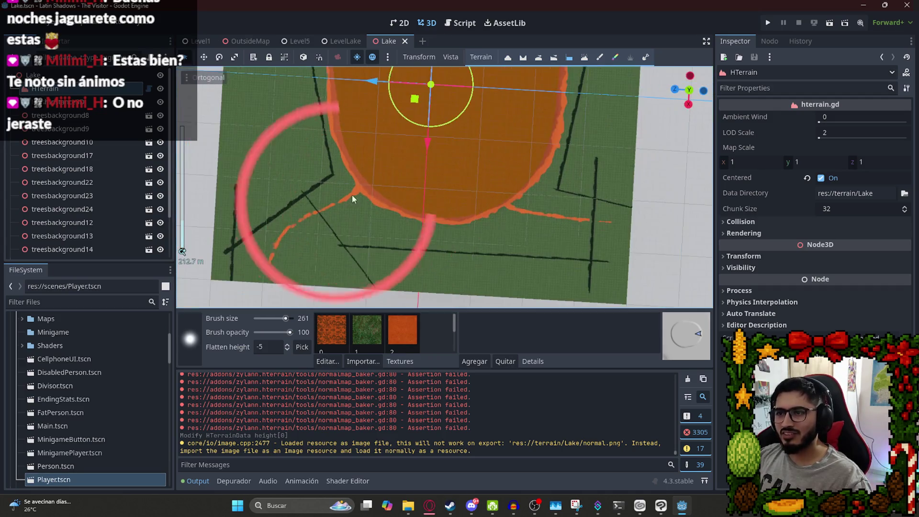
{"action": "left_click", "coordinate": [346, 41]}
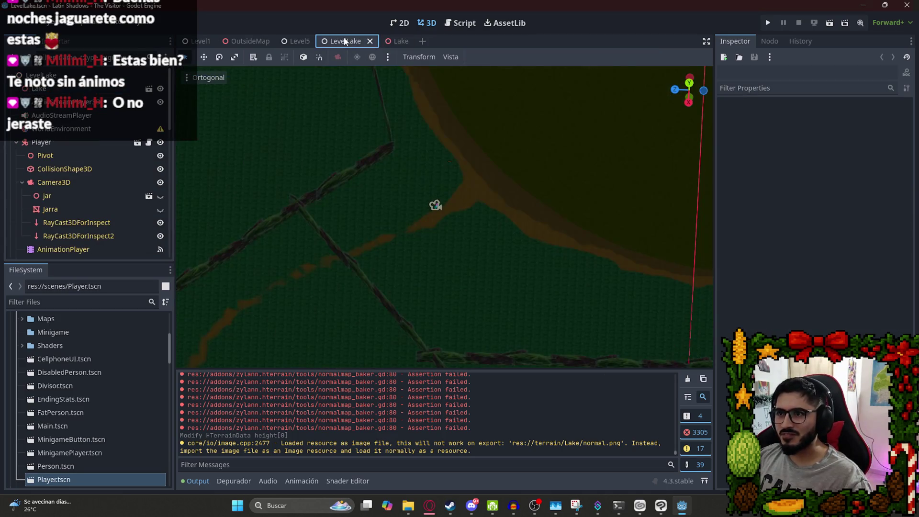
Run the LevelLake scene from its tab menu, quit from the pause menu, and return to Lake.
{"action": "right_click", "coordinate": [344, 39]}
{"action": "left_click", "coordinate": [356, 119]}
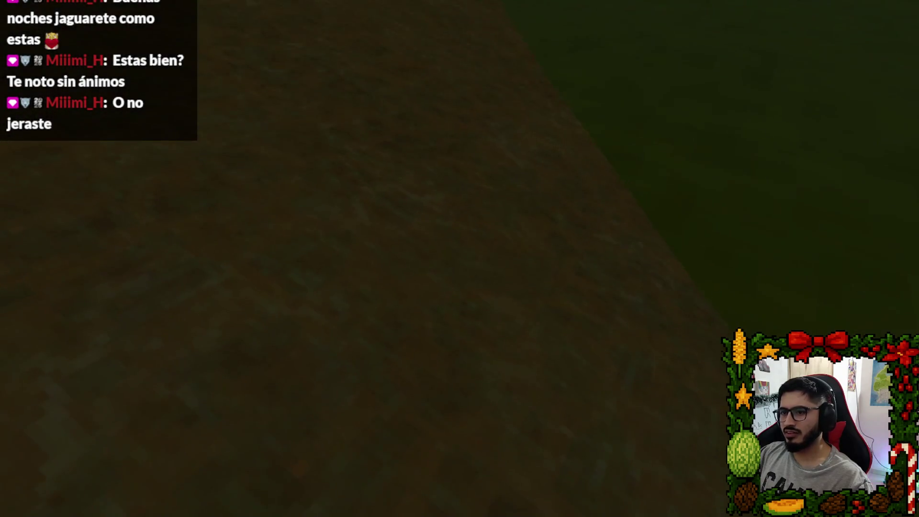
{"action": "key", "text": "Escape"}
{"action": "left_click", "coordinate": [501, 373]}
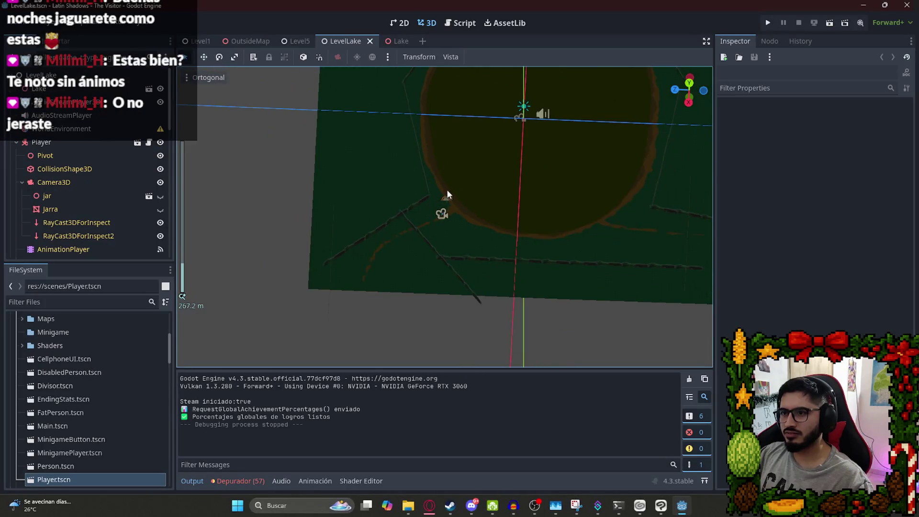
{"action": "left_click", "coordinate": [389, 41]}
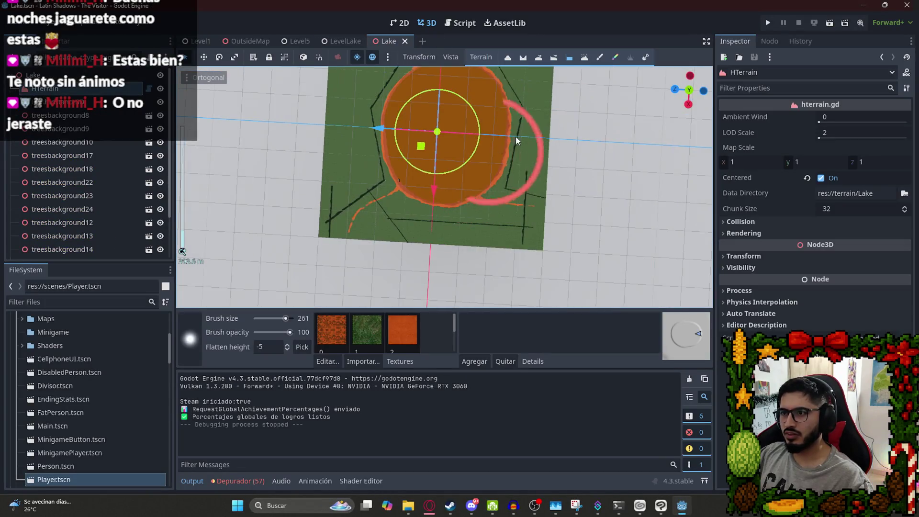
Choose the orange texture in slot 2 and paint it at the terrain's right edge.
{"action": "left_click", "coordinate": [398, 335]}
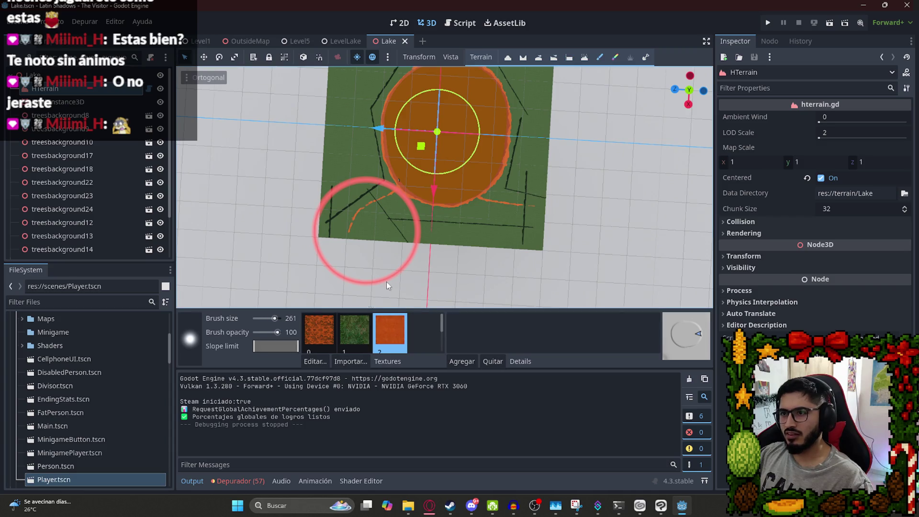
{"action": "scroll", "coordinate": [389, 194], "scroll_direction": "down", "scroll_amount": 5}
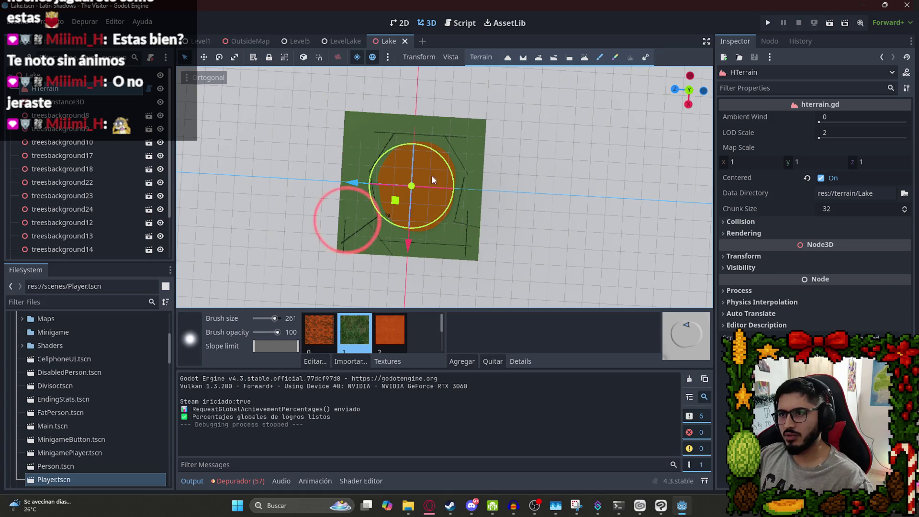
{"action": "left_click", "coordinate": [479, 148]}
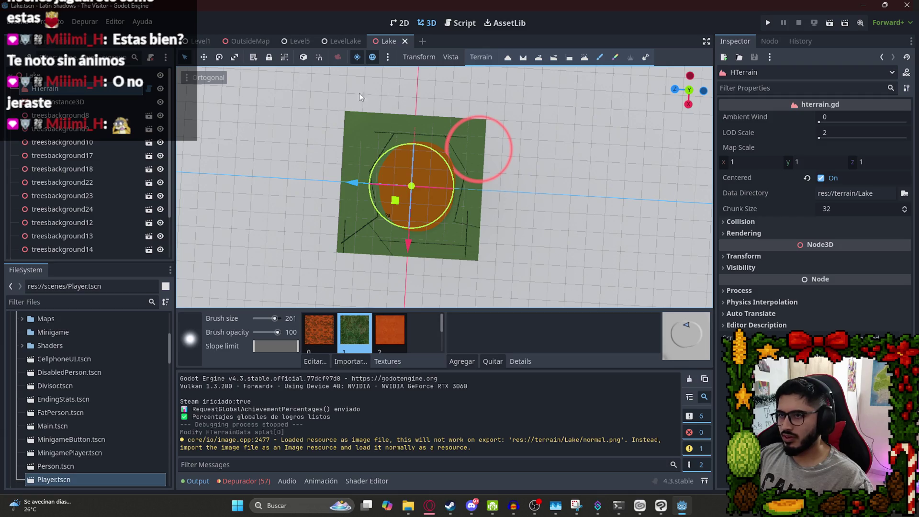
{"action": "left_click", "coordinate": [344, 41]}
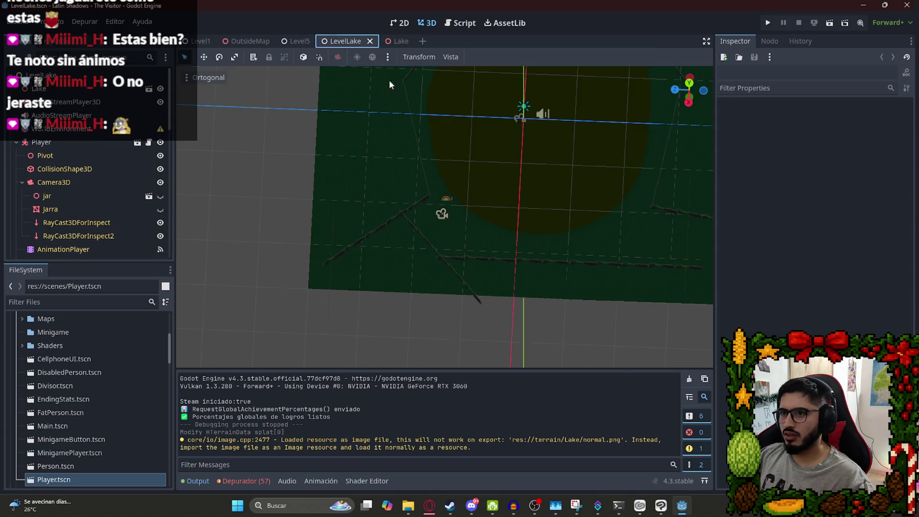
{"action": "left_click", "coordinate": [388, 41]}
{"action": "scroll", "coordinate": [437, 217], "scroll_direction": "up", "scroll_amount": 8}
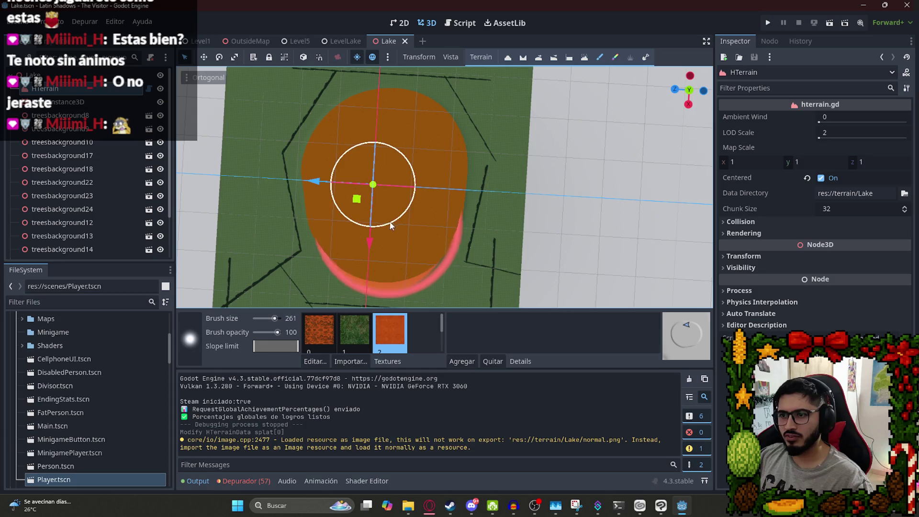
Paint orange around the lake edge, extending it toward the lower left.
{"action": "left_click_drag", "start_coordinate": [403, 183], "coordinate": [405, 170]}
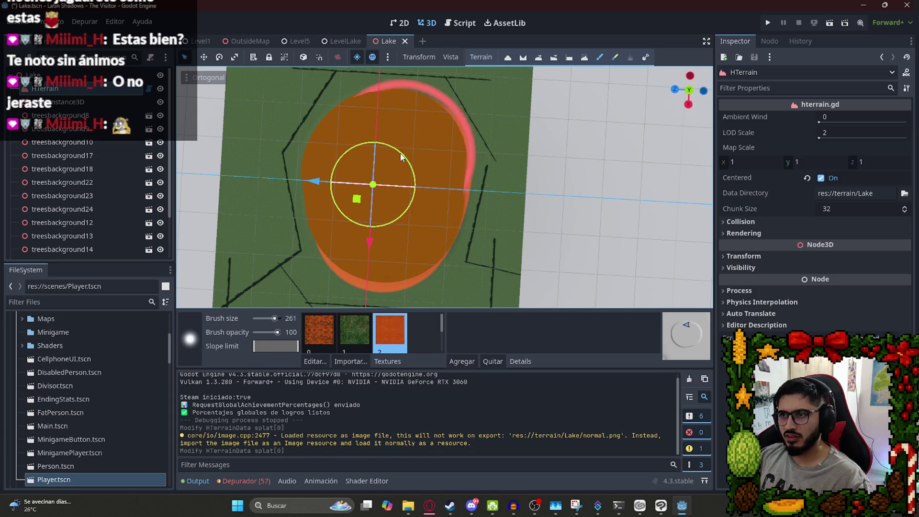
{"action": "left_click_drag", "start_coordinate": [372, 198], "coordinate": [369, 189]}
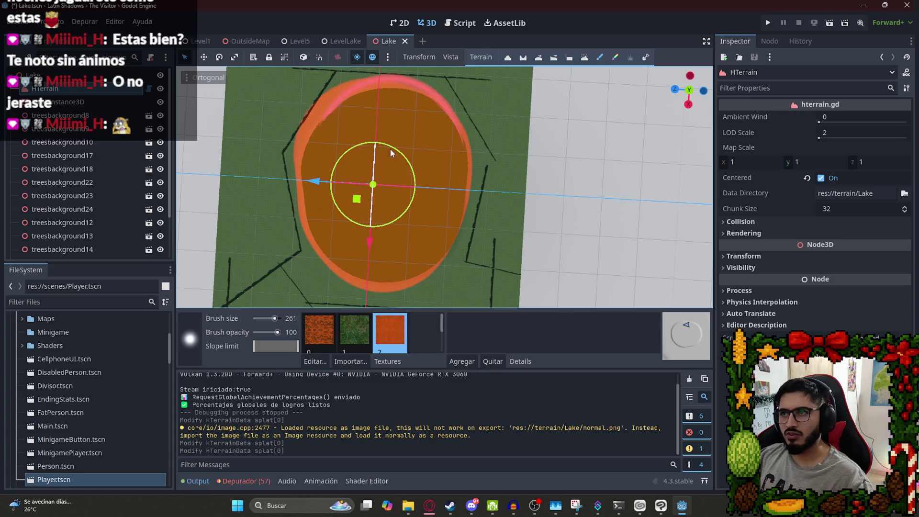
{"action": "left_click_drag", "start_coordinate": [390, 150], "coordinate": [364, 212]}
{"action": "mouse_move", "coordinate": [419, 177]}
{"action": "left_mouse_down"}
{"action": "mouse_move", "coordinate": [437, 190]}
{"action": "mouse_move", "coordinate": [399, 208]}
{"action": "mouse_move", "coordinate": [438, 209]}
{"action": "mouse_move", "coordinate": [509, 68]}
{"action": "mouse_move", "coordinate": [452, 102]}
{"action": "mouse_move", "coordinate": [479, 156]}
{"action": "mouse_move", "coordinate": [471, 250]}
{"action": "mouse_move", "coordinate": [273, 262]}
{"action": "mouse_move", "coordinate": [228, 116]}
{"action": "left_mouse_up"}
{"action": "scroll", "coordinate": [452, 102], "scroll_direction": "down", "scroll_amount": 2}
{"action": "scroll", "coordinate": [453, 102], "scroll_direction": "up", "scroll_amount": 10}
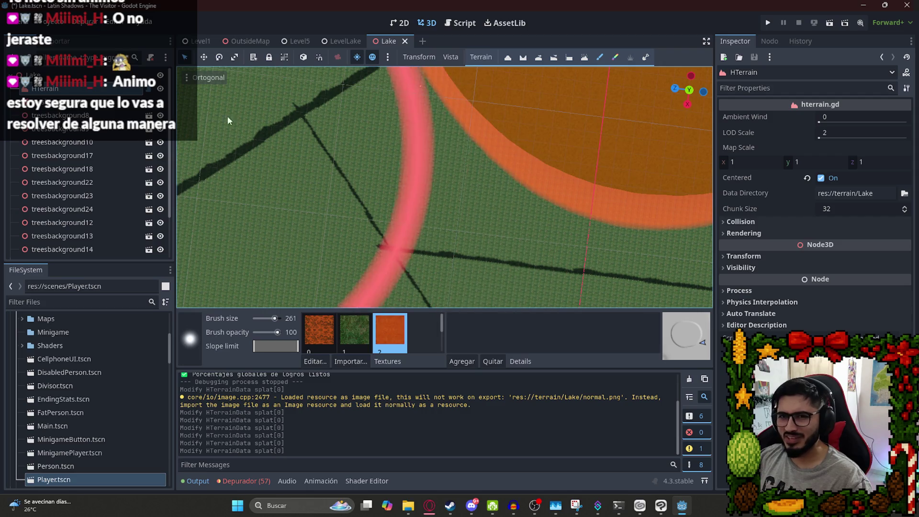
With the Flatten tool, shrink the brush from 500 to 425 and flatten the orange lake area.
{"action": "left_click", "coordinate": [575, 59]}
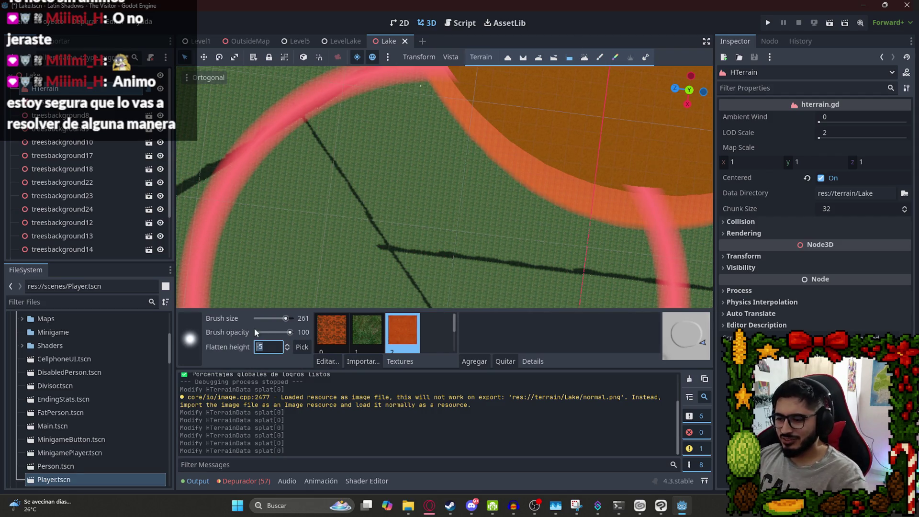
{"action": "mouse_move", "coordinate": [450, 287]}
{"action": "left_mouse_down"}
{"action": "mouse_move", "coordinate": [353, 280]}
{"action": "mouse_move", "coordinate": [510, 184]}
{"action": "left_mouse_up"}
{"action": "scroll", "coordinate": [509, 184], "scroll_direction": "down", "scroll_amount": 3}
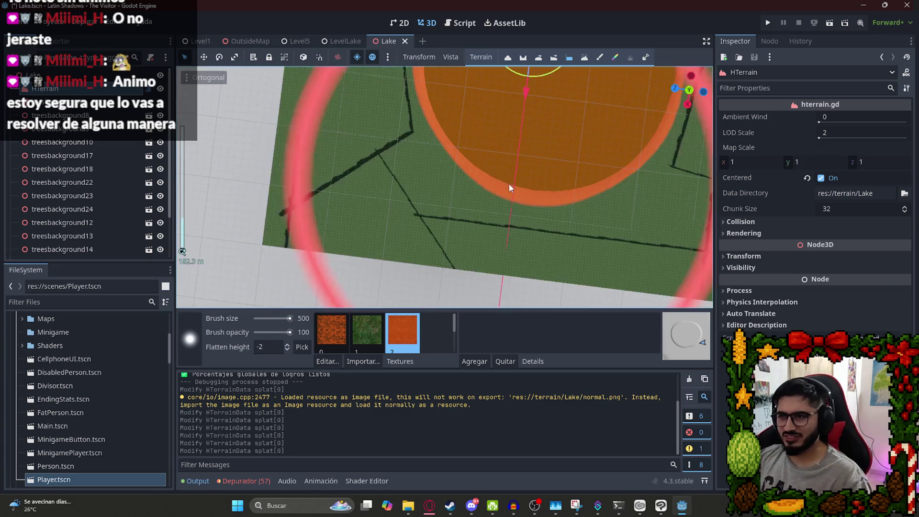
{"action": "scroll", "coordinate": [510, 184], "scroll_direction": "down", "scroll_amount": 5}
{"action": "scroll", "coordinate": [499, 185], "scroll_direction": "up", "scroll_amount": 3}
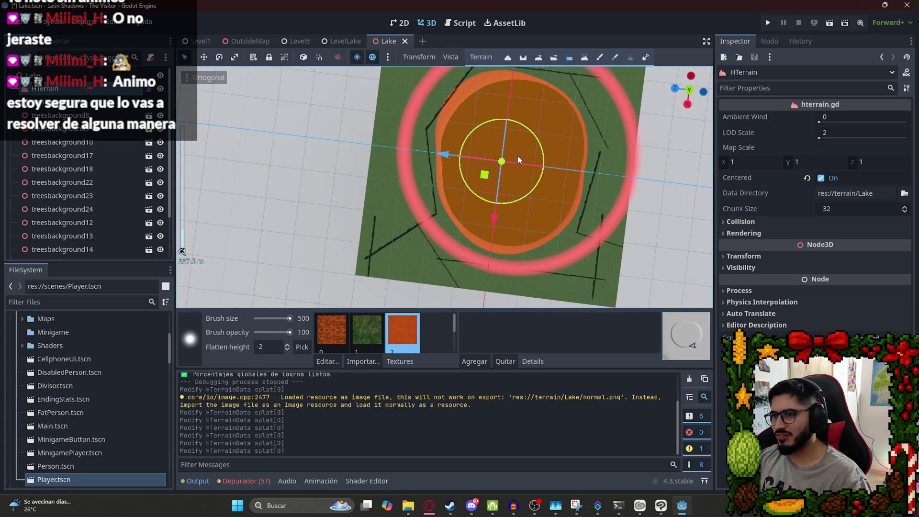
{"action": "mouse_move", "coordinate": [290, 319]}
{"action": "left_mouse_down"}
{"action": "mouse_move", "coordinate": [306, 320]}
{"action": "mouse_move", "coordinate": [288, 321]}
{"action": "left_mouse_up"}
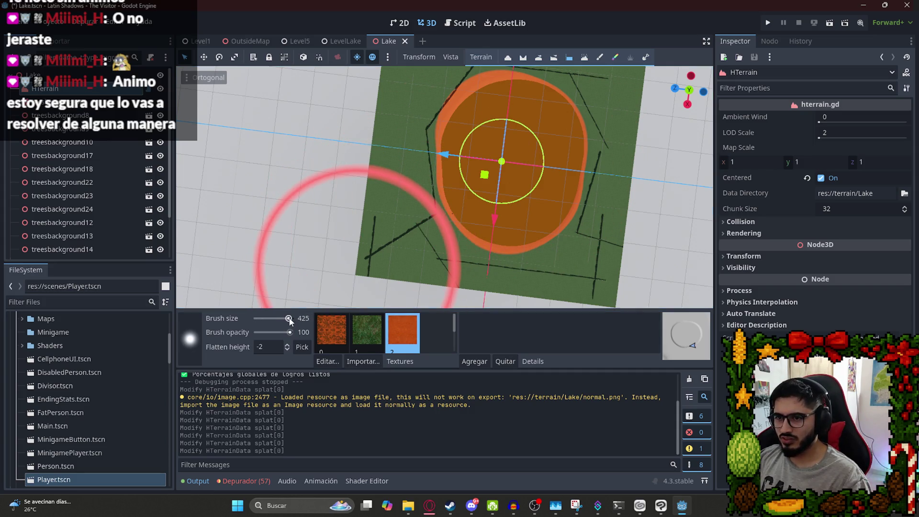
{"action": "left_click", "coordinate": [518, 159]}
{"action": "left_click_drag", "start_coordinate": [519, 158], "coordinate": [483, 225]}
Zoom in on the shoreline near the player, zoom out, and orbit to a top-down lake view.
{"action": "scroll", "coordinate": [484, 222], "scroll_direction": "up", "scroll_amount": 6}
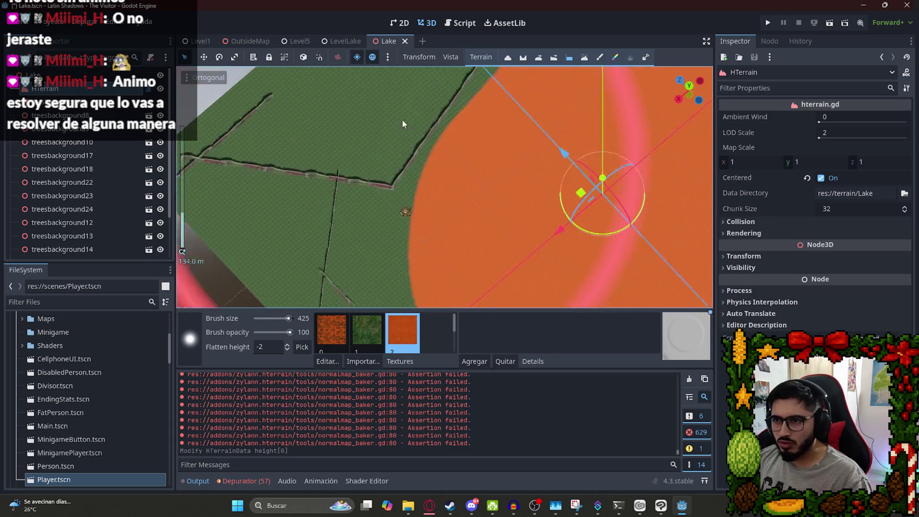
{"action": "scroll", "coordinate": [429, 189], "scroll_direction": "up", "scroll_amount": 5}
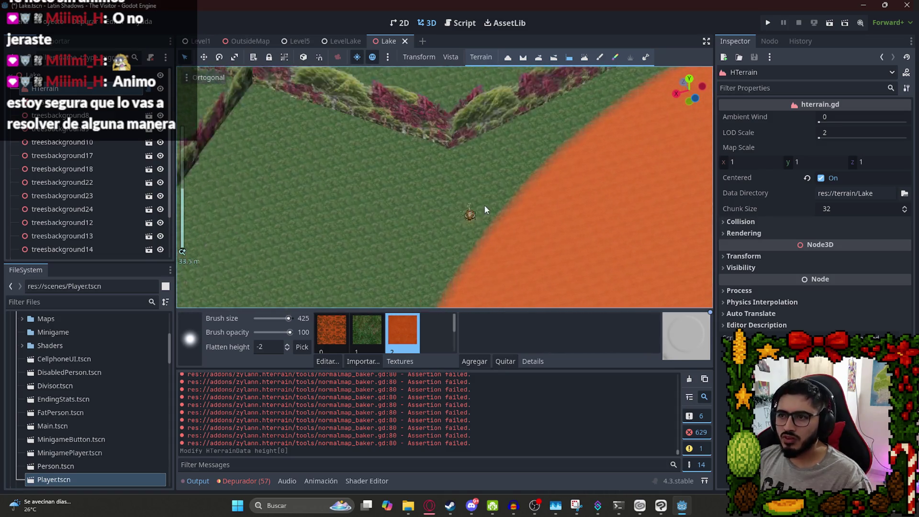
{"action": "scroll", "coordinate": [494, 219], "scroll_direction": "up", "scroll_amount": 7}
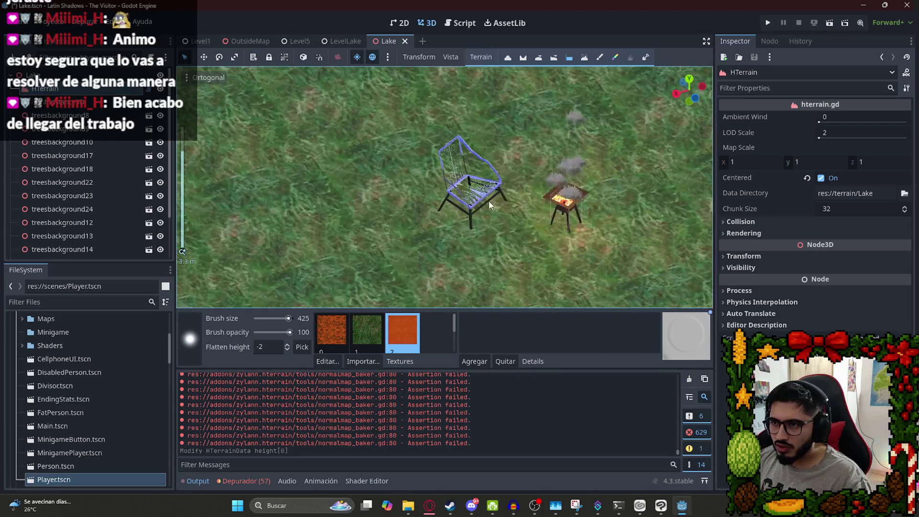
{"action": "scroll", "coordinate": [488, 216], "scroll_direction": "down", "scroll_amount": 17}
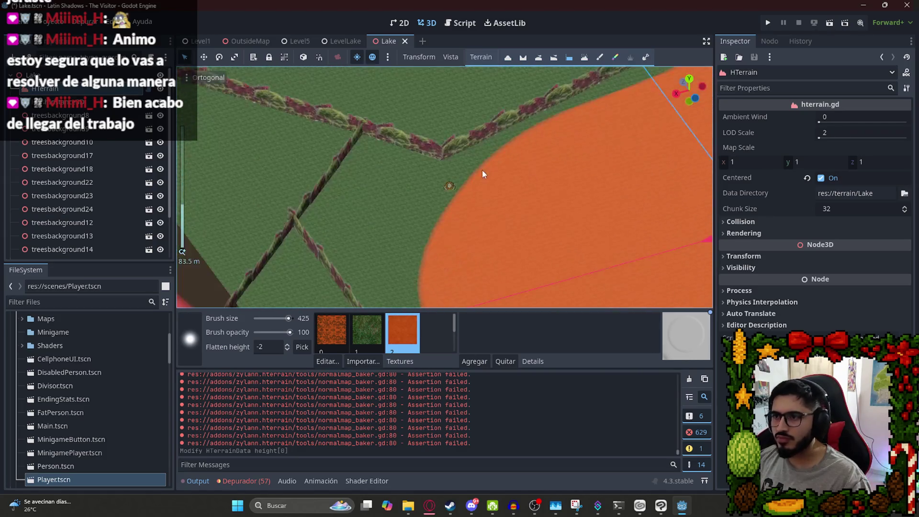
{"action": "mouse_move", "coordinate": [412, 153]}
{"action": "left_mouse_down"}
{"action": "mouse_move", "coordinate": [504, 206]}
{"action": "mouse_move", "coordinate": [491, 196]}
{"action": "mouse_move", "coordinate": [304, 367]}
{"action": "left_mouse_up"}
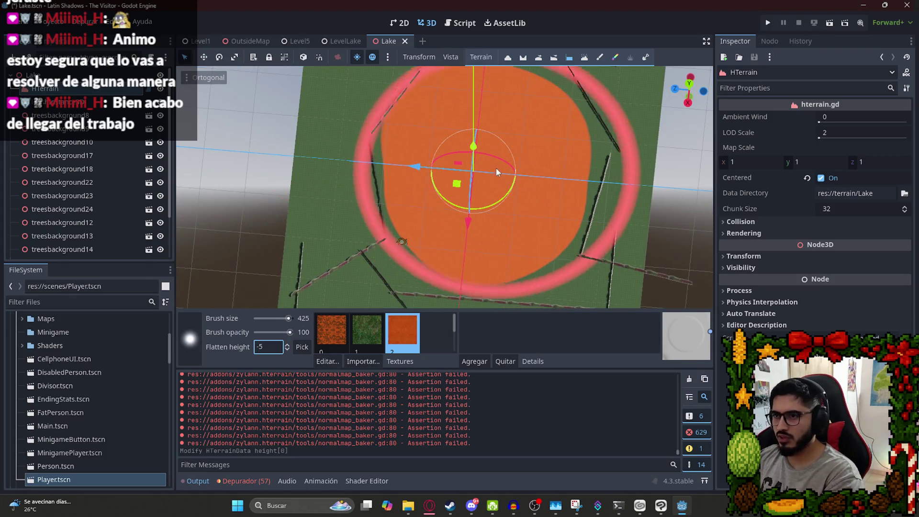
Resize the brush from 241 to 333, undo a stroke, and reselect the Flatten tool.
{"action": "left_click_drag", "start_coordinate": [288, 319], "coordinate": [289, 320]}
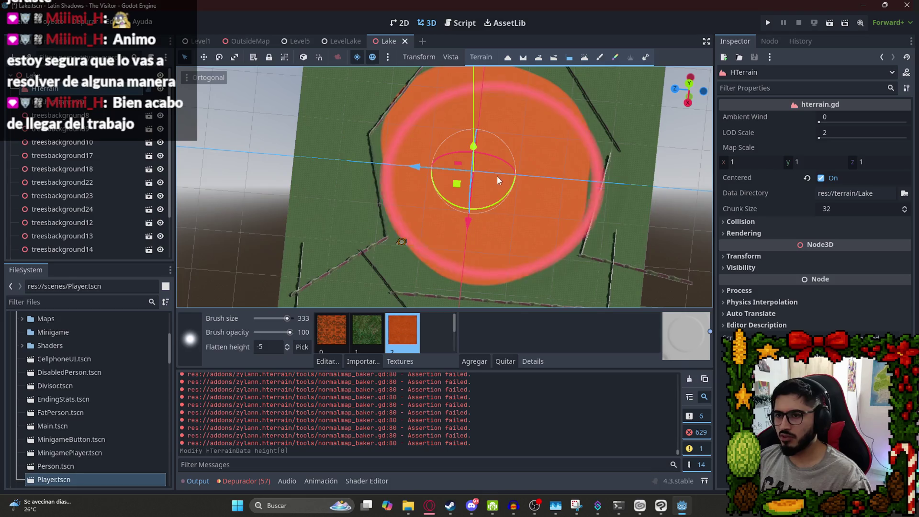
{"action": "mouse_move", "coordinate": [496, 158]}
{"action": "left_mouse_down"}
{"action": "mouse_move", "coordinate": [482, 183]}
{"action": "mouse_move", "coordinate": [493, 165]}
{"action": "left_mouse_up"}
{"action": "key", "text": "ctrl+z"}
{"action": "scroll", "coordinate": [423, 330], "scroll_direction": "down", "scroll_amount": 1}
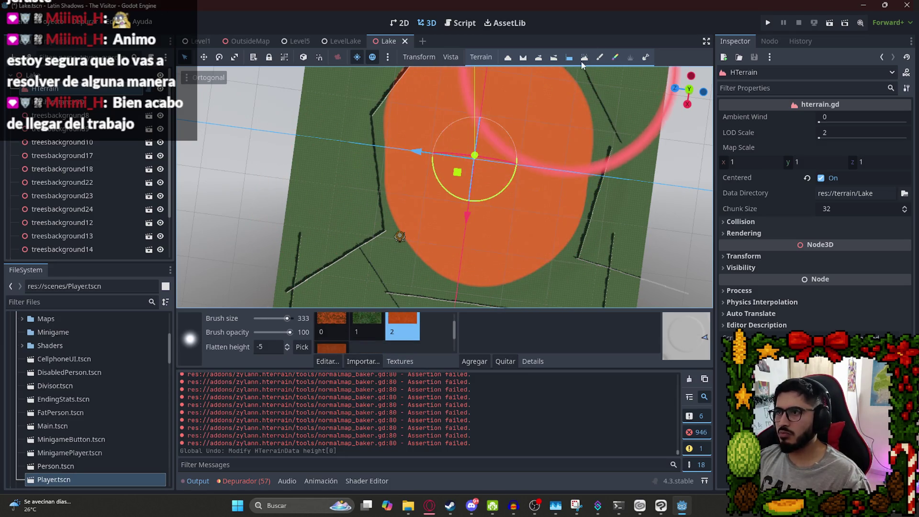
{"action": "left_click", "coordinate": [554, 57]}
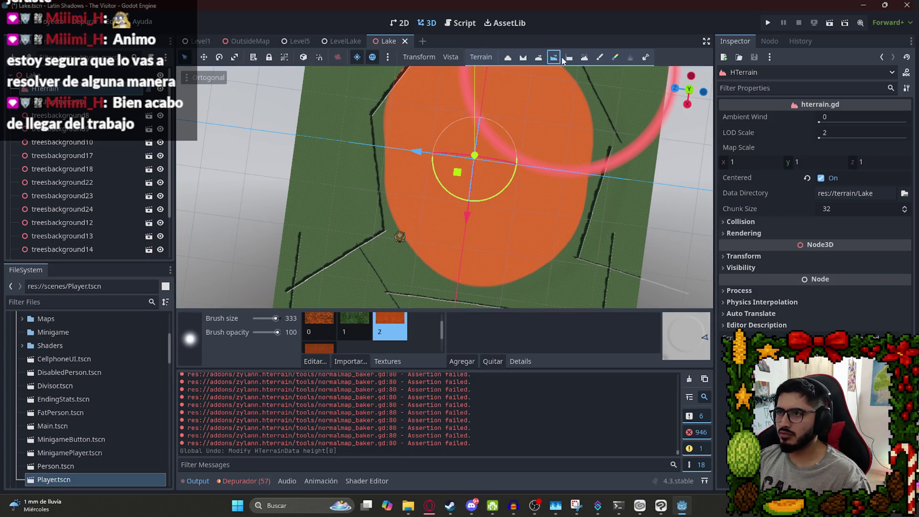
{"action": "left_click", "coordinate": [569, 58]}
Flatten the orange lake basin with repeated strokes, undoing and redoing unsatisfying ones.
{"action": "left_click", "coordinate": [496, 162]}
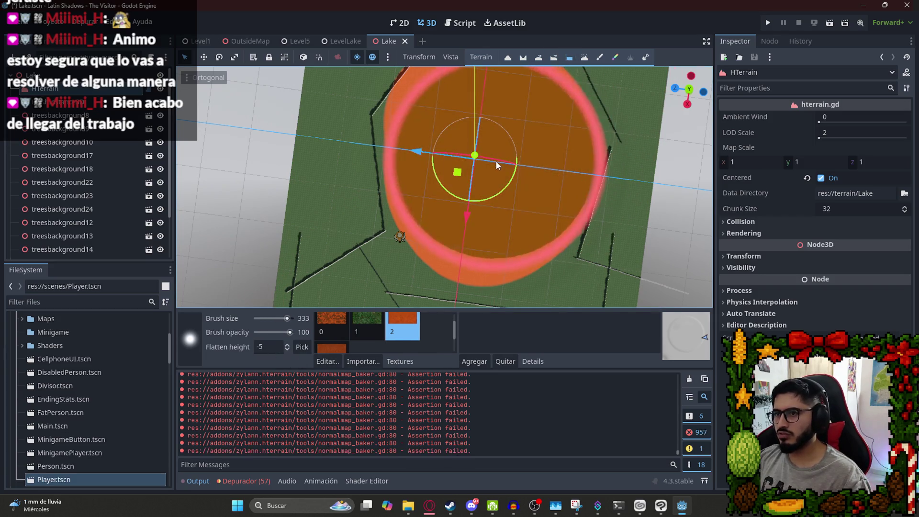
{"action": "left_click", "coordinate": [489, 172]}
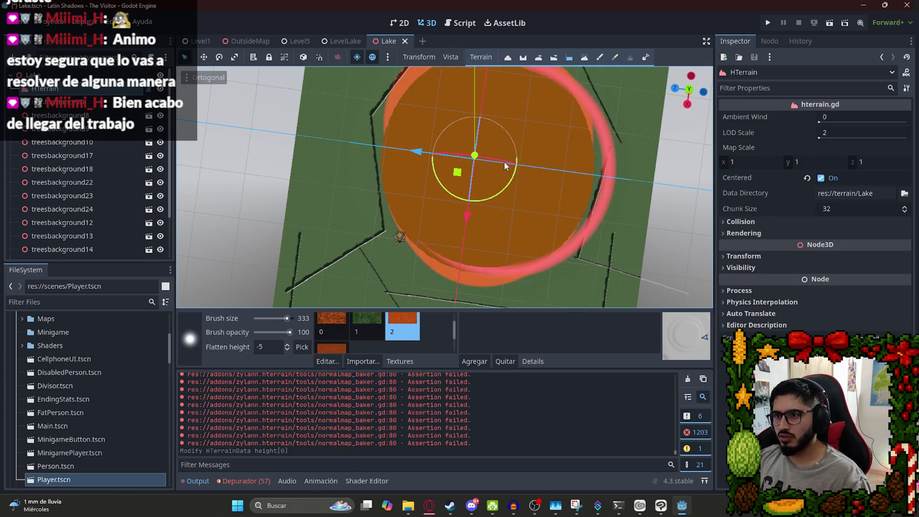
{"action": "left_click", "coordinate": [503, 163]}
{"action": "left_click", "coordinate": [500, 164]}
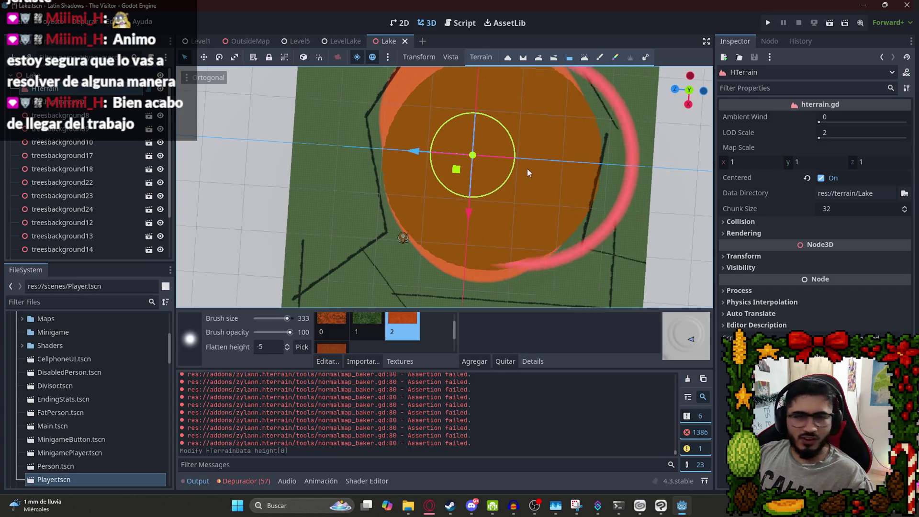
{"action": "key", "text": "ctrl+z"}
{"action": "left_click", "coordinate": [493, 171]}
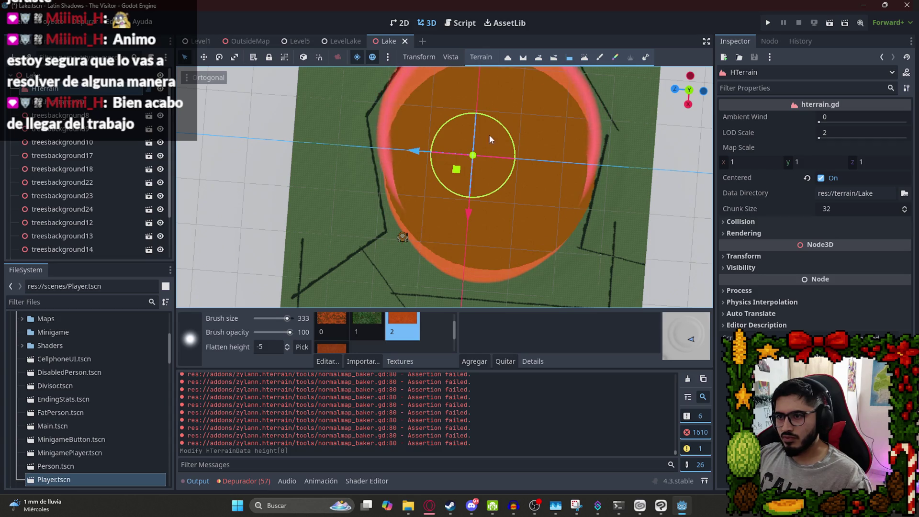
{"action": "key", "text": "ctrl+z"}
{"action": "left_click", "coordinate": [494, 142]}
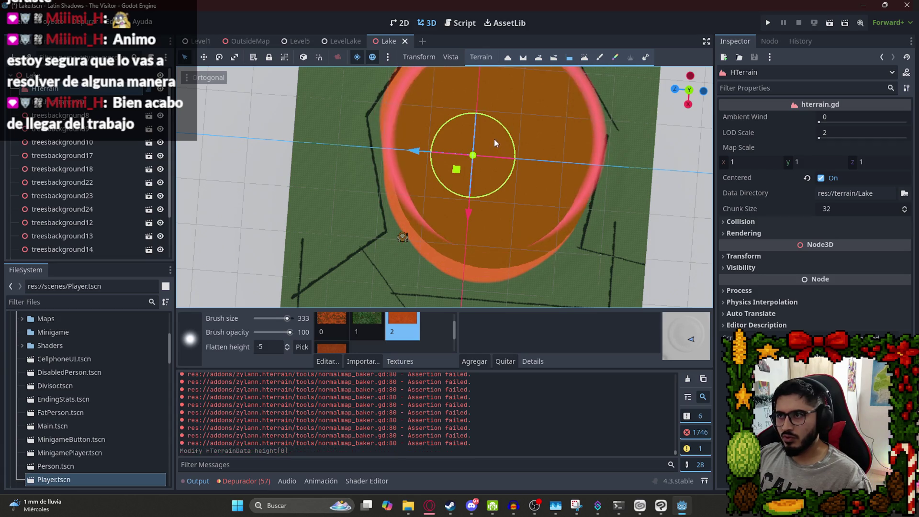
{"action": "left_click", "coordinate": [488, 171]}
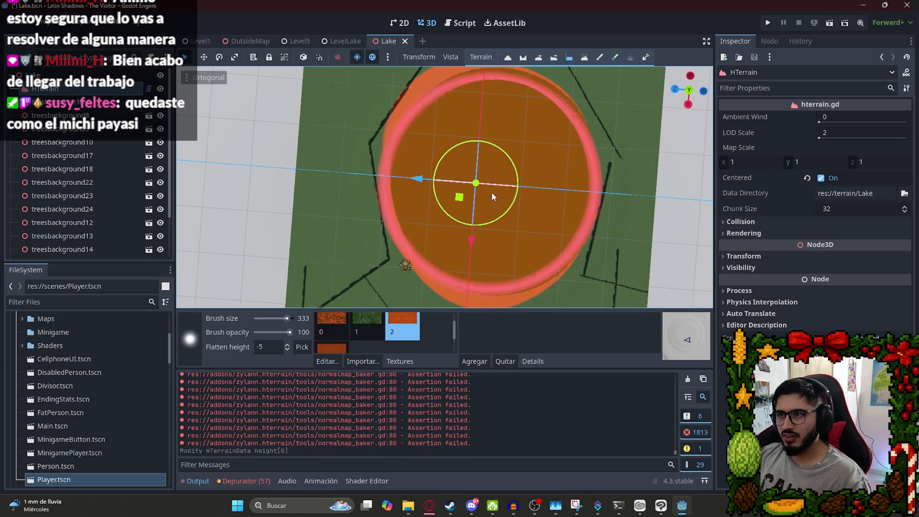
Tilt the view and retry a flatten stroke on the lake, undoing it again.
{"action": "mouse_move", "coordinate": [456, 159]}
{"action": "left_mouse_down"}
{"action": "mouse_move", "coordinate": [483, 306]}
{"action": "mouse_move", "coordinate": [477, 330]}
{"action": "left_mouse_up"}
{"action": "key", "text": "ctrl+z"}
{"action": "scroll", "coordinate": [499, 236], "scroll_direction": "up", "scroll_amount": 5}
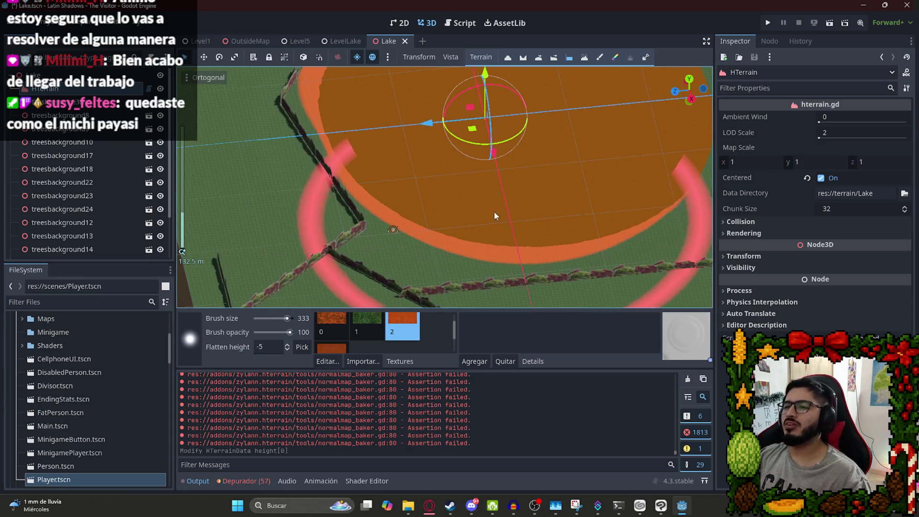
{"action": "left_click_drag", "start_coordinate": [350, 154], "coordinate": [365, 154]}
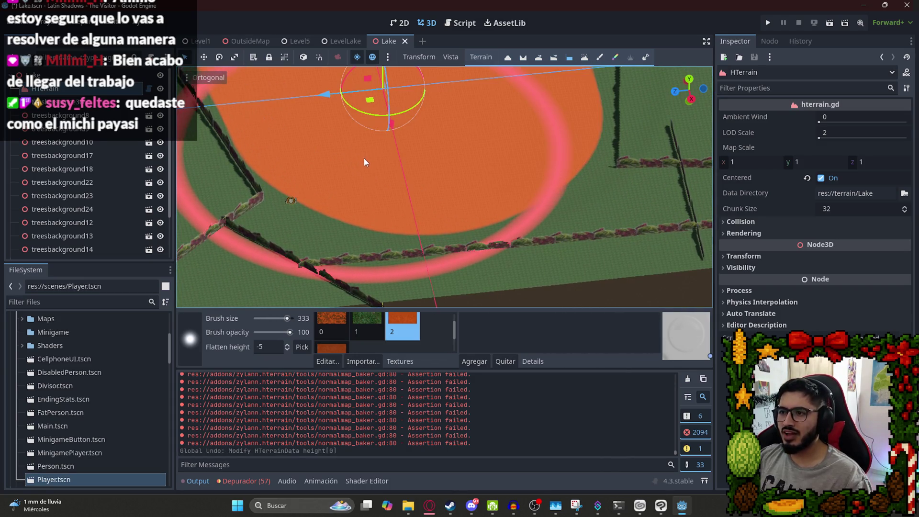
{"action": "left_click", "coordinate": [363, 161]}
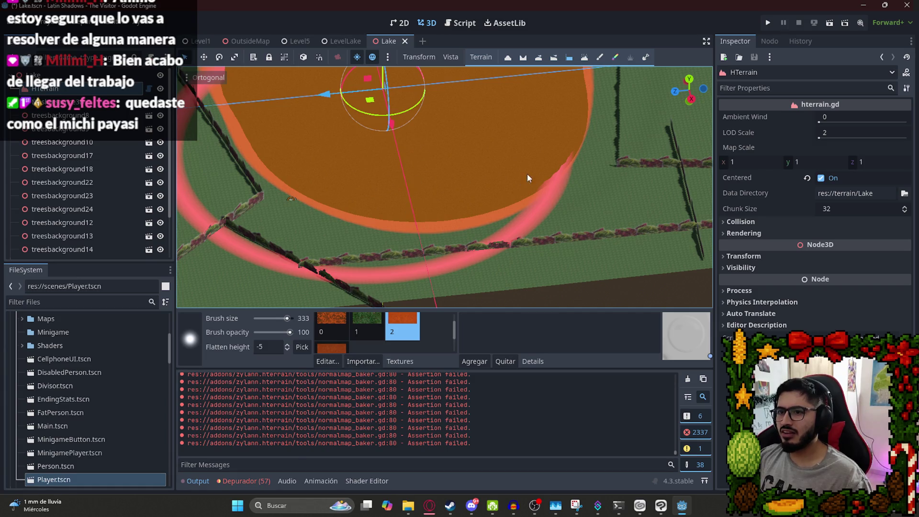
{"action": "key", "text": "ctrl+z"}
Redo the lake basin flatten, save Lake.tscn, and show the terrain folder in File Explorer.
{"action": "scroll", "coordinate": [435, 149], "scroll_direction": "down", "scroll_amount": 3}
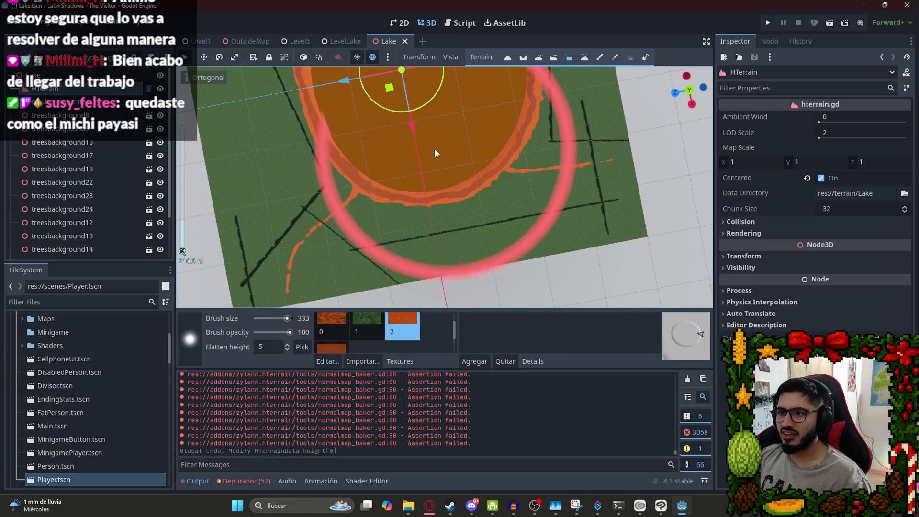
{"action": "left_click_drag", "start_coordinate": [443, 169], "coordinate": [430, 133]}
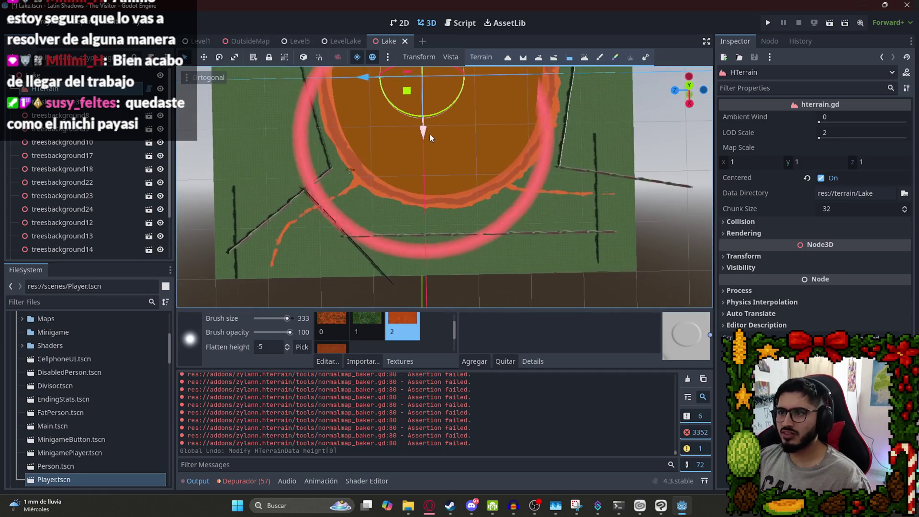
{"action": "left_click", "coordinate": [431, 136]}
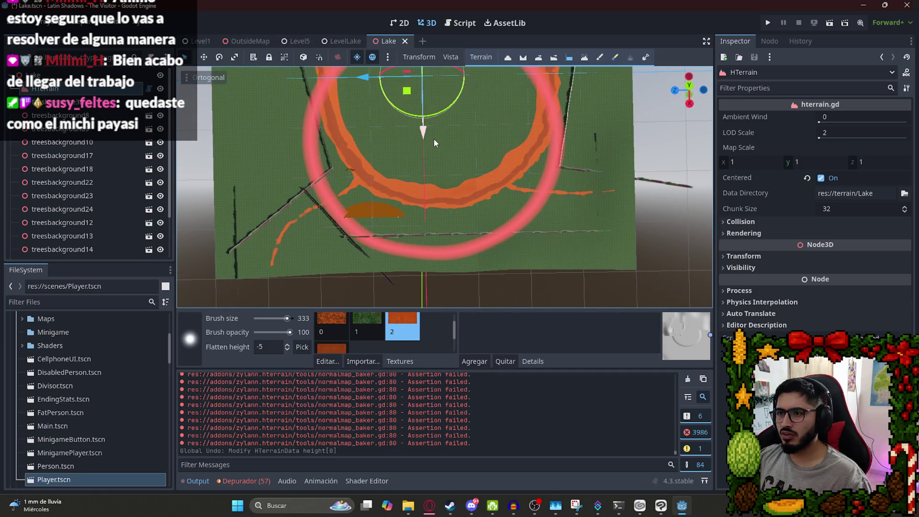
{"action": "key", "text": "ctrl+shift+z"}
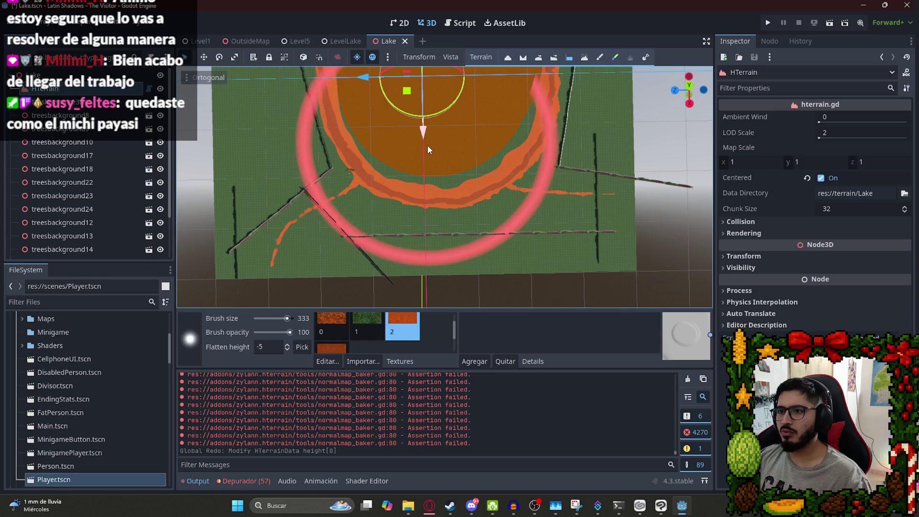
{"action": "key", "text": "ctrl+s"}
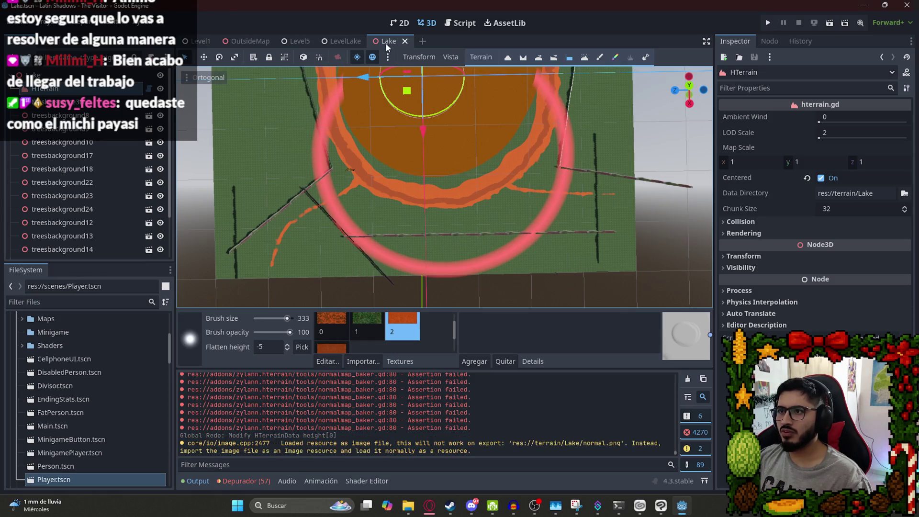
{"action": "left_click", "coordinate": [408, 506]}
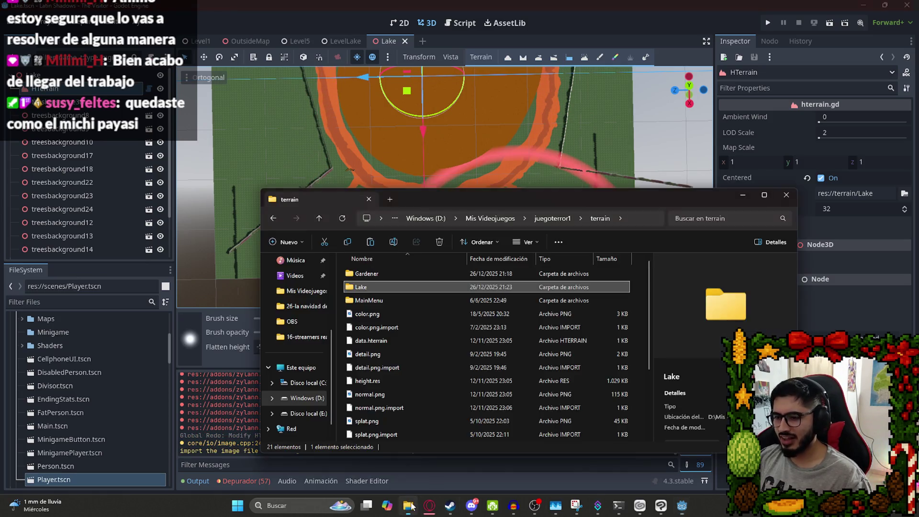
Inspect the terrain's Lake data folder, then run the LevelLake scene from its tab's menu.
{"action": "double_click", "coordinate": [389, 288]}
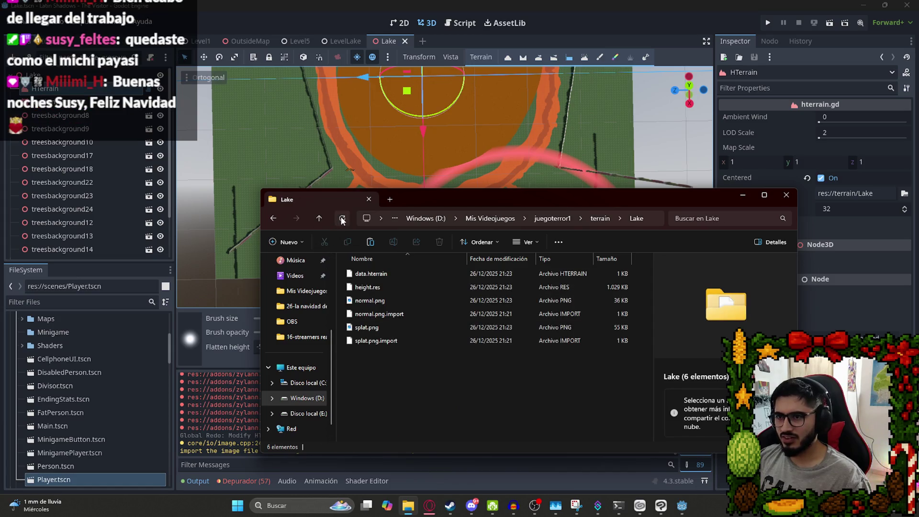
{"action": "left_click", "coordinate": [428, 111]}
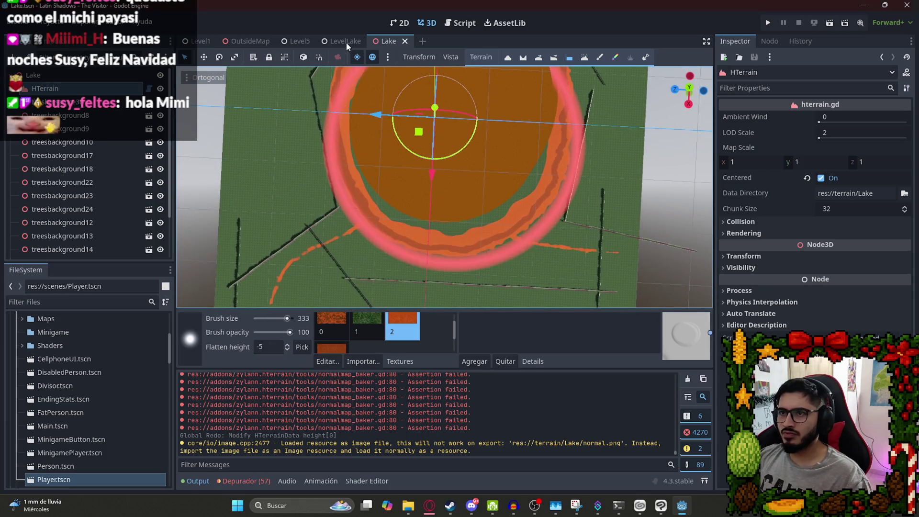
{"action": "left_click", "coordinate": [345, 41]}
{"action": "right_click", "coordinate": [338, 38]}
{"action": "left_click", "coordinate": [386, 116]}
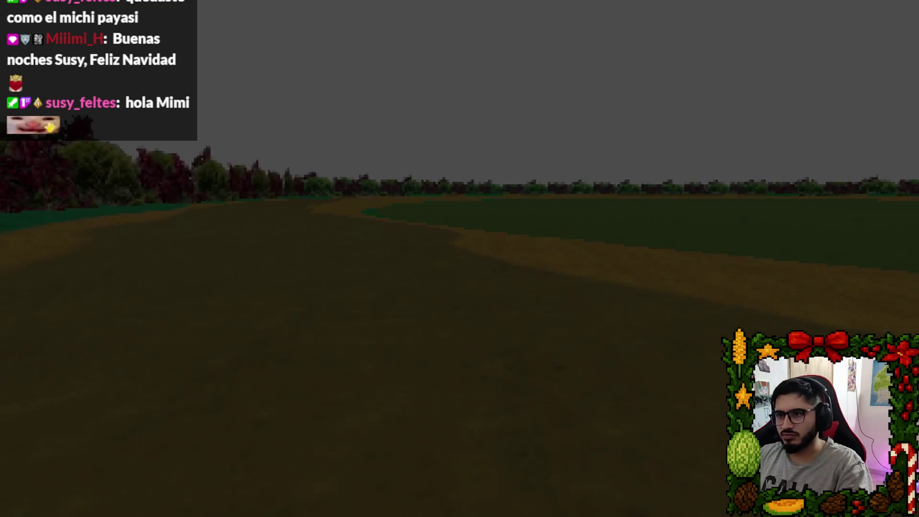
Pause the LevelLake playtest with Esc and stop the run from the editor.
{"action": "key", "text": "Escape"}
{"action": "left_click", "coordinate": [546, 376]}
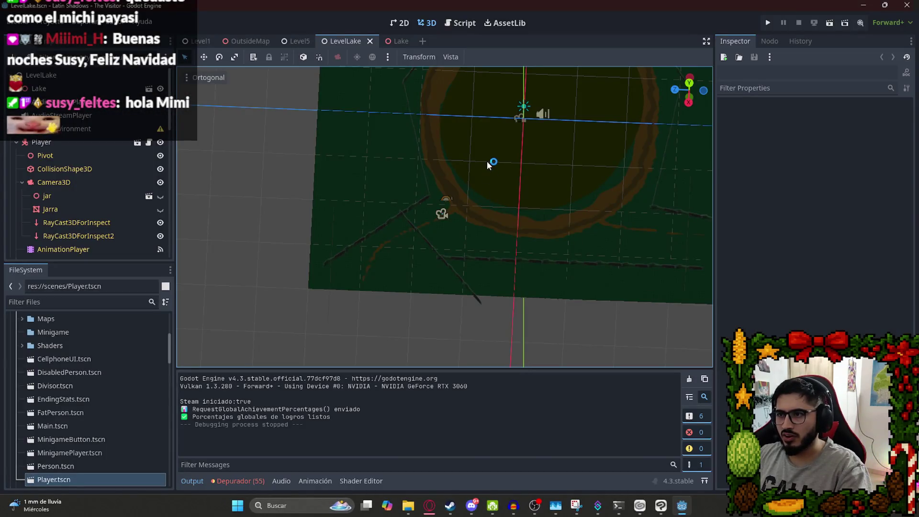
Return to the Lake terrain, centre the lake, and paint a first flatten stroke.
{"action": "left_click", "coordinate": [397, 41]}
{"action": "left_click_drag", "start_coordinate": [487, 168], "coordinate": [488, 196]}
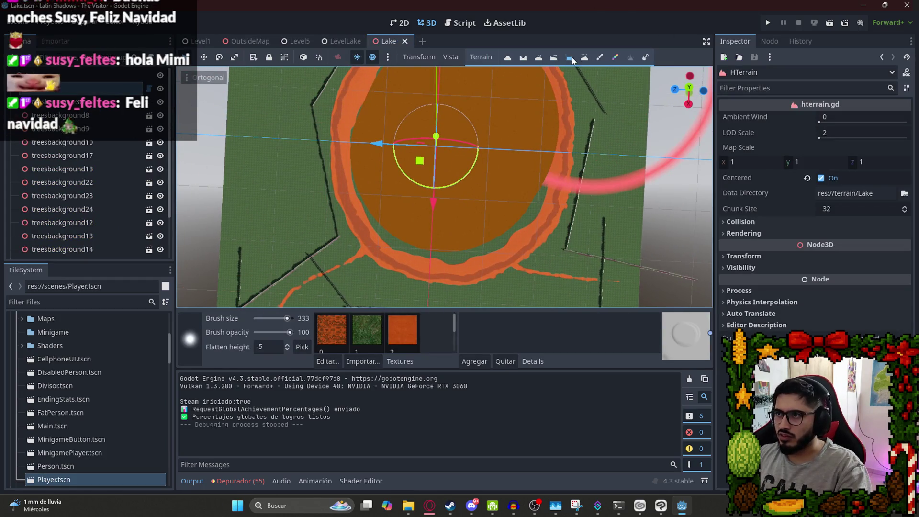
{"action": "mouse_move", "coordinate": [422, 192]}
{"action": "left_mouse_down"}
{"action": "mouse_move", "coordinate": [402, 209]}
{"action": "mouse_move", "coordinate": [397, 189]}
{"action": "left_mouse_up"}
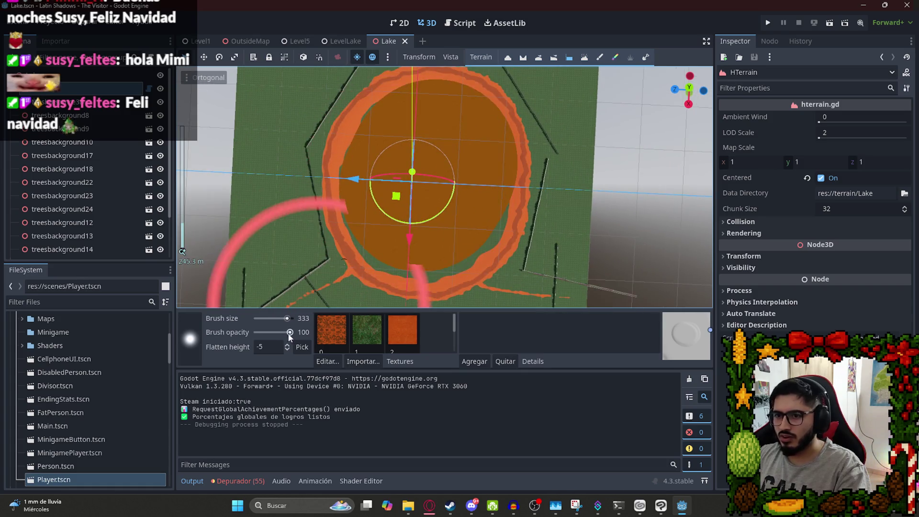
{"action": "left_click", "coordinate": [271, 346]}
{"action": "type", "text": "-2"}
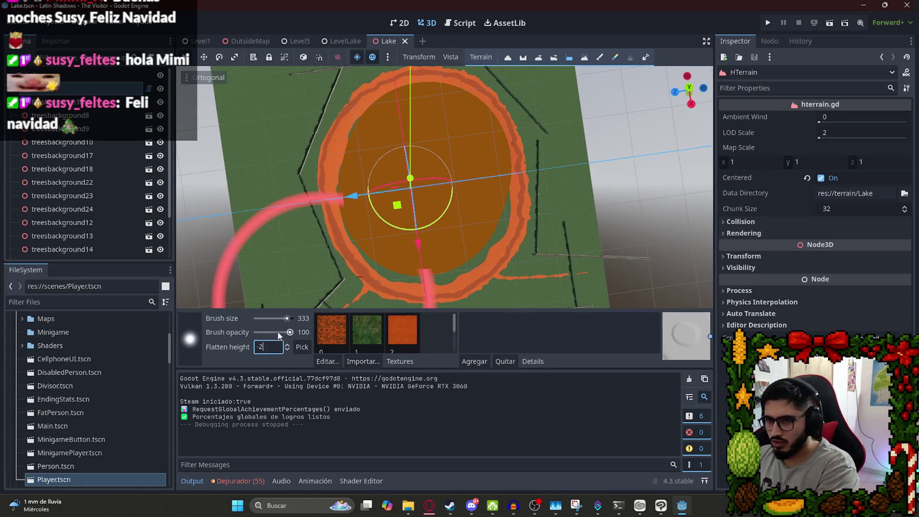
{"action": "mouse_move", "coordinate": [447, 188]}
{"action": "left_mouse_down"}
{"action": "mouse_move", "coordinate": [418, 191]}
{"action": "mouse_move", "coordinate": [422, 167]}
{"action": "mouse_move", "coordinate": [401, 231]}
{"action": "mouse_move", "coordinate": [406, 183]}
{"action": "mouse_move", "coordinate": [401, 197]}
{"action": "mouse_move", "coordinate": [427, 190]}
{"action": "mouse_move", "coordinate": [435, 157]}
{"action": "mouse_move", "coordinate": [406, 160]}
{"action": "mouse_move", "coordinate": [419, 156]}
{"action": "mouse_move", "coordinate": [433, 176]}
{"action": "mouse_move", "coordinate": [416, 201]}
{"action": "left_mouse_up"}
Set Flatten height to -5 and brush size 222, then flatten the lake basin.
{"action": "double_click", "coordinate": [268, 347]}
{"action": "key", "text": "BackSpace"}
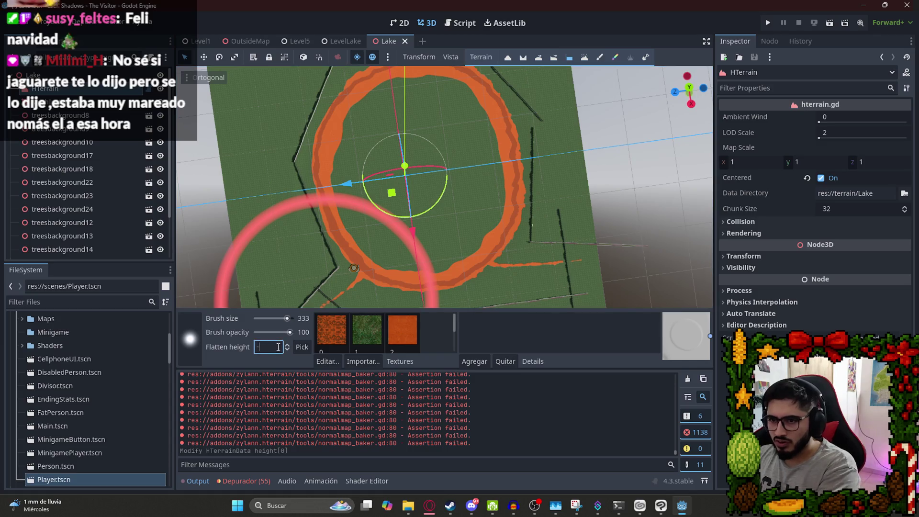
{"action": "type", "text": "5"}
{"action": "left_click_drag", "start_coordinate": [291, 320], "coordinate": [288, 320]}
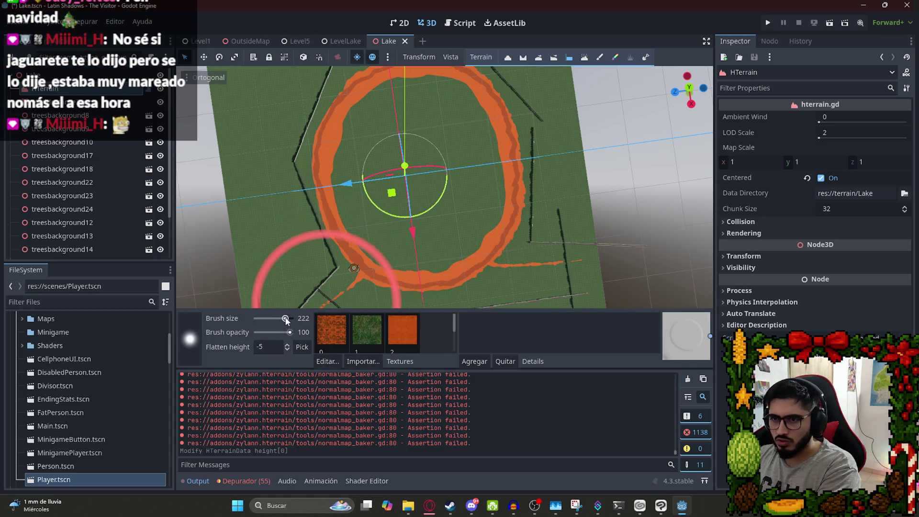
{"action": "mouse_move", "coordinate": [396, 192]}
{"action": "left_mouse_down"}
{"action": "mouse_move", "coordinate": [434, 212]}
{"action": "mouse_move", "coordinate": [439, 139]}
{"action": "mouse_move", "coordinate": [424, 136]}
{"action": "mouse_move", "coordinate": [393, 154]}
{"action": "mouse_move", "coordinate": [392, 177]}
{"action": "mouse_move", "coordinate": [423, 220]}
{"action": "mouse_move", "coordinate": [446, 206]}
{"action": "mouse_move", "coordinate": [449, 188]}
{"action": "mouse_move", "coordinate": [428, 147]}
{"action": "mouse_move", "coordinate": [450, 141]}
{"action": "mouse_move", "coordinate": [432, 131]}
{"action": "mouse_move", "coordinate": [404, 136]}
{"action": "left_mouse_up"}
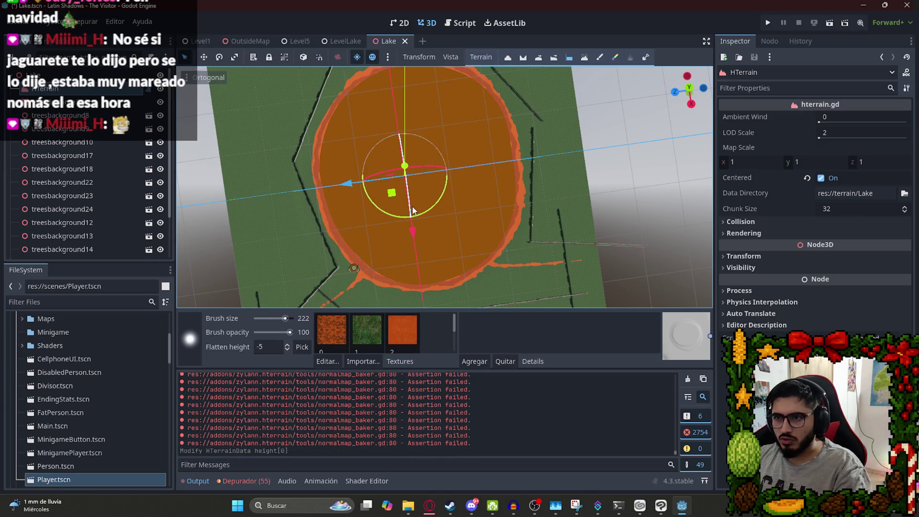
{"action": "left_click_drag", "start_coordinate": [435, 227], "coordinate": [403, 178]}
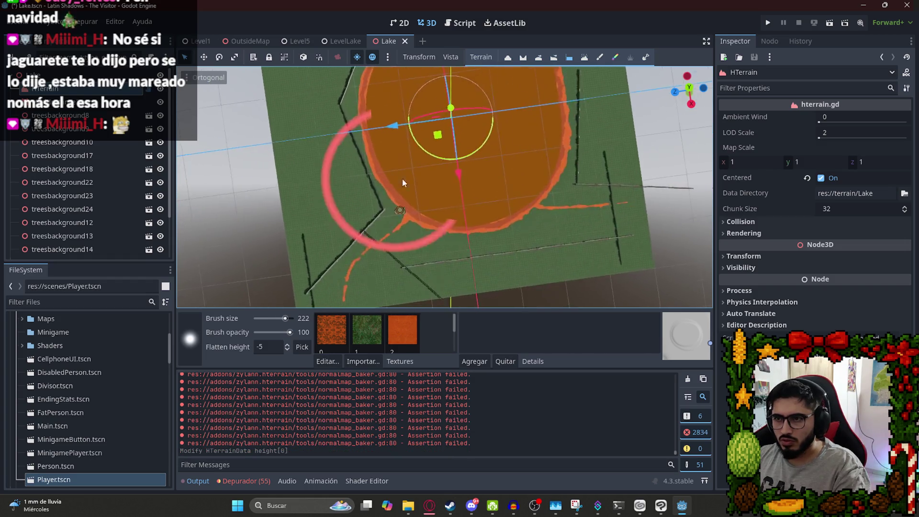
Use brush size 13 and opacity 6 for soft shoreline flatten strokes, undoing mistakes, and save.
{"action": "scroll", "coordinate": [402, 183], "scroll_direction": "up", "scroll_amount": 5}
{"action": "left_click", "coordinate": [269, 319]}
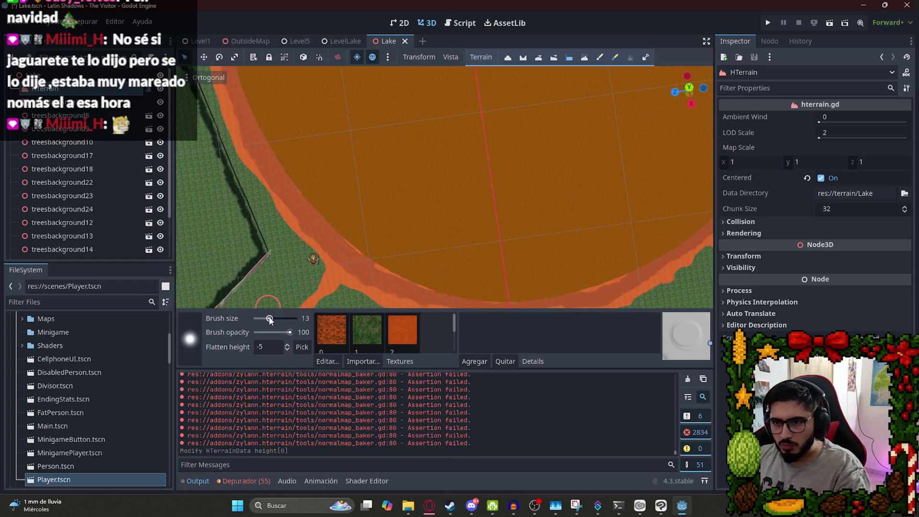
{"action": "scroll", "coordinate": [376, 254], "scroll_direction": "up", "scroll_amount": 3}
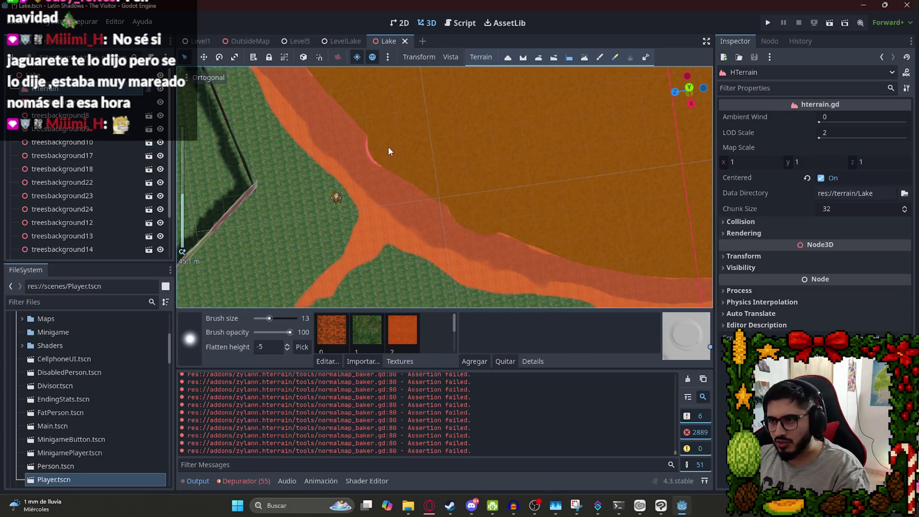
{"action": "left_click_drag", "start_coordinate": [483, 199], "coordinate": [439, 181]}
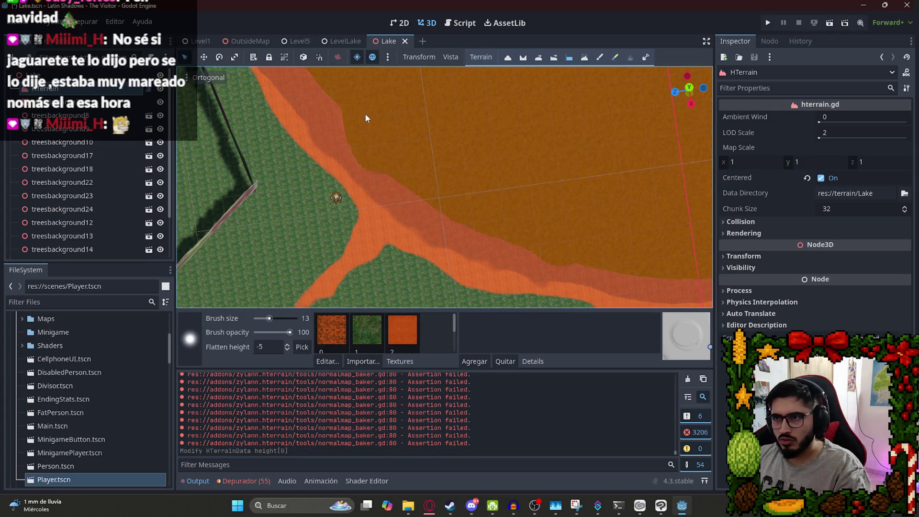
{"action": "key", "text": "ctrl+z"}
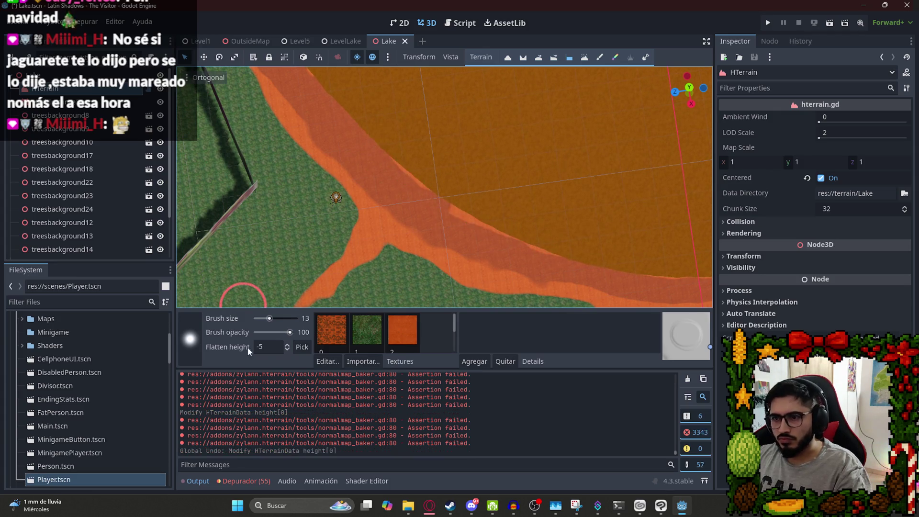
{"action": "left_click", "coordinate": [271, 332]}
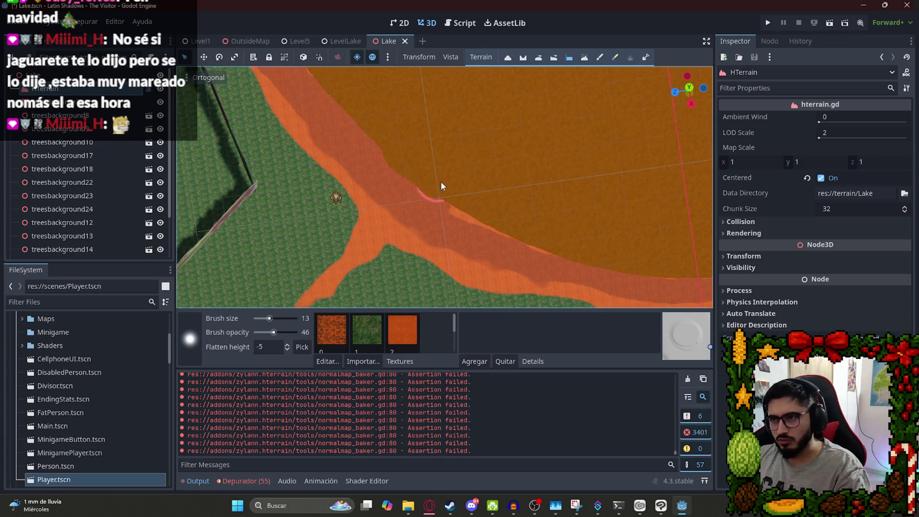
{"action": "left_click", "coordinate": [260, 332]}
{"action": "key", "text": "ctrl+z"}
{"action": "left_click_drag", "start_coordinate": [423, 170], "coordinate": [454, 210]}
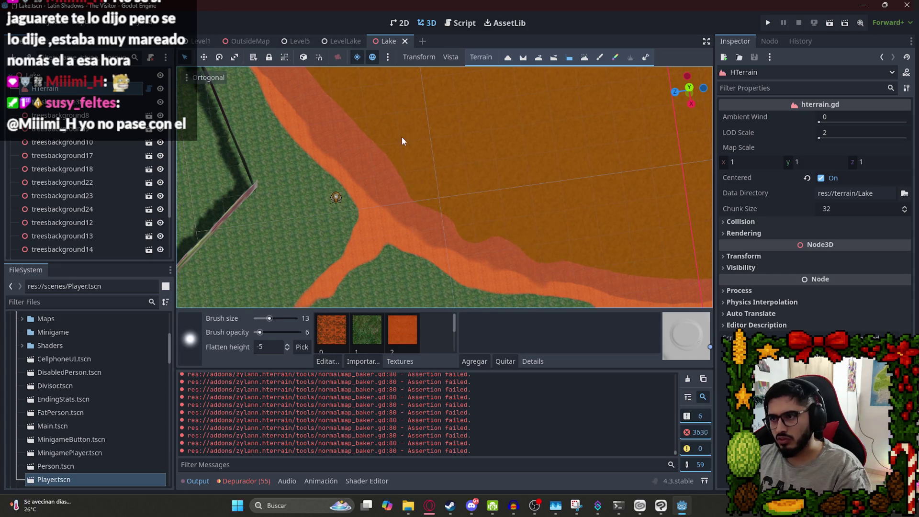
{"action": "key", "text": "ctrl+z"}
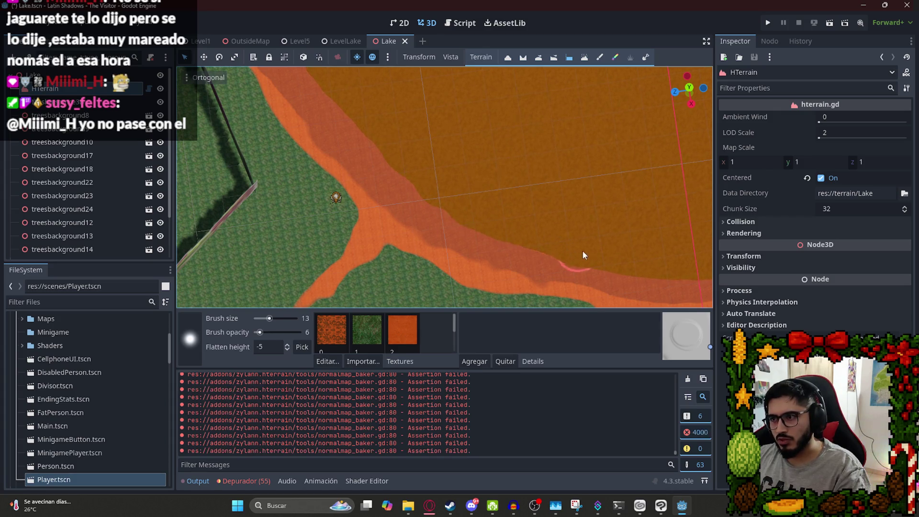
{"action": "key", "text": "ctrl+s"}
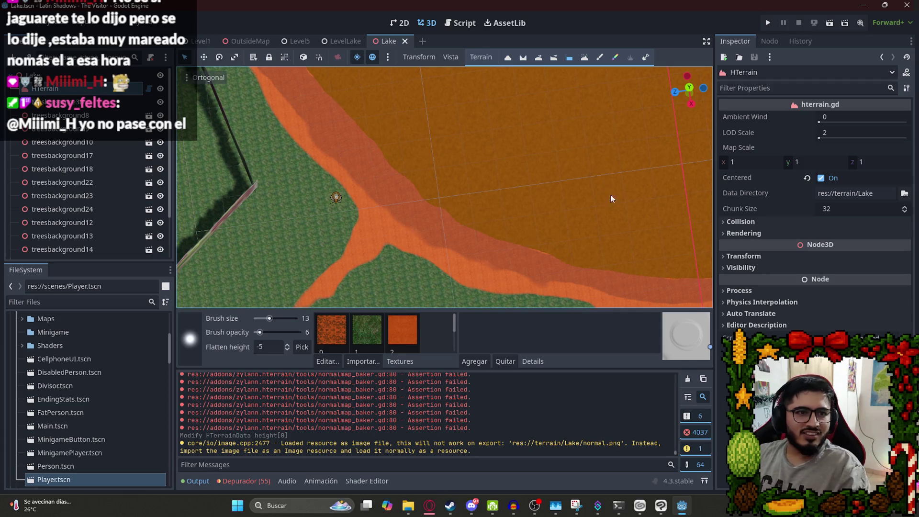
Smooth further stretches of the lake's shoreline edge with the soft brush.
{"action": "left_click_drag", "start_coordinate": [494, 173], "coordinate": [493, 292]}
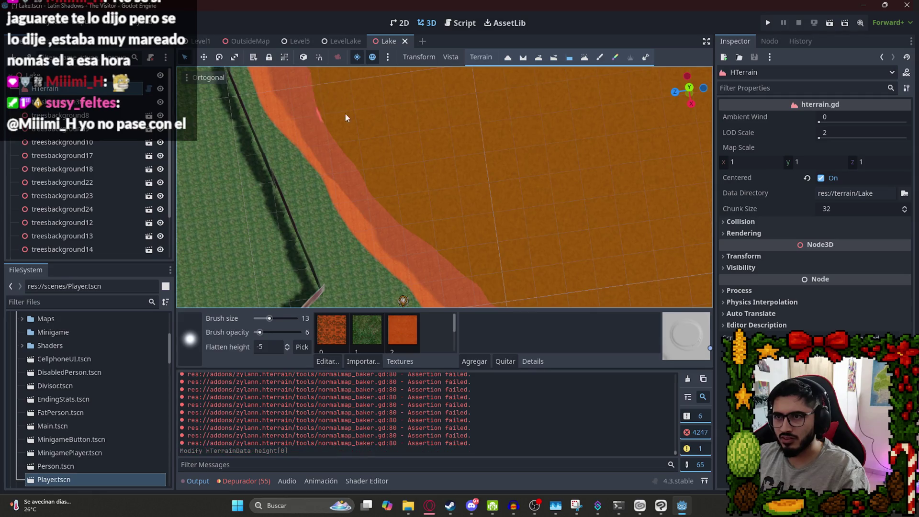
{"action": "scroll", "coordinate": [346, 114], "scroll_direction": "down", "scroll_amount": 5}
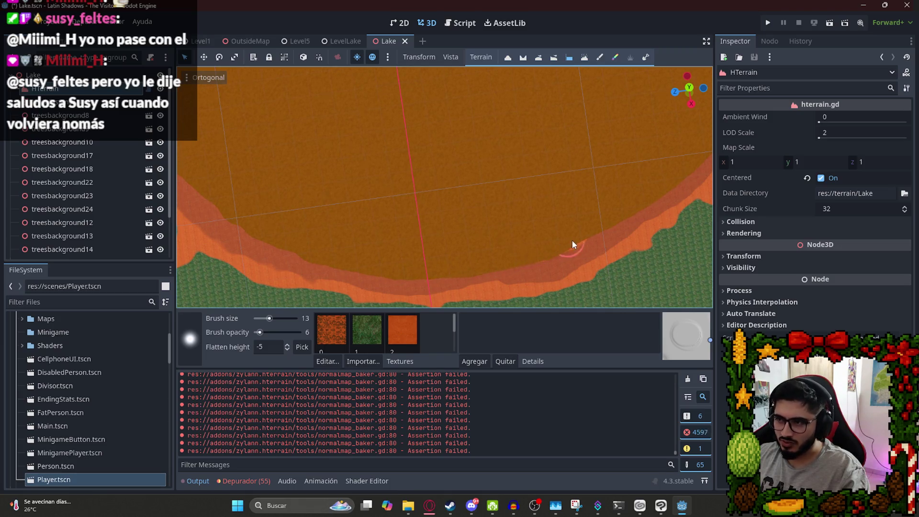
{"action": "mouse_move", "coordinate": [640, 191]}
{"action": "left_mouse_down"}
{"action": "mouse_move", "coordinate": [402, 232]}
{"action": "mouse_move", "coordinate": [463, 254]}
{"action": "left_mouse_up"}
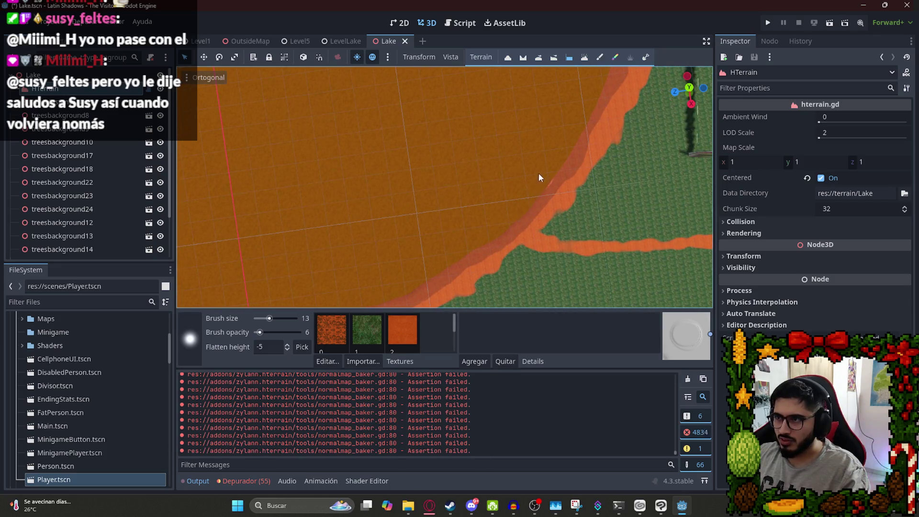
{"action": "mouse_move", "coordinate": [565, 133]}
{"action": "left_mouse_down"}
{"action": "mouse_move", "coordinate": [575, 102]}
{"action": "mouse_move", "coordinate": [537, 194]}
{"action": "left_mouse_up"}
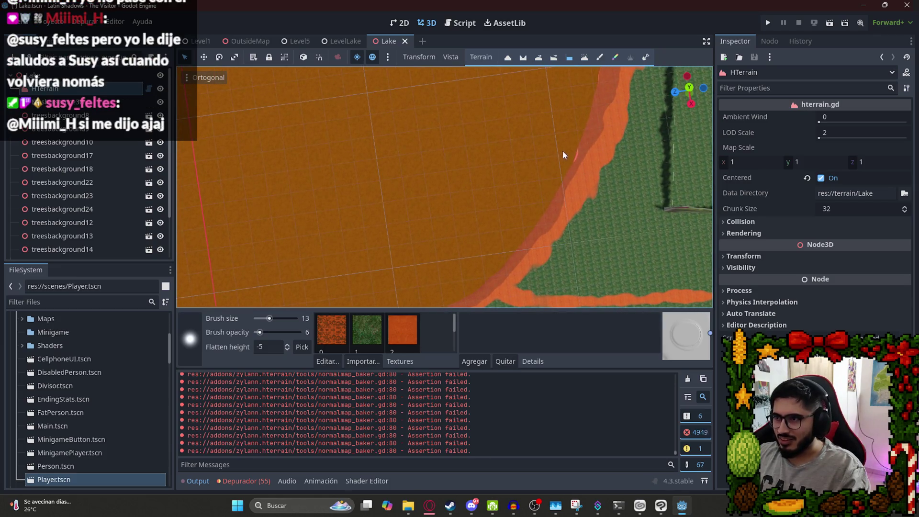
{"action": "left_click", "coordinate": [598, 69]}
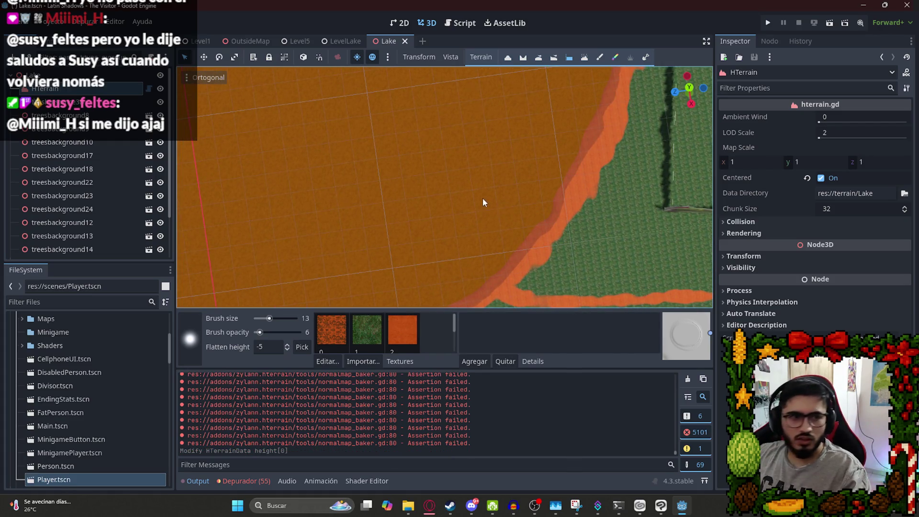
{"action": "scroll", "coordinate": [593, 183], "scroll_direction": "down", "scroll_amount": 10}
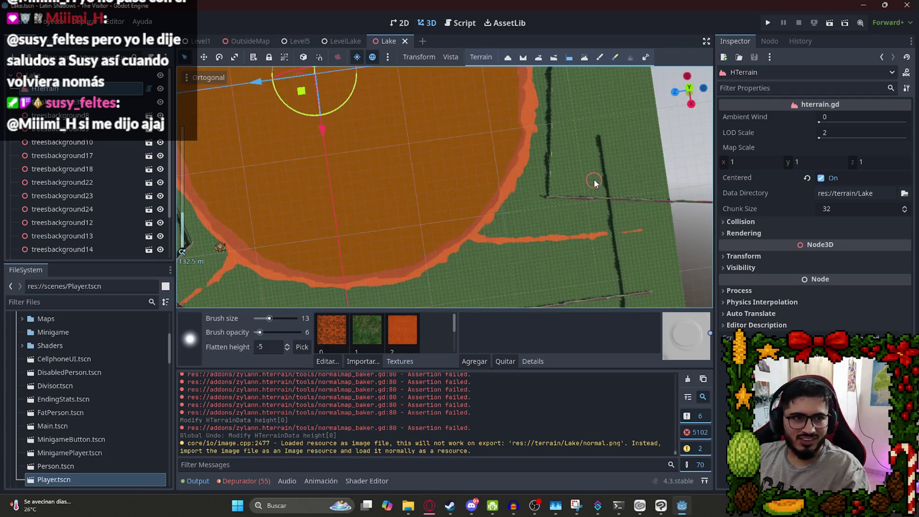
Flatten the shoreline band along the lake's left edge to height -5.
{"action": "scroll", "coordinate": [481, 156], "scroll_direction": "up", "scroll_amount": 5}
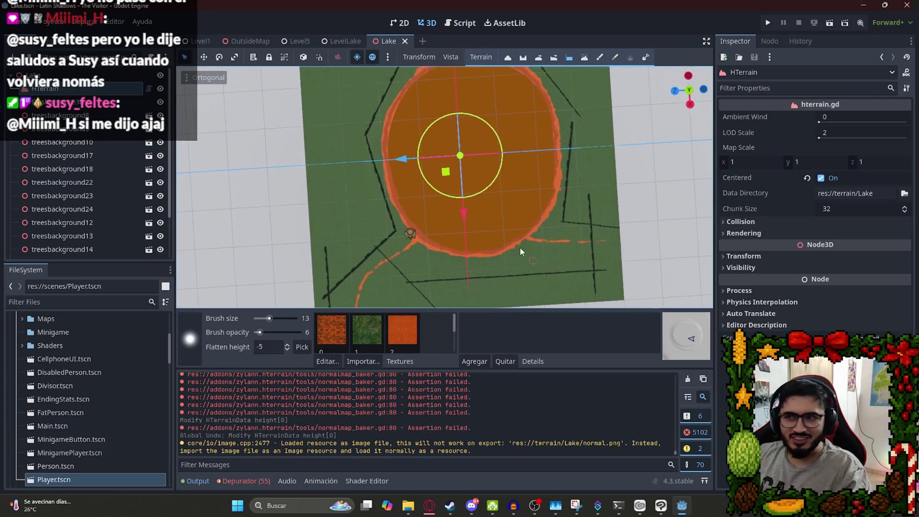
{"action": "left_click_drag", "start_coordinate": [368, 216], "coordinate": [418, 252]}
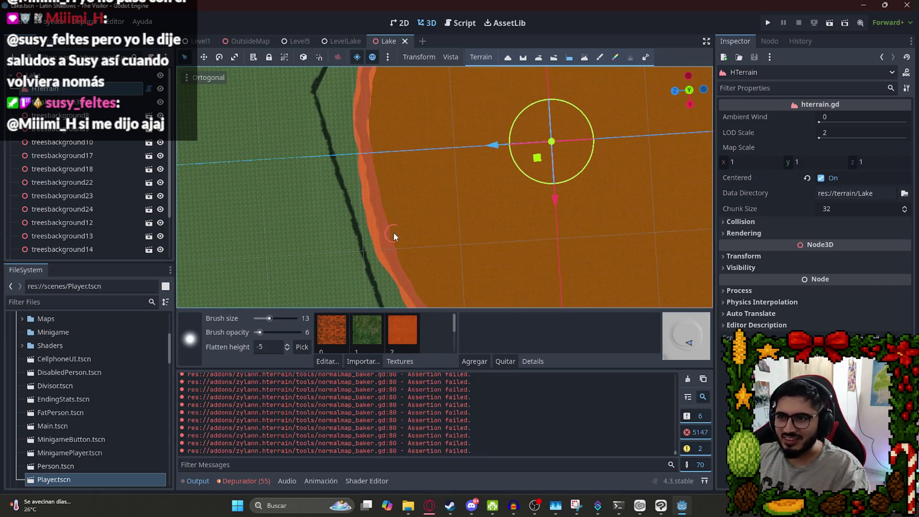
{"action": "scroll", "coordinate": [424, 237], "scroll_direction": "down", "scroll_amount": 5}
{"action": "scroll", "coordinate": [396, 287], "scroll_direction": "up", "scroll_amount": 3}
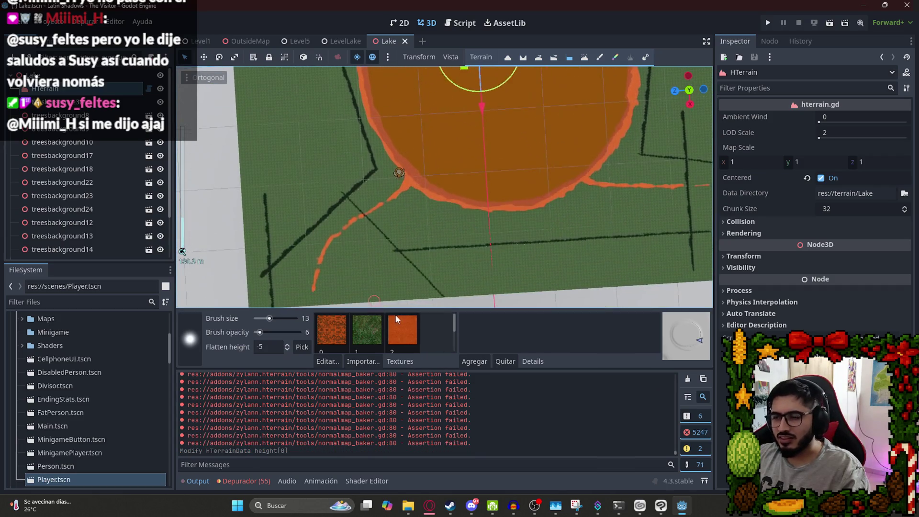
{"action": "scroll", "coordinate": [445, 220], "scroll_direction": "up", "scroll_amount": 3}
{"action": "scroll", "coordinate": [418, 193], "scroll_direction": "up", "scroll_amount": 3}
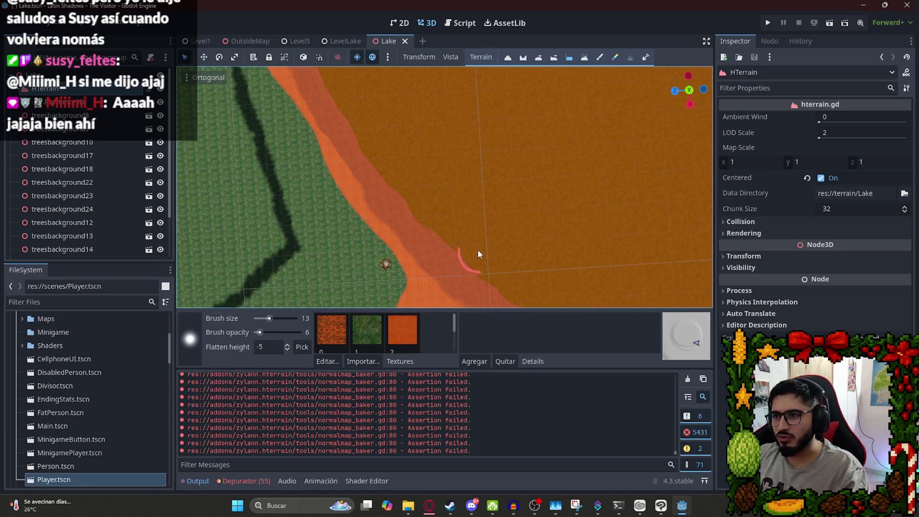
{"action": "left_click_drag", "start_coordinate": [323, 118], "coordinate": [409, 178]}
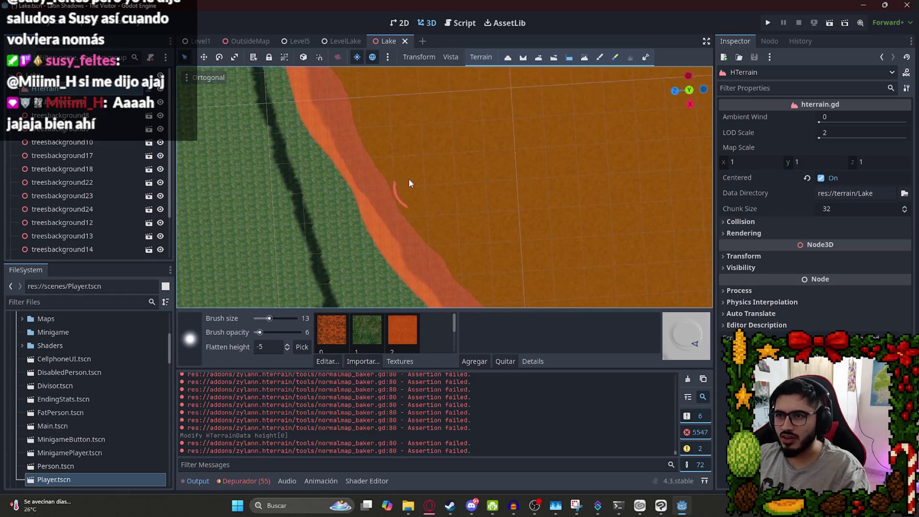
Orbit to the lake's right edge, flatten a spot on that shoreline, and inspect it.
{"action": "left_click_drag", "start_coordinate": [343, 123], "coordinate": [409, 125]}
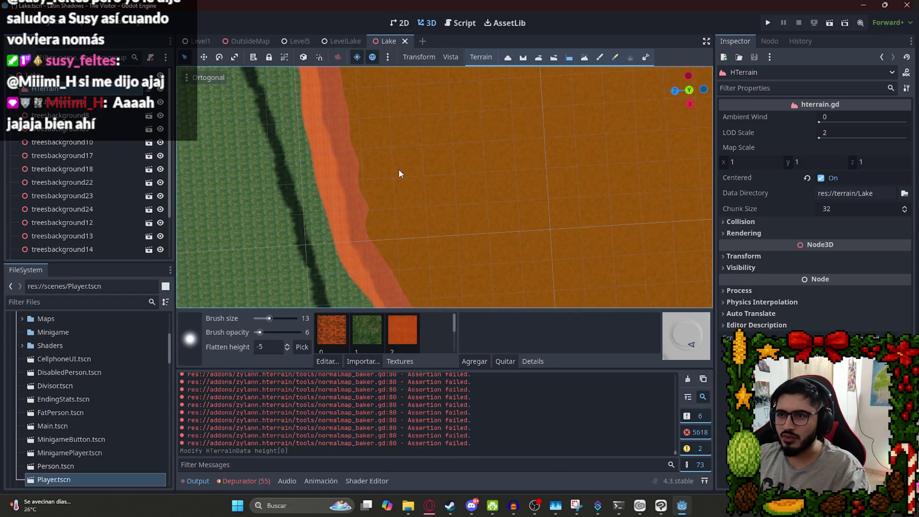
{"action": "left_click_drag", "start_coordinate": [400, 173], "coordinate": [494, 230]}
{"action": "scroll", "coordinate": [277, 277], "scroll_direction": "down", "scroll_amount": 3}
{"action": "scroll", "coordinate": [395, 206], "scroll_direction": "up", "scroll_amount": 3}
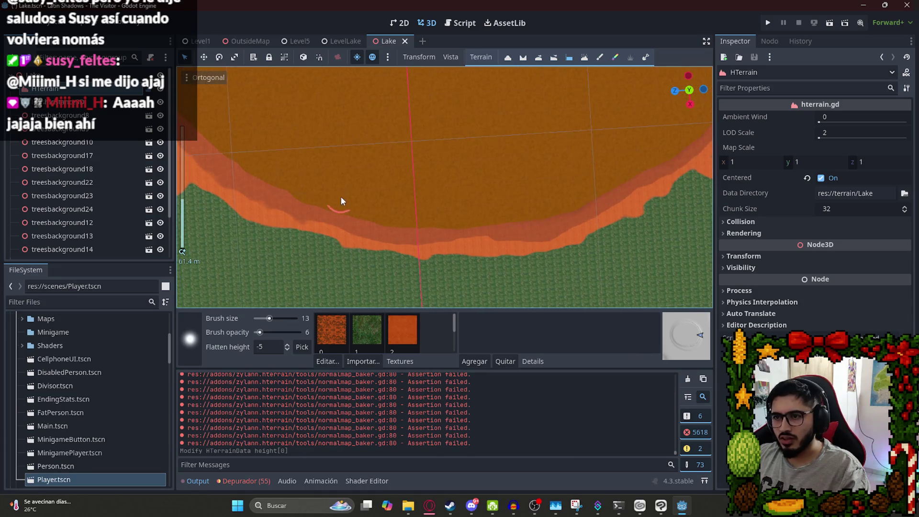
{"action": "left_click_drag", "start_coordinate": [518, 205], "coordinate": [455, 231]}
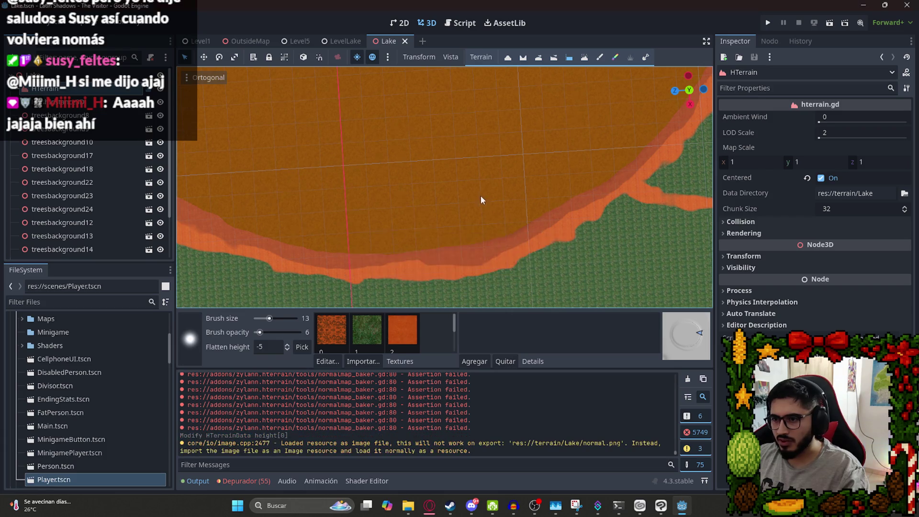
{"action": "scroll", "coordinate": [536, 168], "scroll_direction": "down", "scroll_amount": 5}
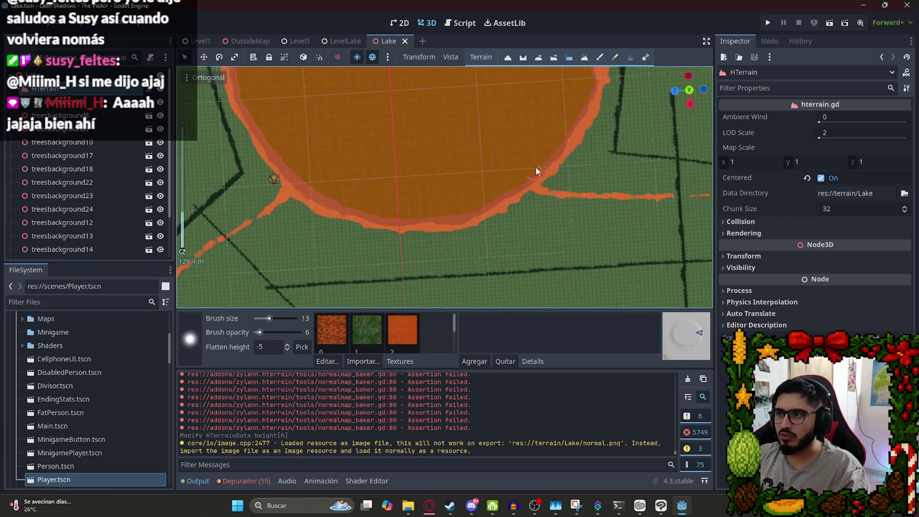
{"action": "scroll", "coordinate": [539, 126], "scroll_direction": "up", "scroll_amount": 6}
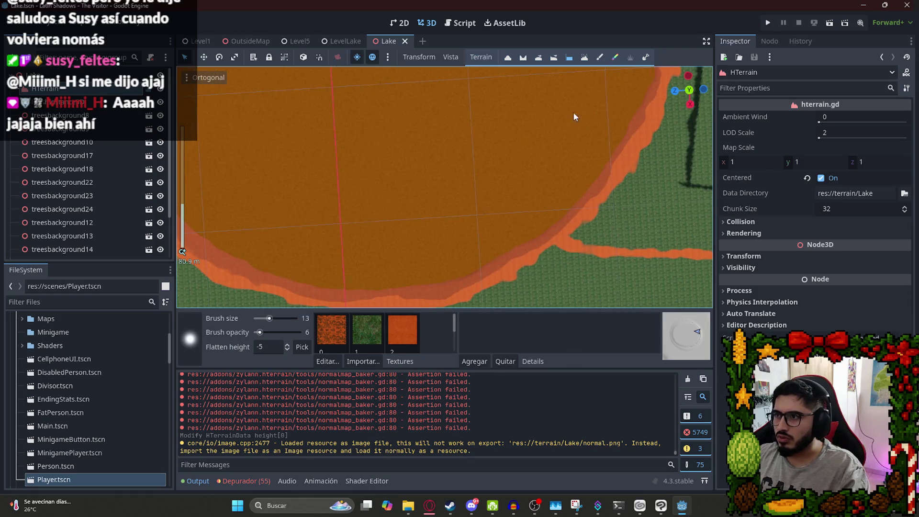
{"action": "left_click", "coordinate": [537, 125]}
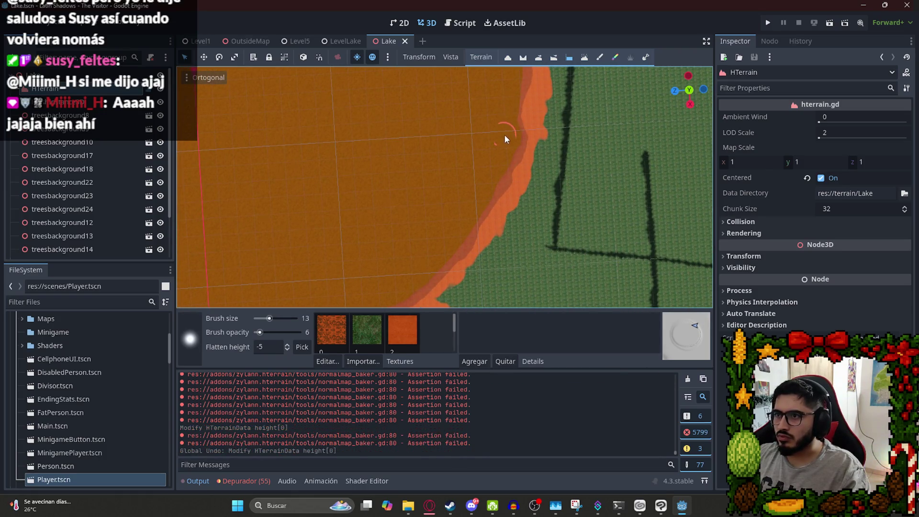
{"action": "scroll", "coordinate": [418, 174], "scroll_direction": "down", "scroll_amount": 4}
{"action": "scroll", "coordinate": [339, 203], "scroll_direction": "up", "scroll_amount": 6}
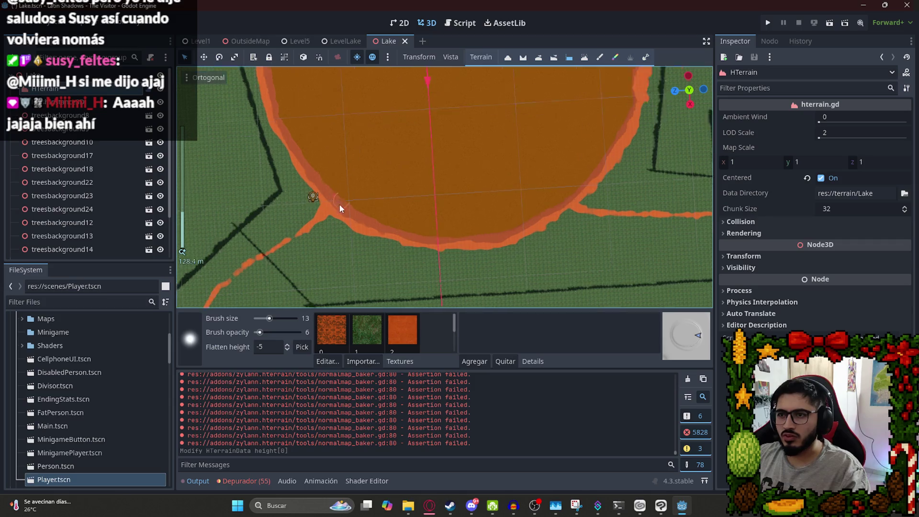
{"action": "mouse_move", "coordinate": [289, 158]}
{"action": "left_mouse_down"}
{"action": "mouse_move", "coordinate": [248, 82]}
{"action": "mouse_move", "coordinate": [490, 69]}
{"action": "mouse_move", "coordinate": [372, 122]}
{"action": "mouse_move", "coordinate": [365, 219]}
{"action": "left_mouse_up"}
{"action": "scroll", "coordinate": [365, 219], "scroll_direction": "up", "scroll_amount": 10}
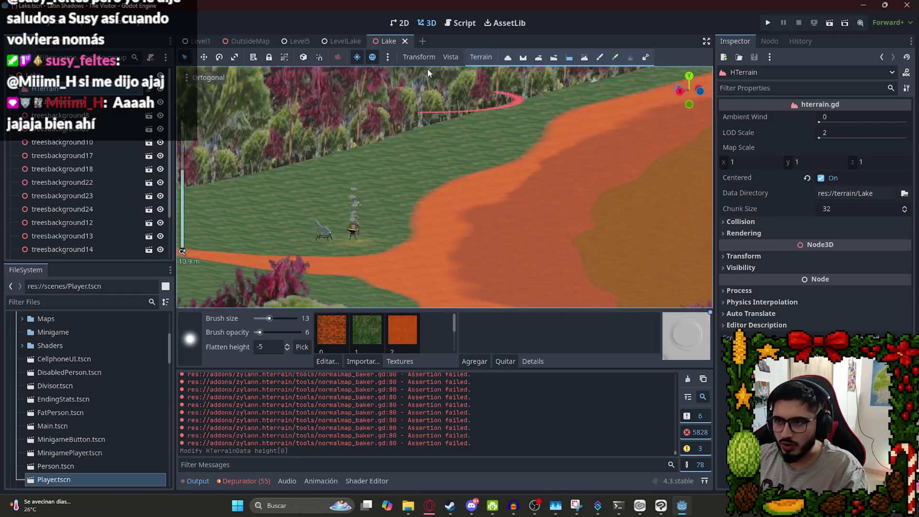
Lower the sillacable chair onto the ground and nudge the Brasero's height.
{"action": "left_click_drag", "start_coordinate": [495, 205], "coordinate": [449, 179]}
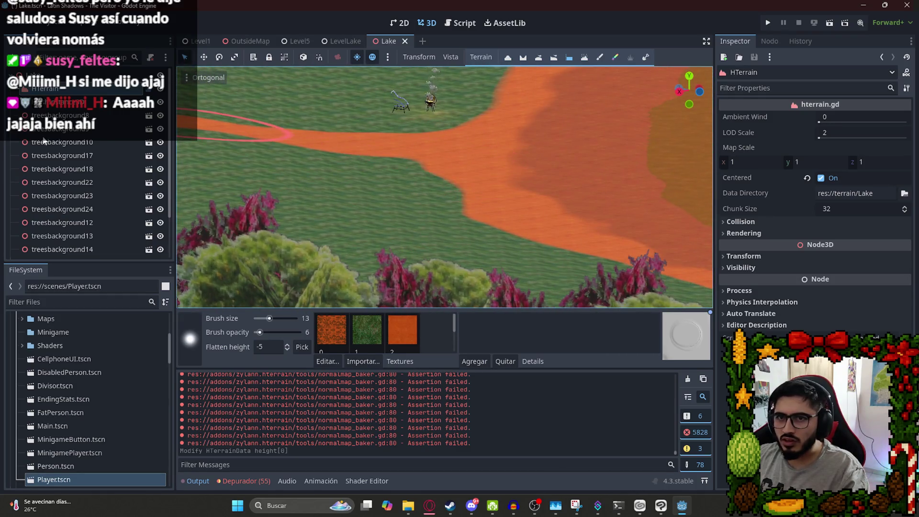
{"action": "left_click", "coordinate": [44, 142]}
{"action": "left_click", "coordinate": [391, 111]}
{"action": "scroll", "coordinate": [431, 239], "scroll_direction": "up", "scroll_amount": 5}
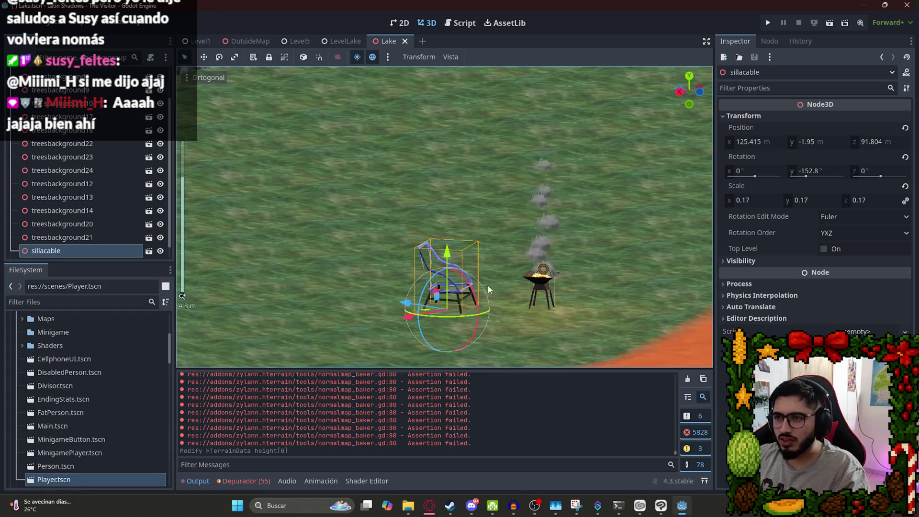
{"action": "mouse_move", "coordinate": [447, 267]}
{"action": "left_mouse_down"}
{"action": "mouse_move", "coordinate": [448, 288]}
{"action": "mouse_move", "coordinate": [449, 261]}
{"action": "mouse_move", "coordinate": [449, 271]}
{"action": "left_mouse_up"}
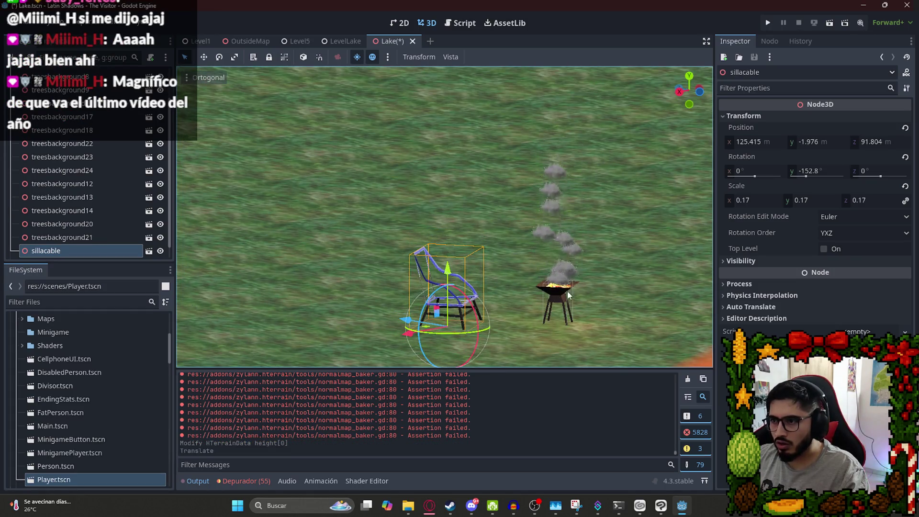
{"action": "left_click", "coordinate": [557, 290]}
{"action": "left_click_drag", "start_coordinate": [560, 269], "coordinate": [565, 266]}
{"action": "key", "text": "f"}
Save the Lake scene and run the LevelLake scene to playtest.
{"action": "key", "text": "ctrl+s"}
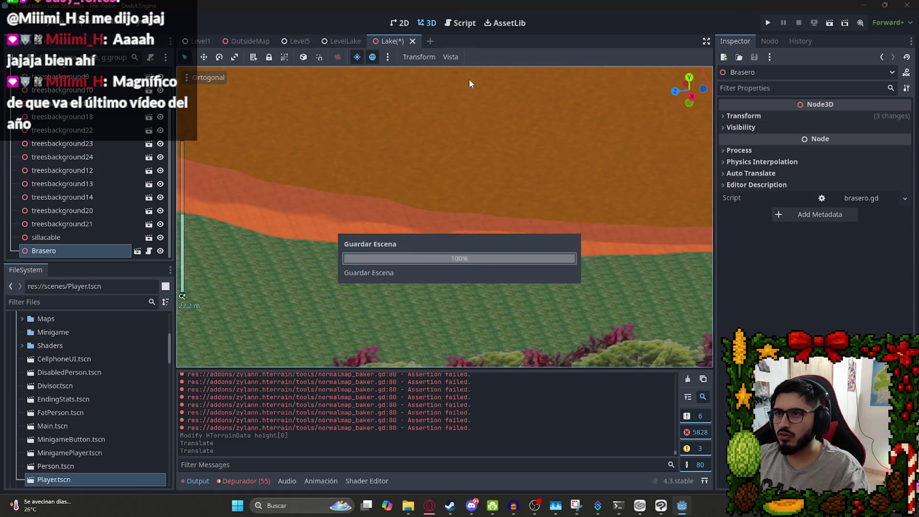
{"action": "left_click", "coordinate": [338, 41]}
{"action": "right_click", "coordinate": [336, 42]}
{"action": "left_click", "coordinate": [394, 145]}
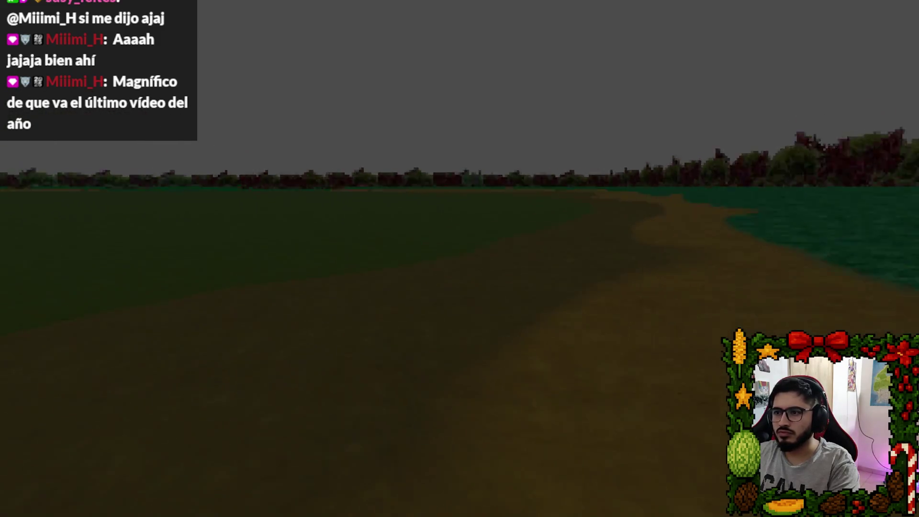
Quit the LevelLake playtest from its pause menu and return to the Lake scene.
{"action": "key", "text": "Escape"}
{"action": "left_click", "coordinate": [459, 369]}
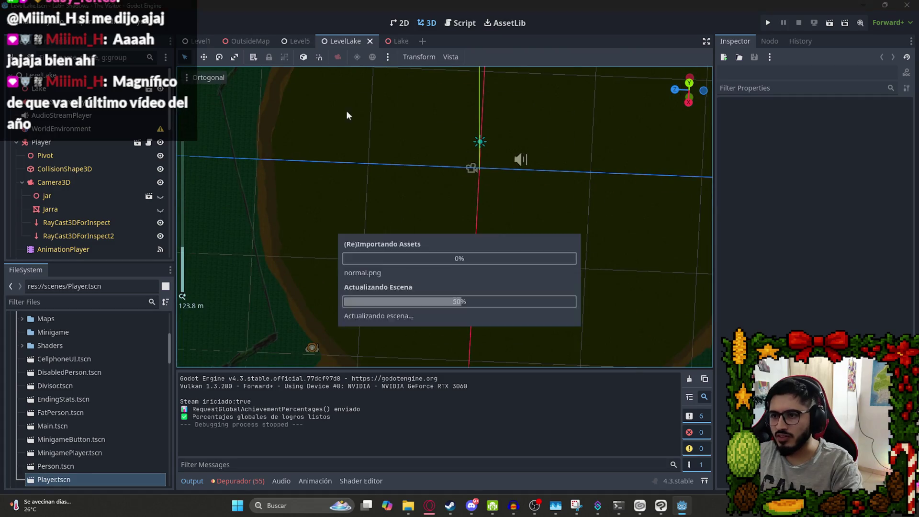
{"action": "left_click", "coordinate": [392, 41]}
Centre the view on the Brasero and select HTerrain to restore the sculpting tools.
{"action": "scroll", "coordinate": [563, 218], "scroll_direction": "down", "scroll_amount": 3}
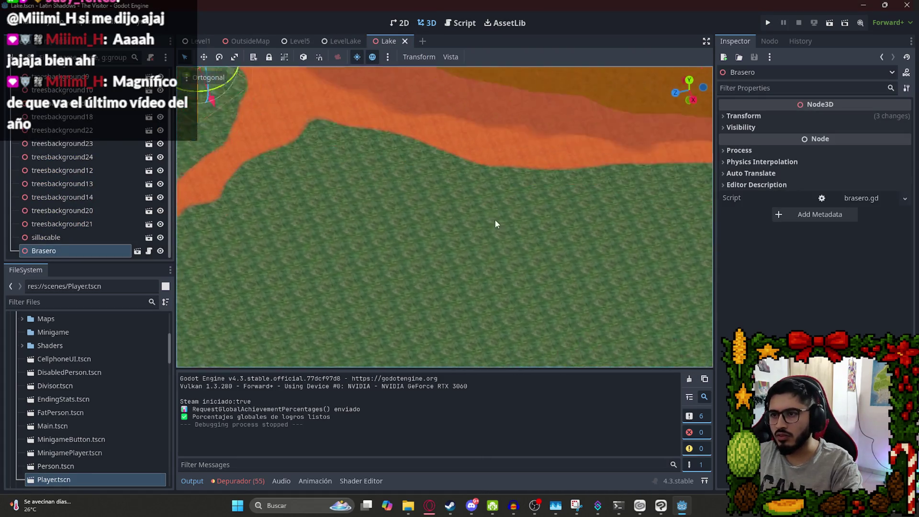
{"action": "key", "text": "f"}
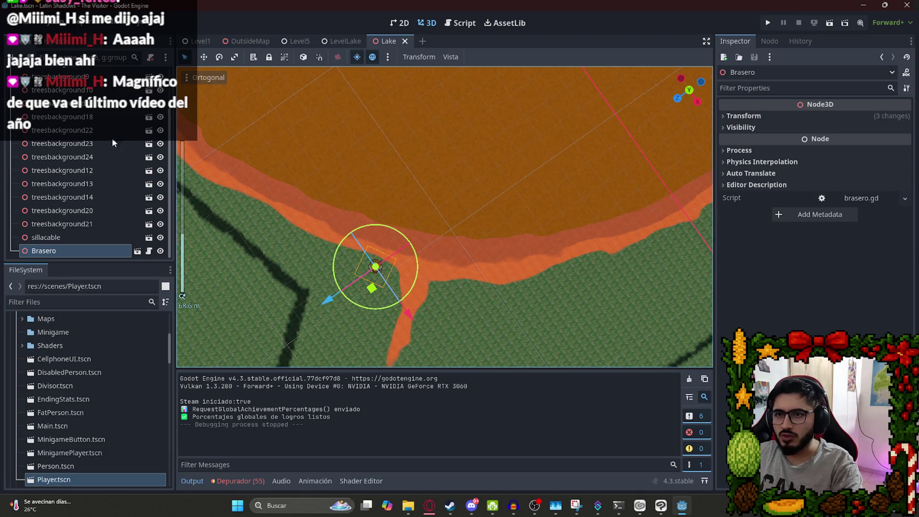
{"action": "scroll", "coordinate": [113, 140], "scroll_direction": "up", "scroll_amount": 4}
{"action": "left_click", "coordinate": [45, 88]}
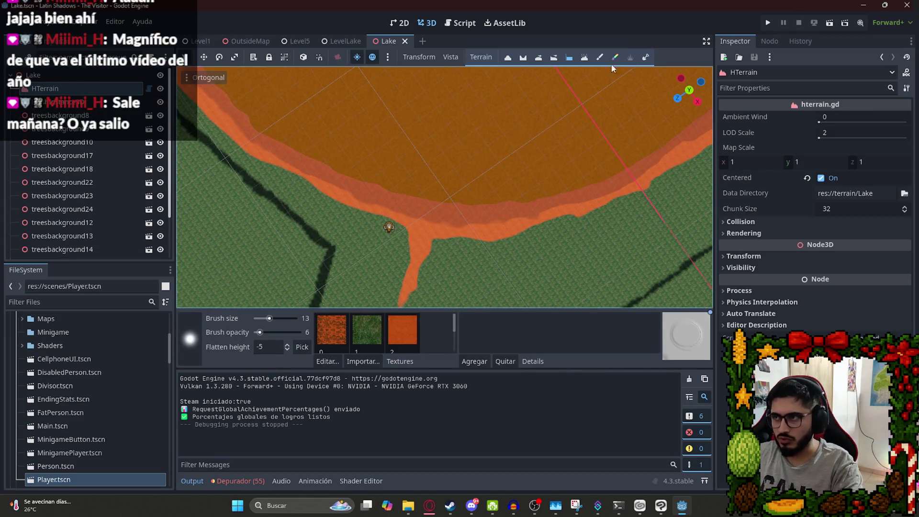
Flatten the shoreline near the player marker, lower the brush opacity, and save.
{"action": "scroll", "coordinate": [324, 243], "scroll_direction": "up", "scroll_amount": 2}
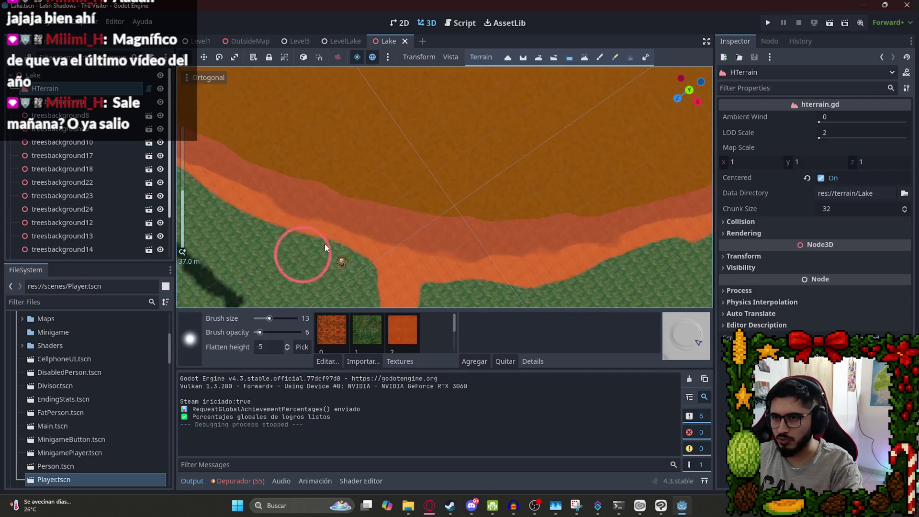
{"action": "left_click_drag", "start_coordinate": [362, 193], "coordinate": [395, 195]}
{"action": "left_click_drag", "start_coordinate": [260, 333], "coordinate": [259, 332]}
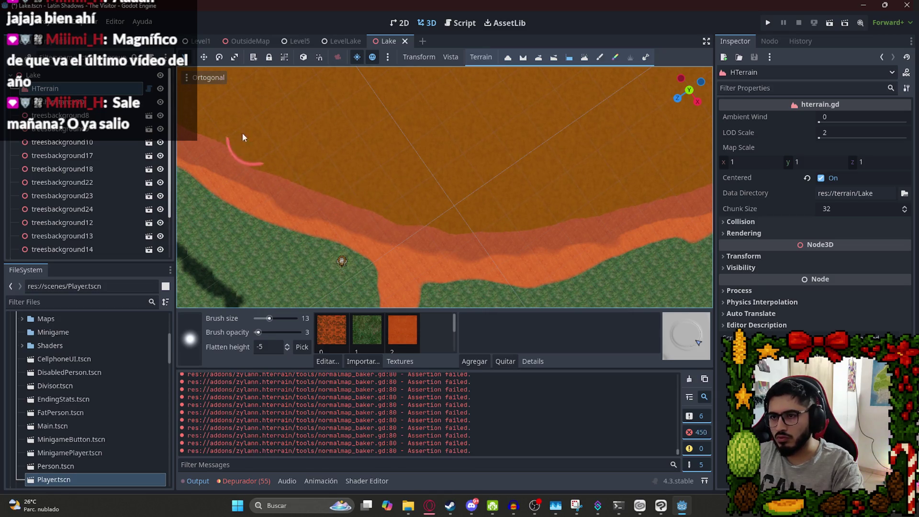
{"action": "scroll", "coordinate": [370, 243], "scroll_direction": "up", "scroll_amount": 3}
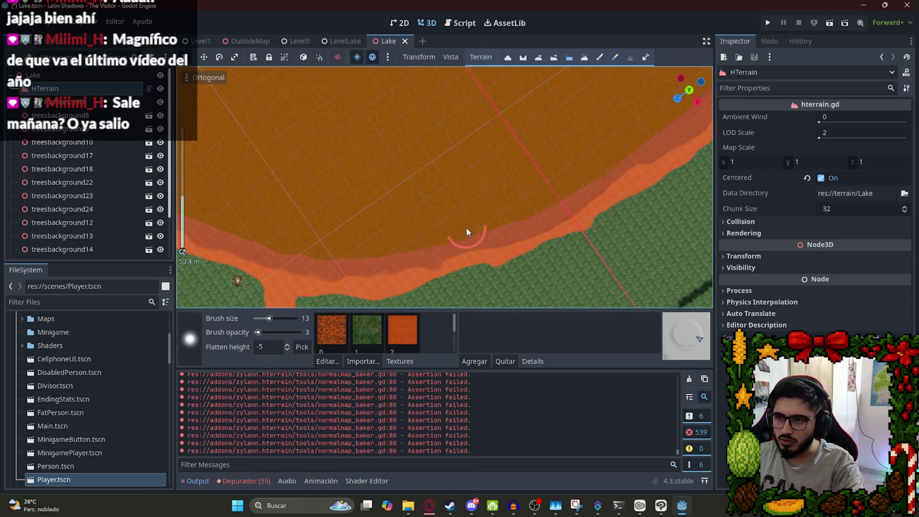
{"action": "key", "text": "ctrl+s"}
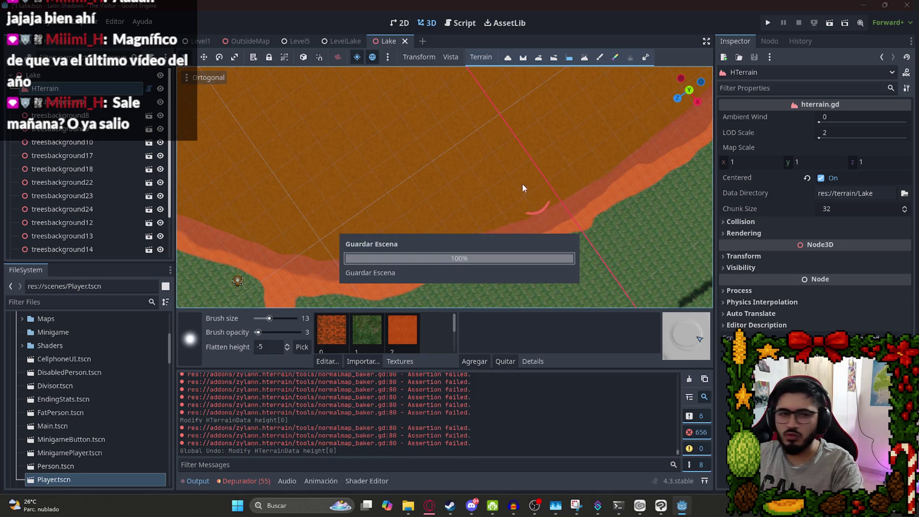
Smooth the shoreline along the lake's lower edge and save the Lake scene.
{"action": "scroll", "coordinate": [447, 144], "scroll_direction": "down", "scroll_amount": 1}
{"action": "mouse_move", "coordinate": [447, 140]}
{"action": "left_mouse_down"}
{"action": "mouse_move", "coordinate": [383, 125]}
{"action": "mouse_move", "coordinate": [602, 229]}
{"action": "mouse_move", "coordinate": [347, 243]}
{"action": "mouse_move", "coordinate": [381, 85]}
{"action": "left_mouse_up"}
{"action": "scroll", "coordinate": [382, 84], "scroll_direction": "up", "scroll_amount": 2}
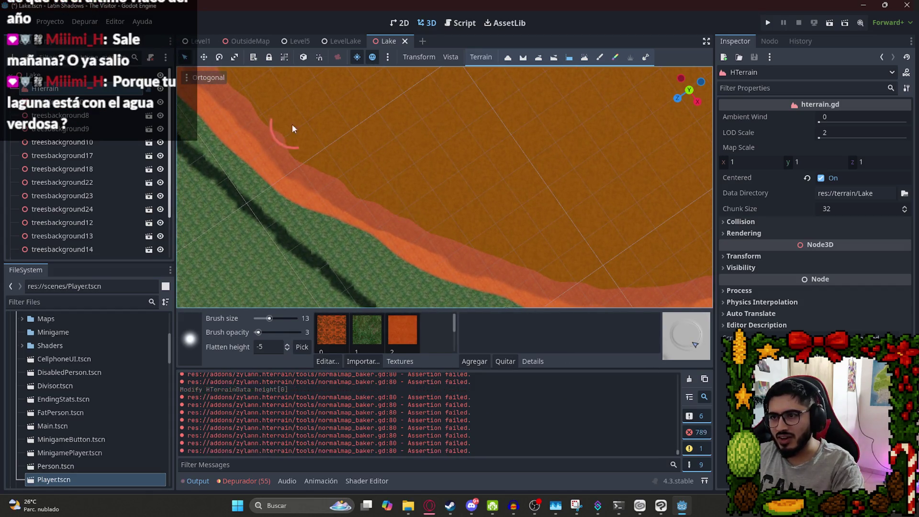
{"action": "scroll", "coordinate": [431, 171], "scroll_direction": "down", "scroll_amount": 5}
{"action": "left_click_drag", "start_coordinate": [408, 204], "coordinate": [364, 132]}
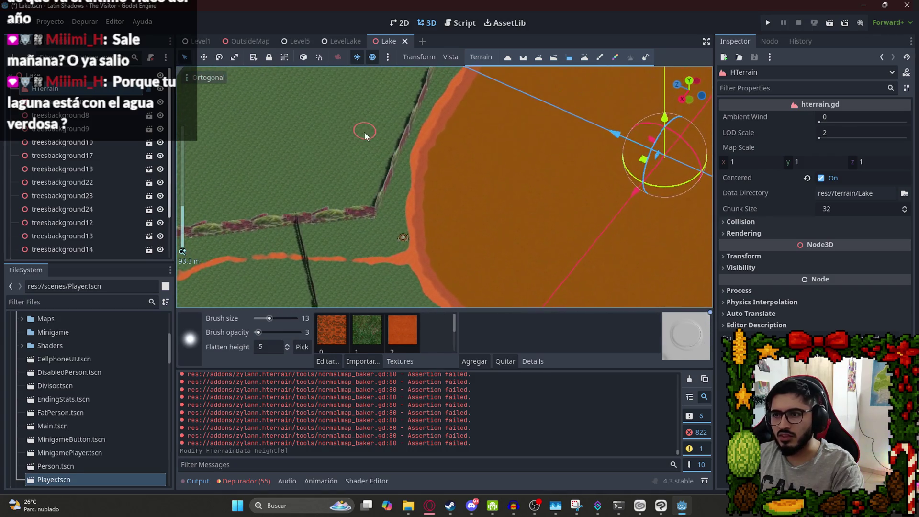
{"action": "mouse_move", "coordinate": [463, 193]}
{"action": "left_mouse_down"}
{"action": "mouse_move", "coordinate": [503, 254]}
{"action": "mouse_move", "coordinate": [487, 253]}
{"action": "left_mouse_up"}
{"action": "scroll", "coordinate": [382, 176], "scroll_direction": "up", "scroll_amount": 3}
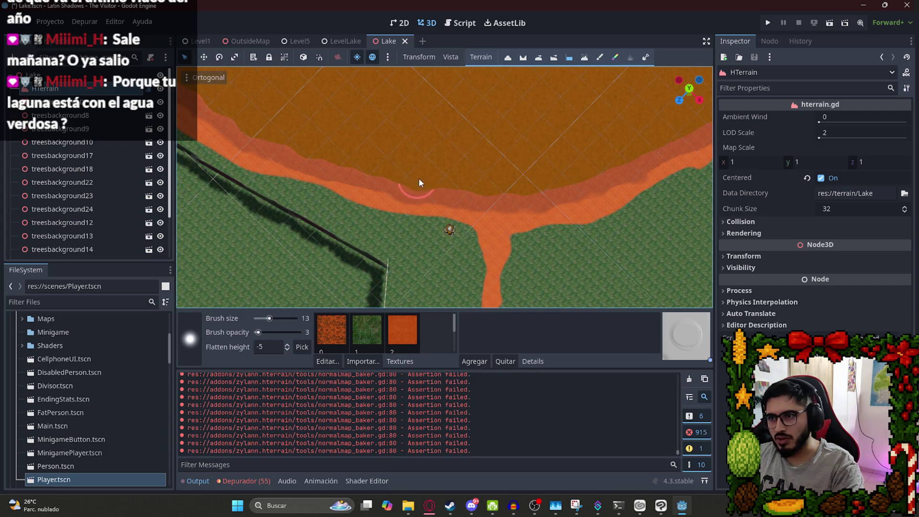
{"action": "left_click_drag", "start_coordinate": [599, 179], "coordinate": [360, 187]}
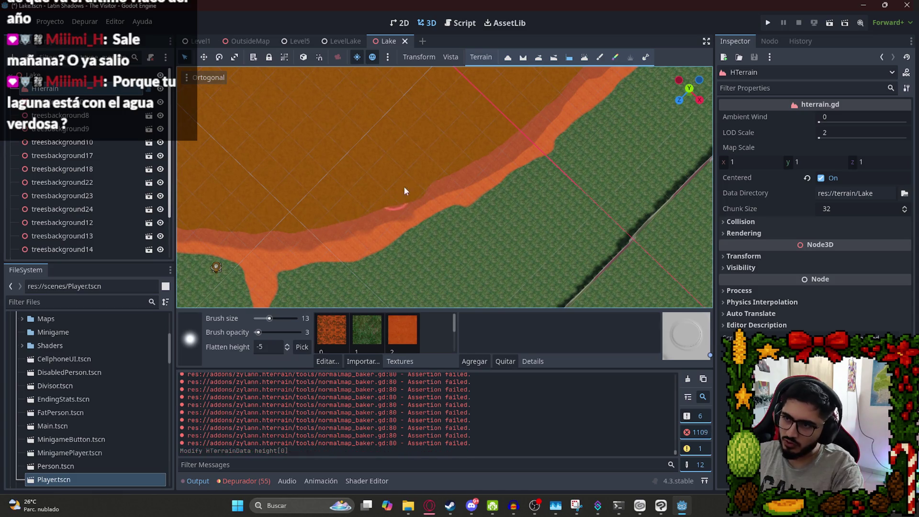
{"action": "scroll", "coordinate": [429, 159], "scroll_direction": "down", "scroll_amount": 3}
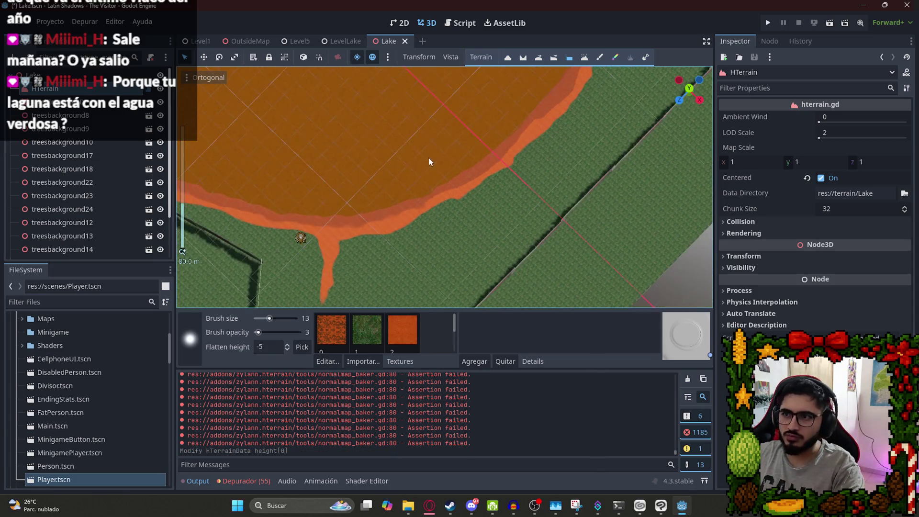
{"action": "key", "text": "ctrl+s"}
Orbit and zoom along the lake shore to check the smoothed edges.
{"action": "mouse_move", "coordinate": [502, 170]}
{"action": "left_mouse_down"}
{"action": "mouse_move", "coordinate": [472, 240]}
{"action": "mouse_move", "coordinate": [519, 212]}
{"action": "mouse_move", "coordinate": [423, 226]}
{"action": "left_mouse_up"}
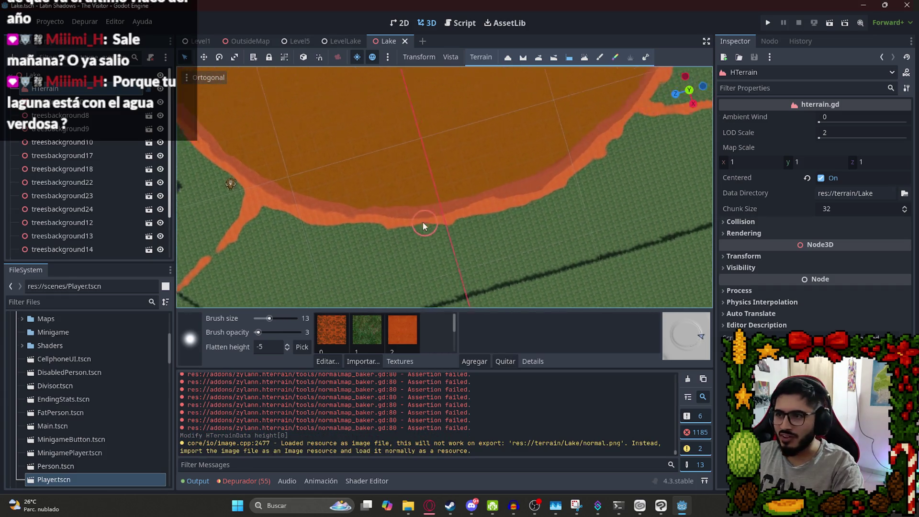
{"action": "scroll", "coordinate": [424, 226], "scroll_direction": "up", "scroll_amount": 3}
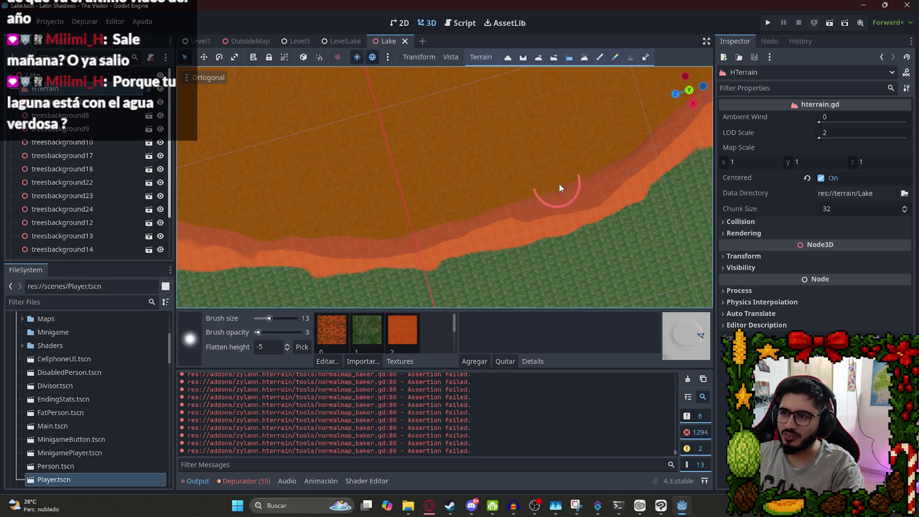
{"action": "scroll", "coordinate": [437, 206], "scroll_direction": "up", "scroll_amount": 4}
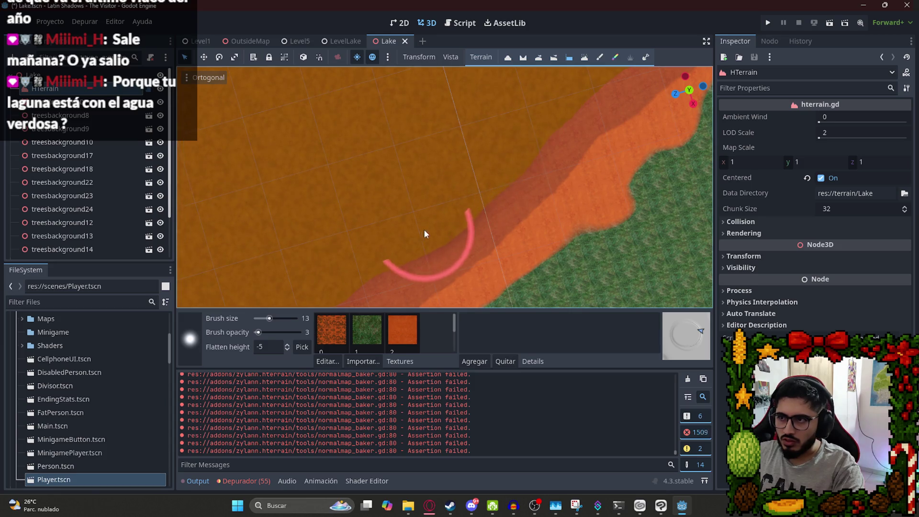
{"action": "scroll", "coordinate": [369, 215], "scroll_direction": "down", "scroll_amount": 3}
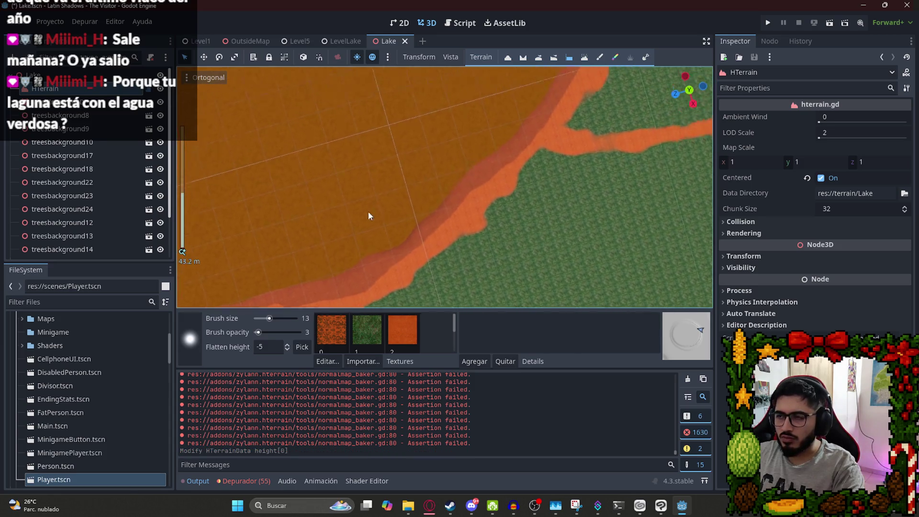
{"action": "scroll", "coordinate": [496, 123], "scroll_direction": "up", "scroll_amount": 3}
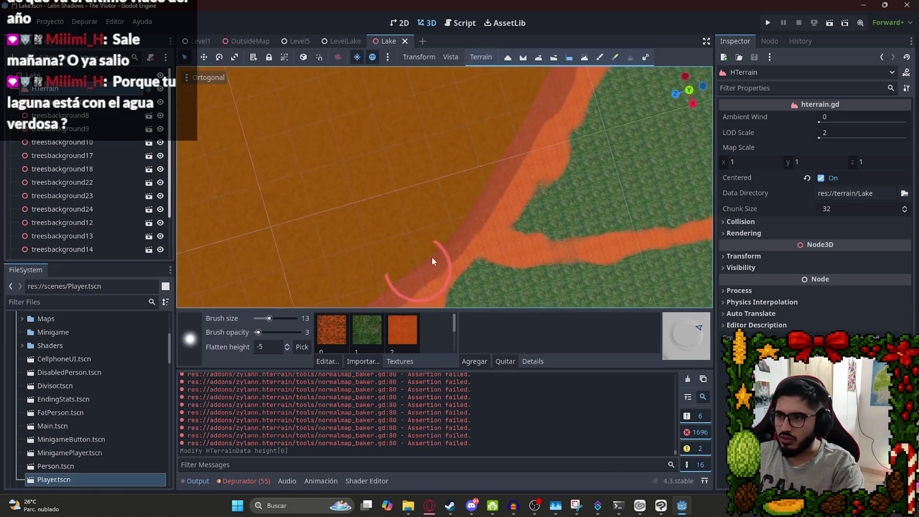
{"action": "scroll", "coordinate": [507, 191], "scroll_direction": "down", "scroll_amount": 5}
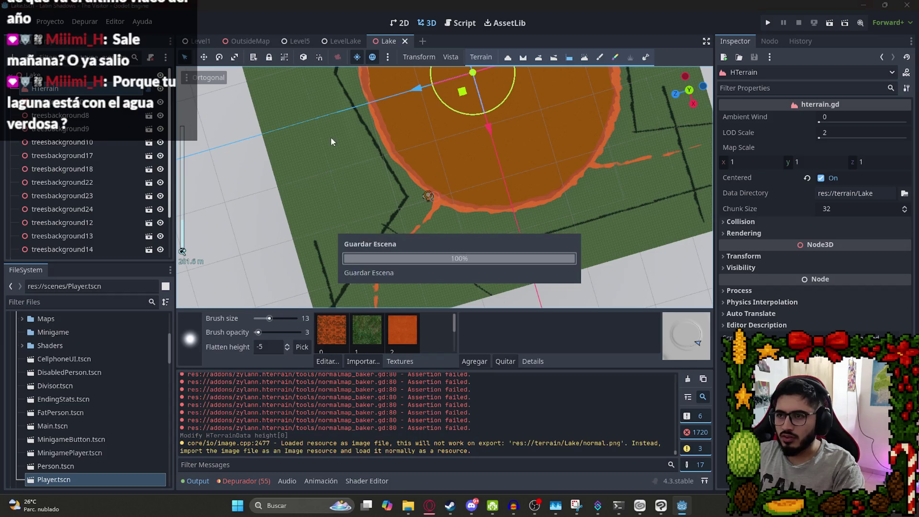
Select the WorldEnvironment node in the LevelLake scene.
{"action": "left_click", "coordinate": [337, 38]}
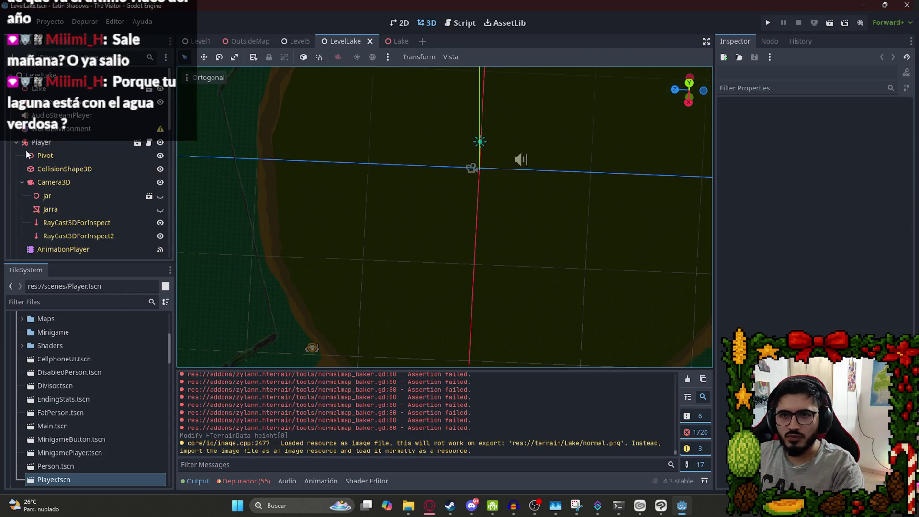
{"action": "left_click", "coordinate": [16, 142]}
{"action": "left_click", "coordinate": [87, 156]}
{"action": "left_click", "coordinate": [74, 129]}
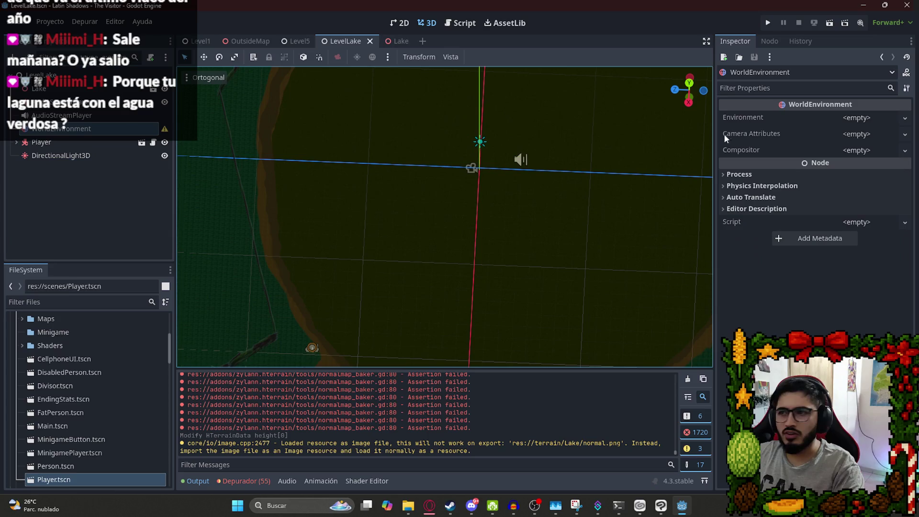
Quick Load WorldEnvironments/BasicLake.tres as the Environment resource.
{"action": "left_click", "coordinate": [905, 119]}
{"action": "left_click", "coordinate": [853, 151]}
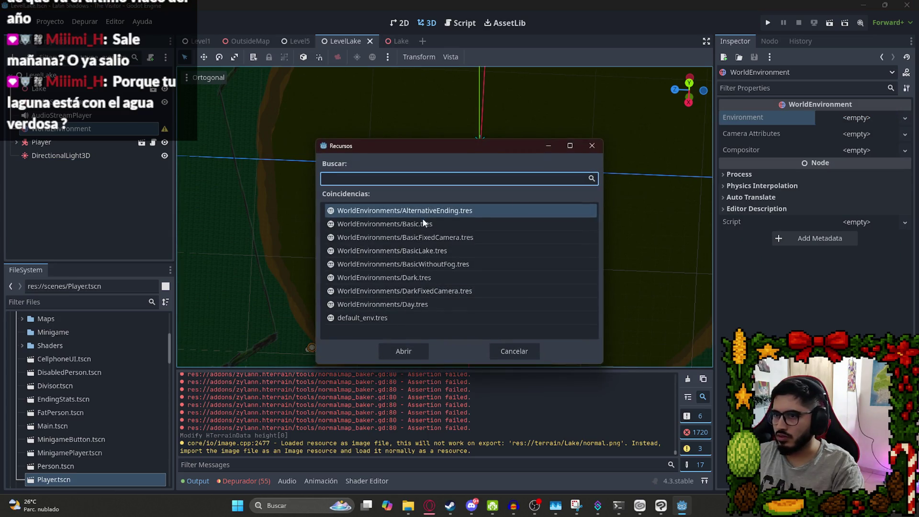
{"action": "left_click", "coordinate": [397, 251]}
{"action": "double_click", "coordinate": [398, 251]}
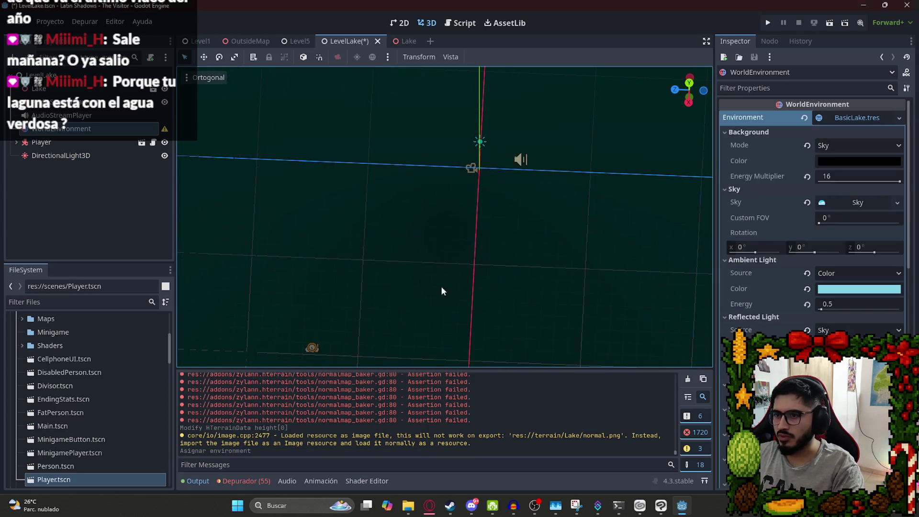
{"action": "left_click", "coordinate": [431, 505]}
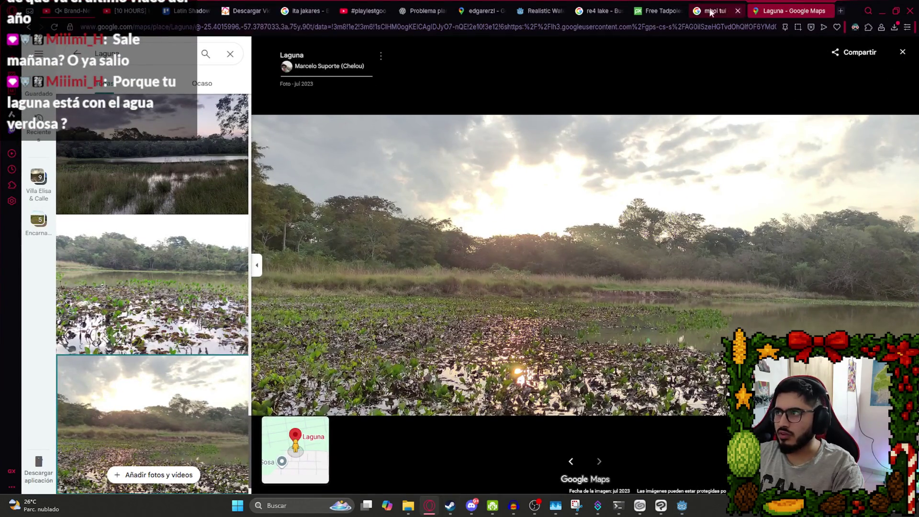
Close the lake photo and search Google Maps for 'laguna ita' to open Laguna de Itá.
{"action": "left_click", "coordinate": [30, 28]}
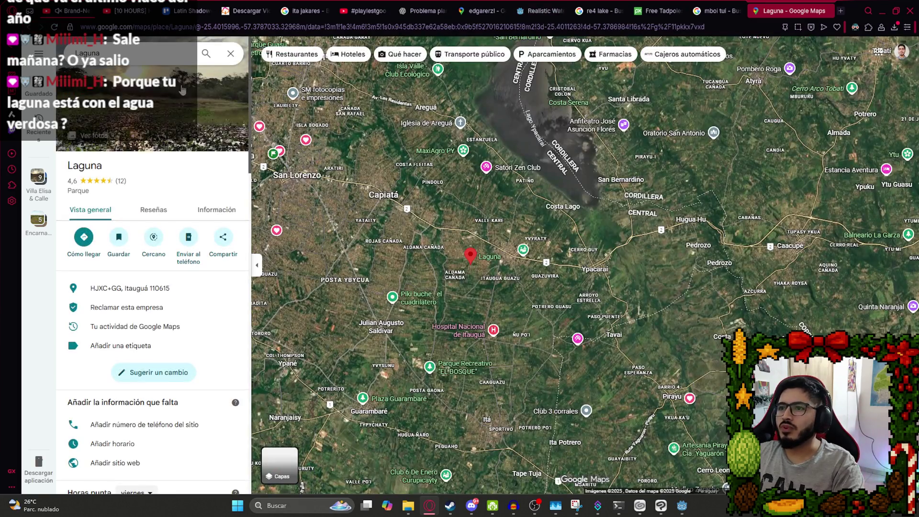
{"action": "left_click", "coordinate": [171, 50]}
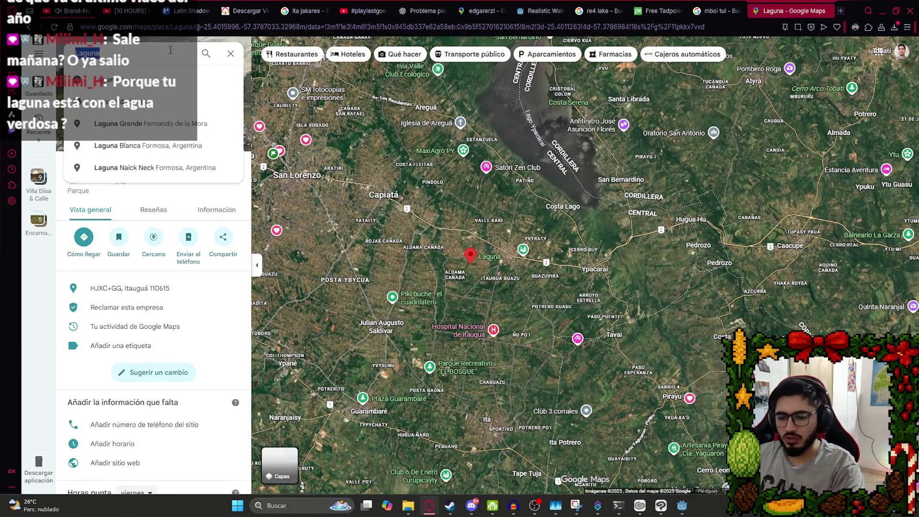
{"action": "type", "text": "ita"}
{"action": "key", "text": "Return"}
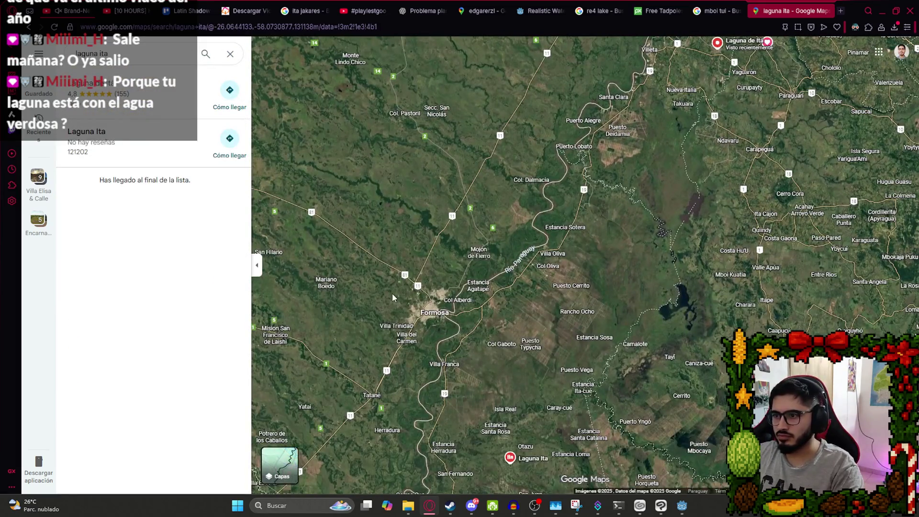
{"action": "left_click", "coordinate": [138, 96]}
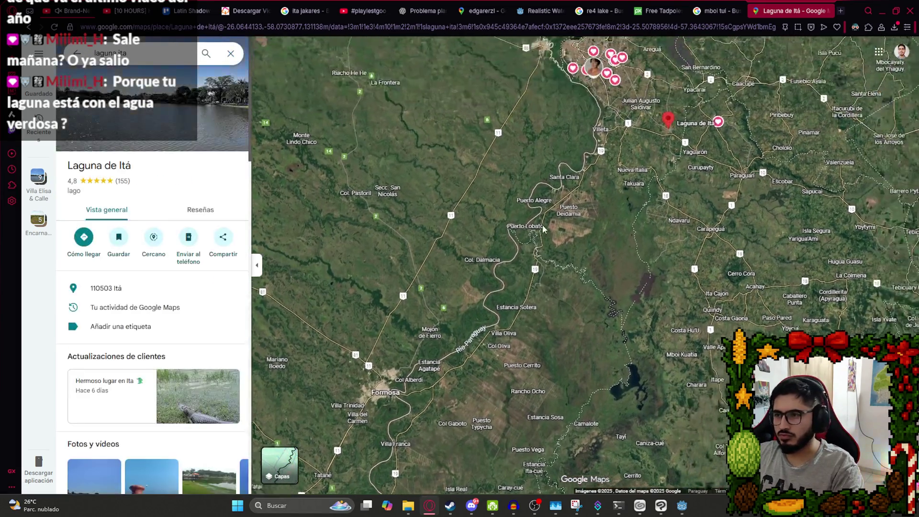
Explore Laguna de Itá's shore and wooden pier in Street View, looking toward the water.
{"action": "scroll", "coordinate": [611, 249], "scroll_direction": "up", "scroll_amount": 7}
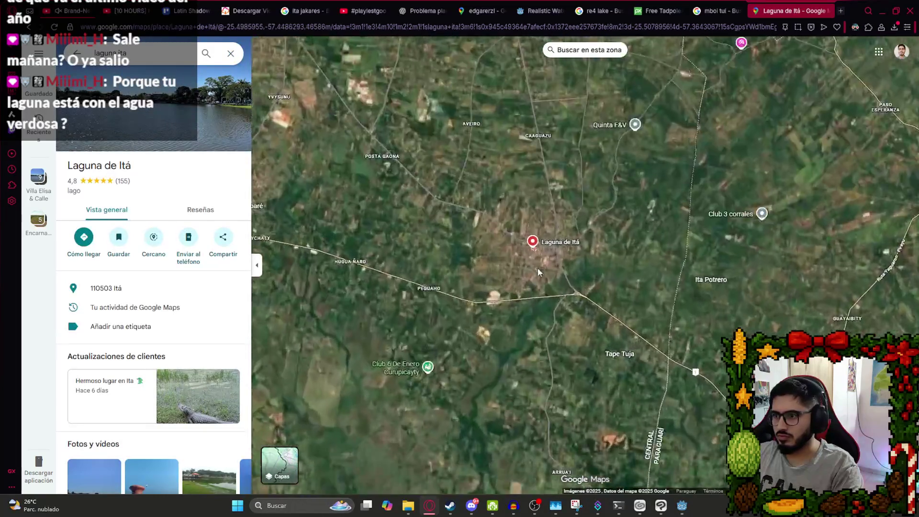
{"action": "scroll", "coordinate": [475, 147], "scroll_direction": "up", "scroll_amount": 3}
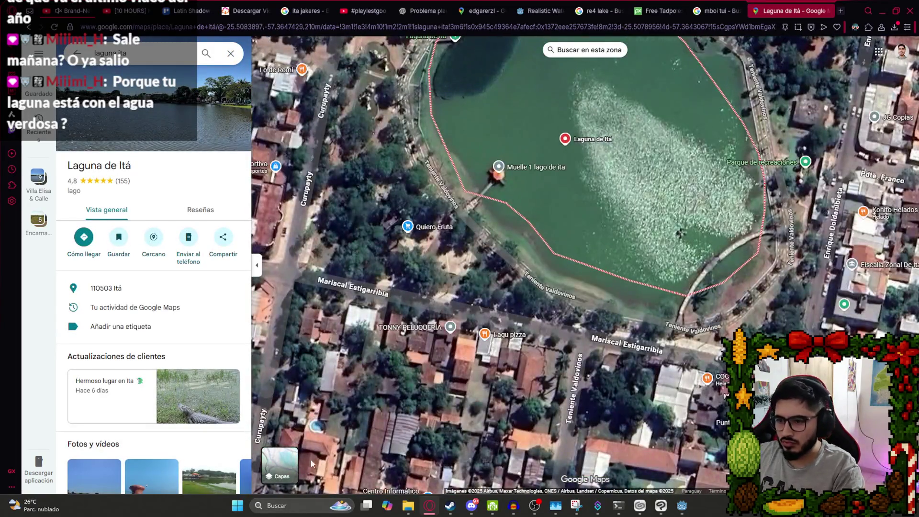
{"action": "left_click", "coordinate": [901, 467]}
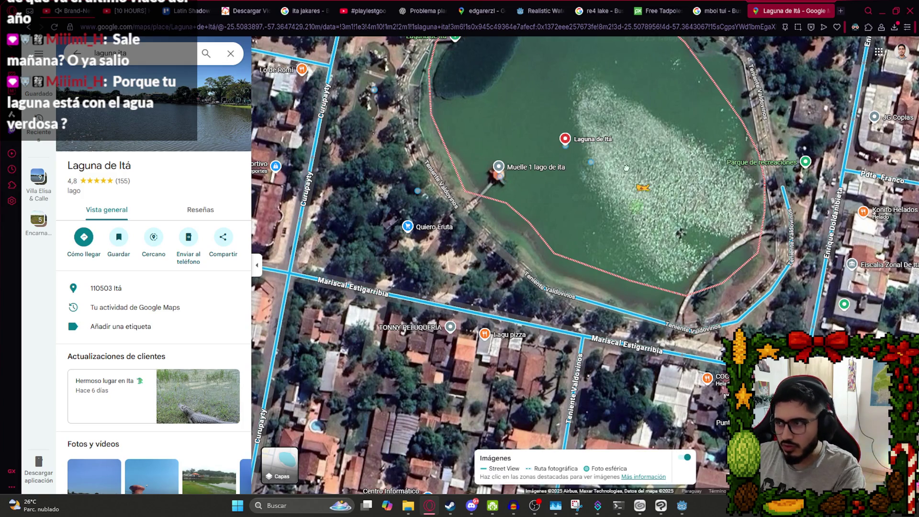
{"action": "left_click_drag", "start_coordinate": [594, 130], "coordinate": [592, 136]}
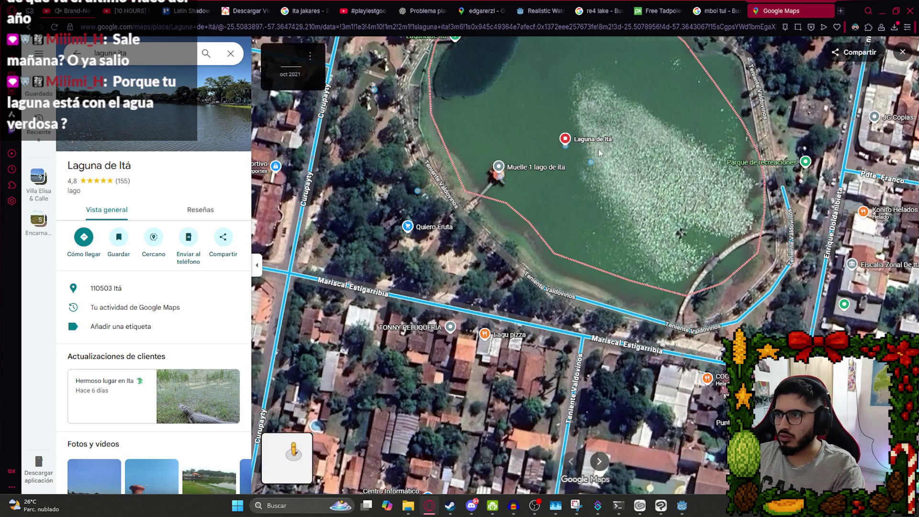
{"action": "left_click_drag", "start_coordinate": [692, 378], "coordinate": [576, 119]}
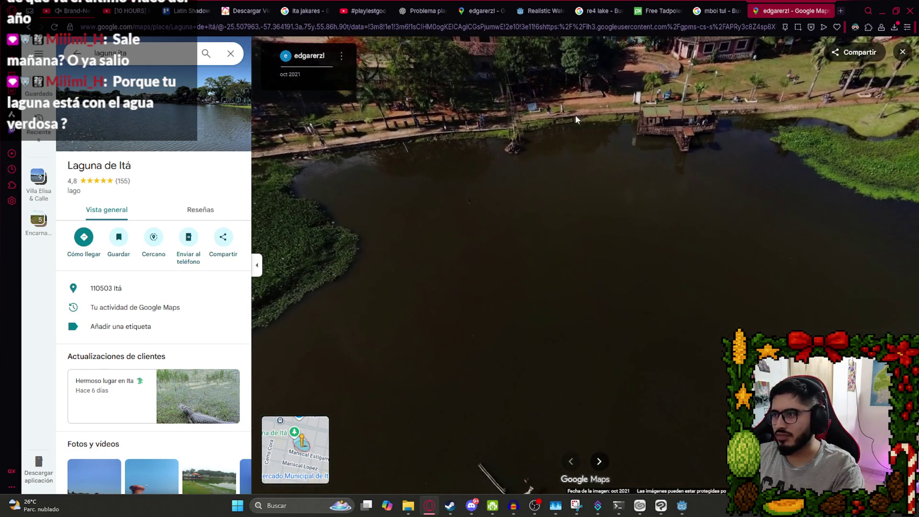
{"action": "left_click_drag", "start_coordinate": [335, 274], "coordinate": [585, 88]}
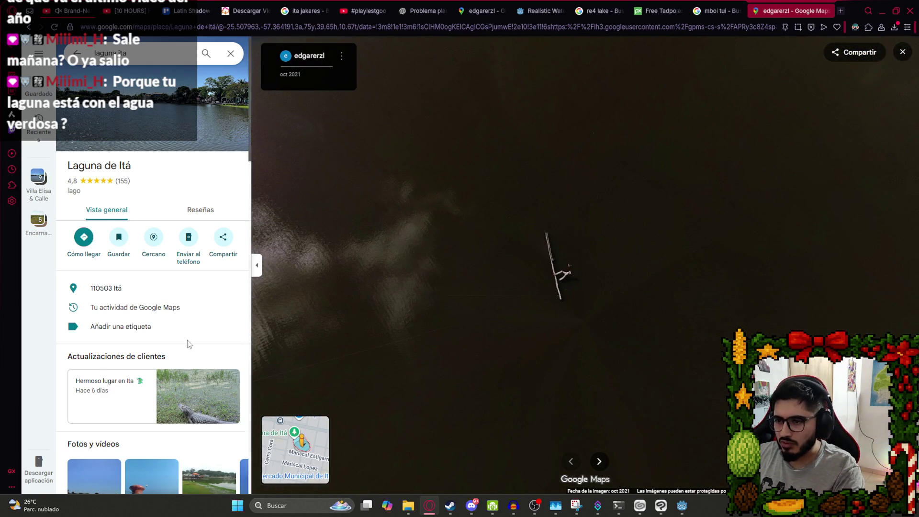
{"action": "key", "text": "Escape"}
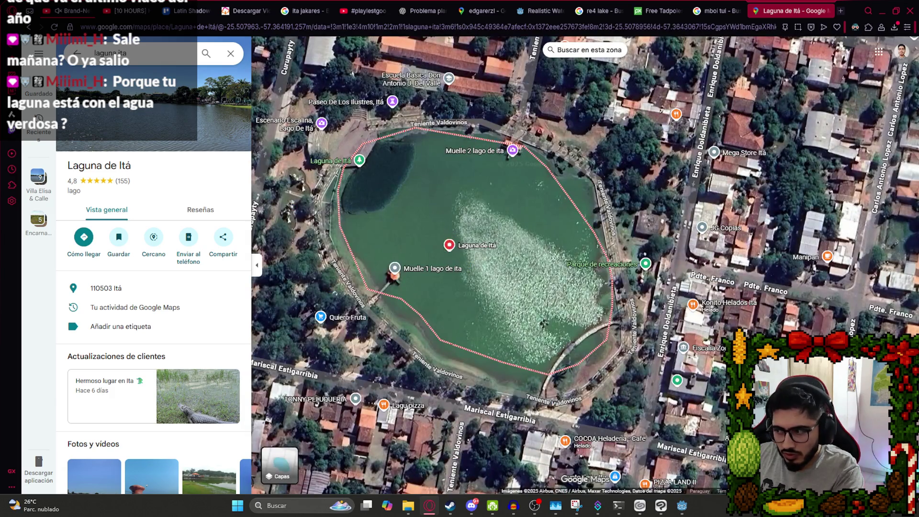
{"action": "left_click_drag", "start_coordinate": [391, 255], "coordinate": [396, 140]}
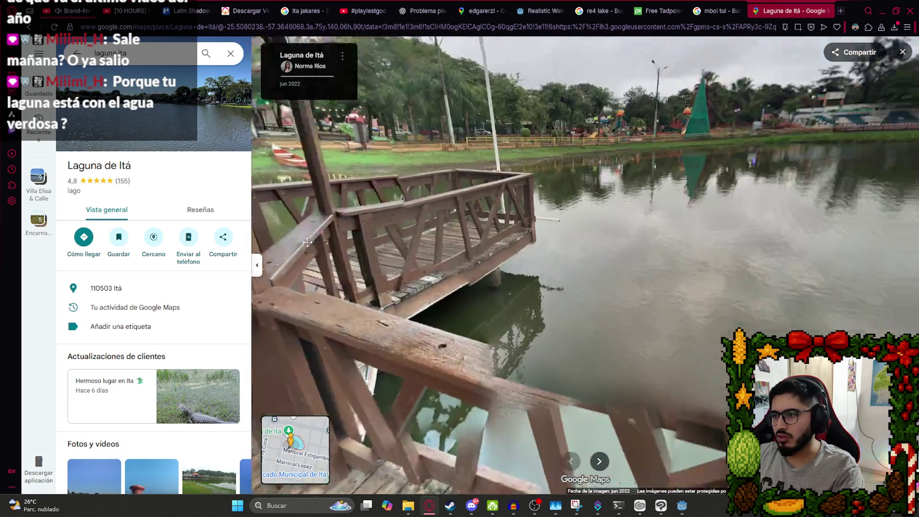
{"action": "mouse_move", "coordinate": [307, 243]}
{"action": "left_mouse_down"}
{"action": "mouse_move", "coordinate": [479, 201]}
{"action": "mouse_move", "coordinate": [490, 176]}
{"action": "mouse_move", "coordinate": [498, 225]}
{"action": "mouse_move", "coordinate": [622, 234]}
{"action": "left_mouse_up"}
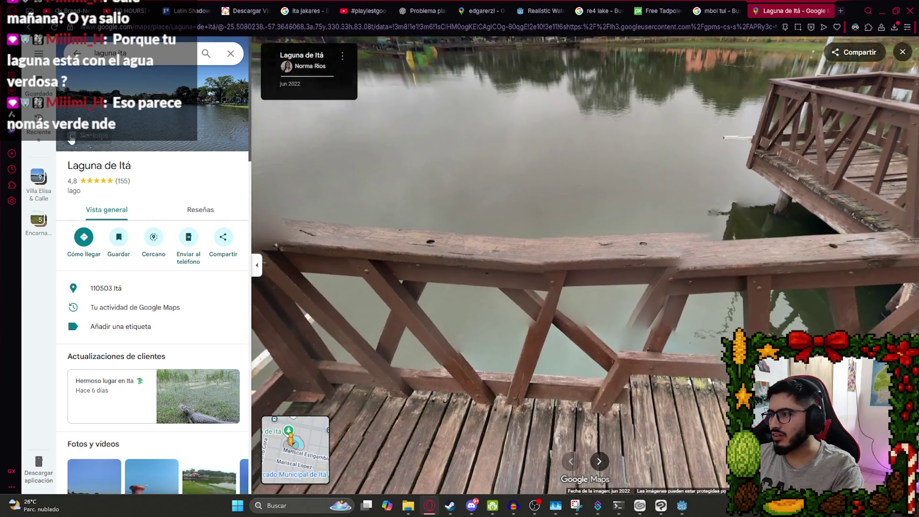
{"action": "left_click_drag", "start_coordinate": [292, 301], "coordinate": [457, 164]}
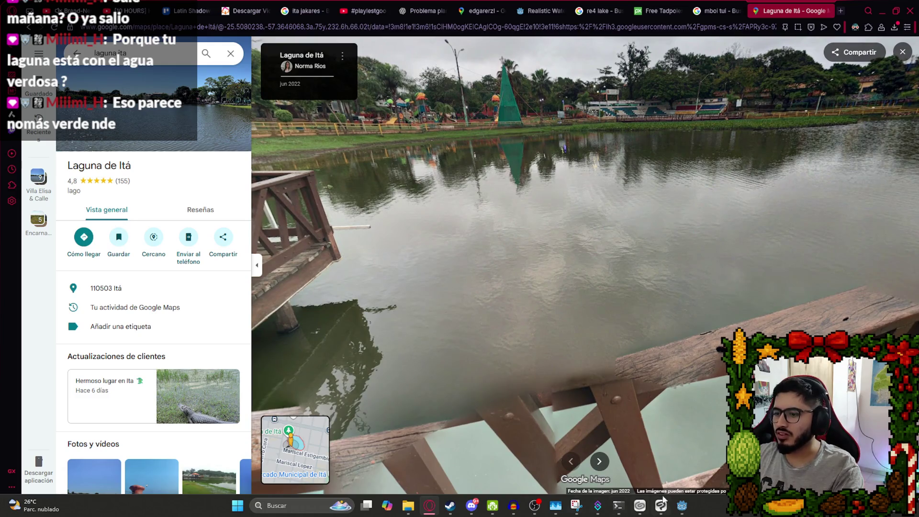
Back in Godot, run the LevelLake scene with Reproducir Esta Escena from its tab.
{"action": "left_click", "coordinate": [682, 506]}
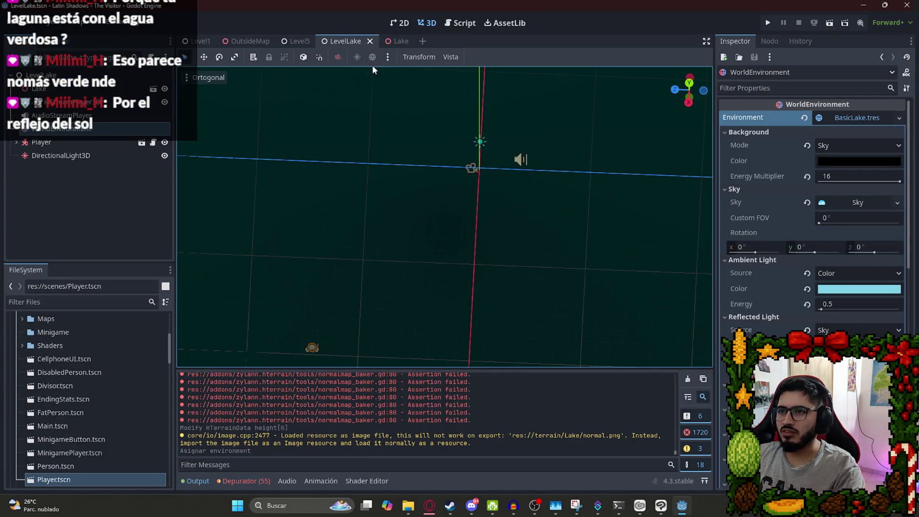
{"action": "right_click", "coordinate": [345, 41]}
{"action": "left_click", "coordinate": [410, 121]}
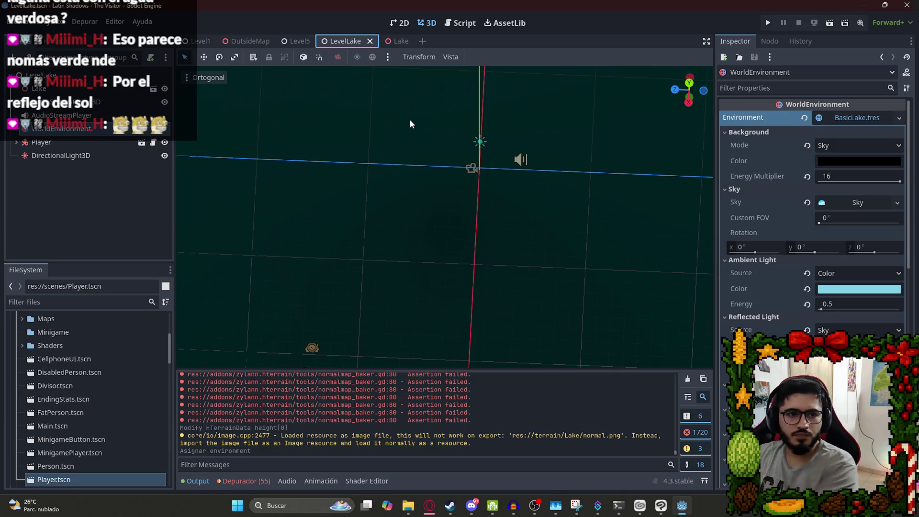